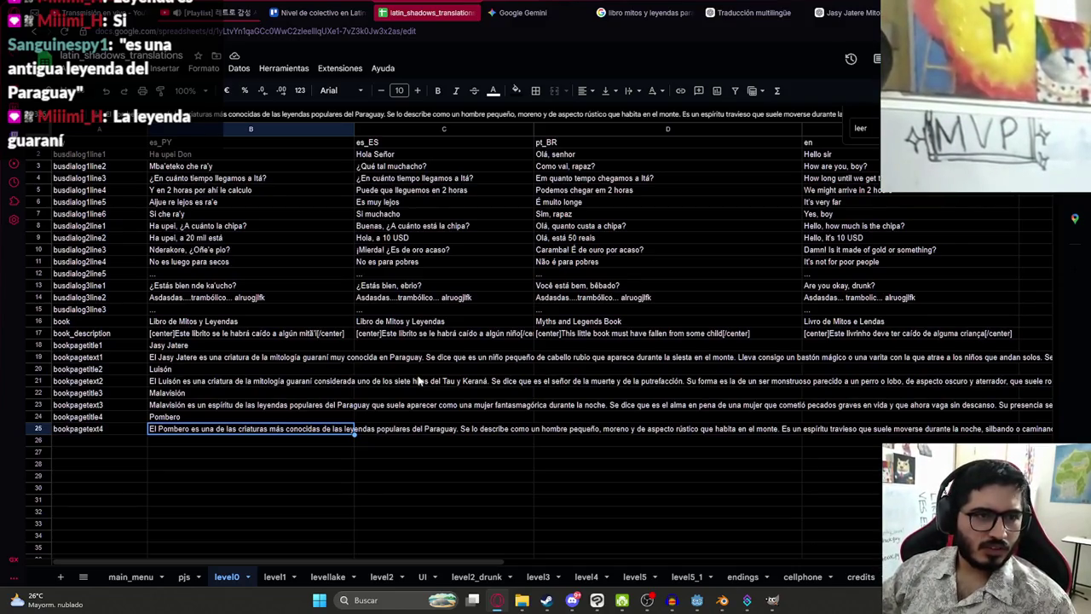
- Review the full Malavisión text in B23 and the Pombero text in B25
left_click(260, 381)
left_click(232, 406)
double_click(220, 407)
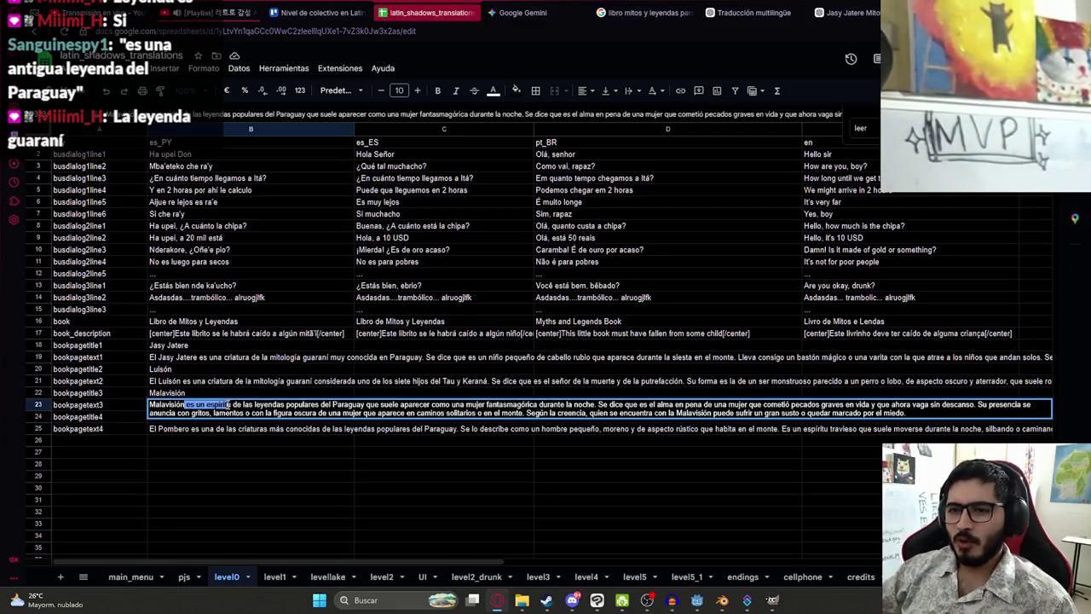
left_click(296, 441)
double_click(229, 430)
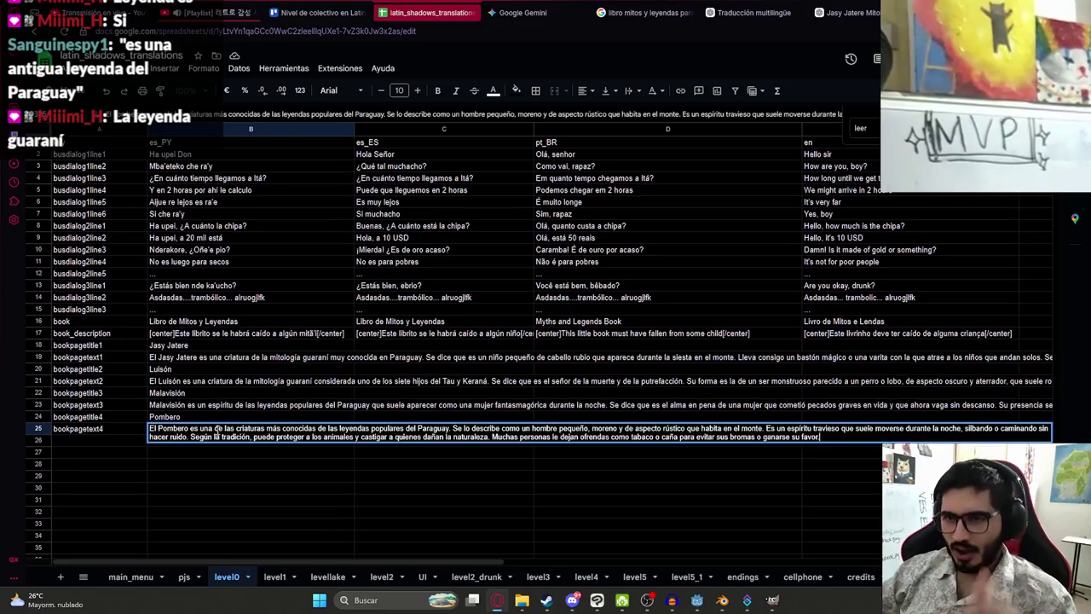
left_click(229, 429)
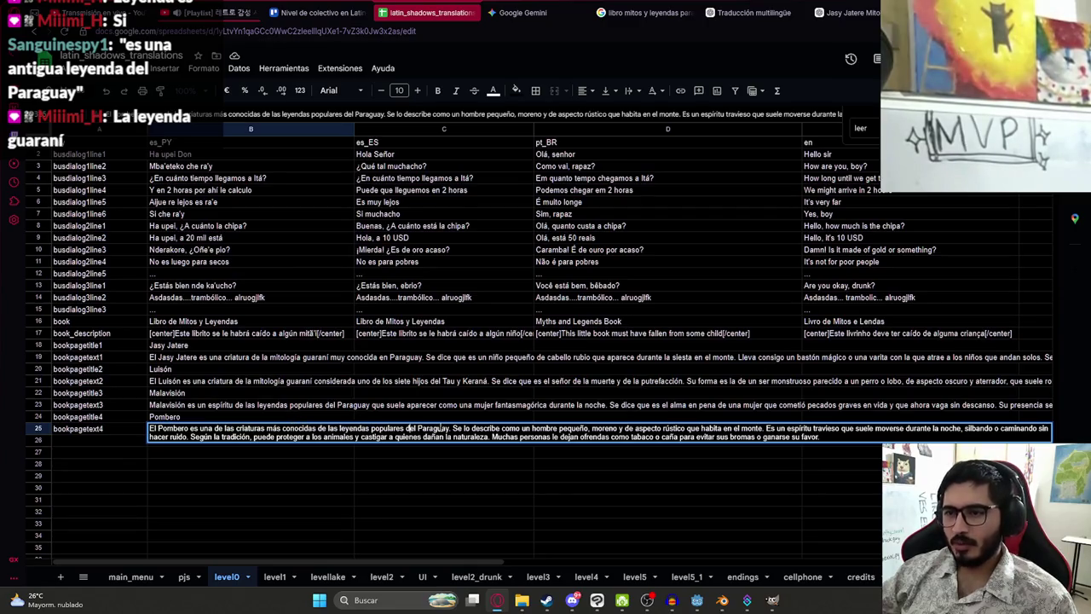
left_click(439, 467)
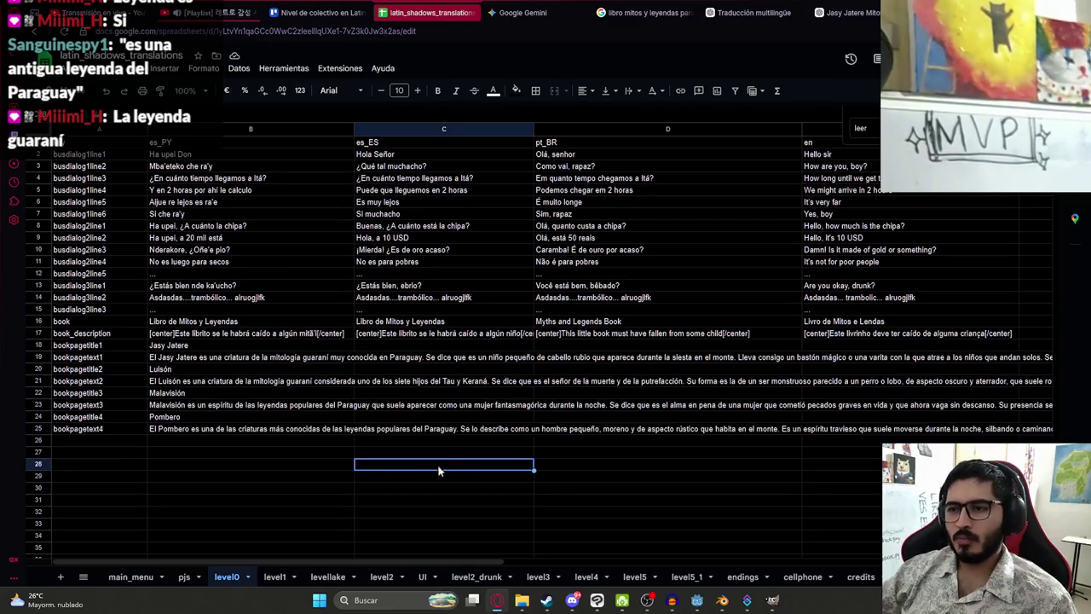
- Download the sheet as CSV, replace the copy in juegoterror1/translations, and return to Godot
left_click(72, 75)
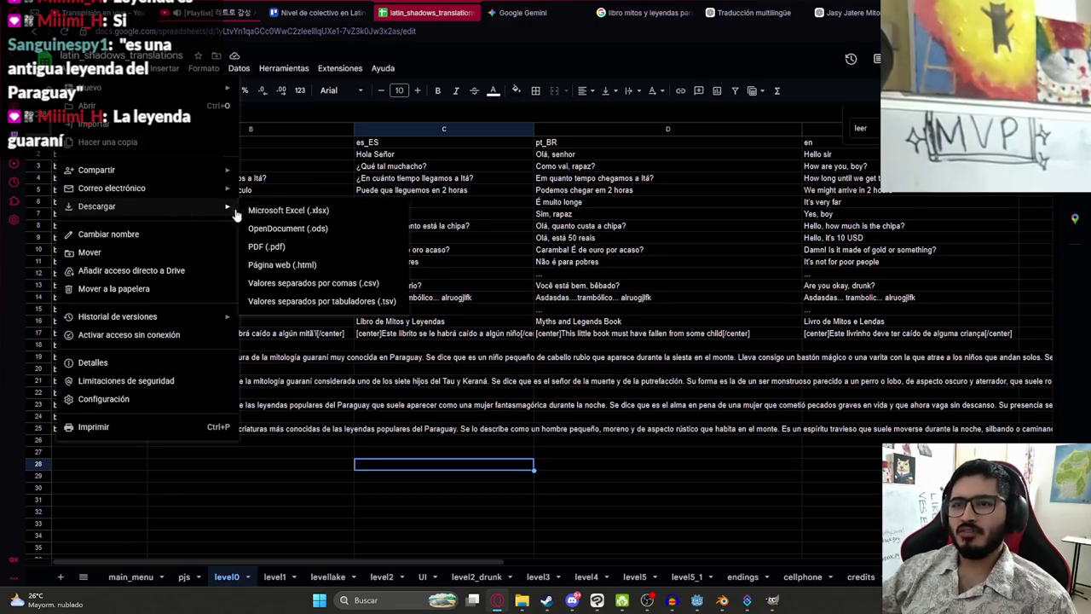
left_click(298, 283)
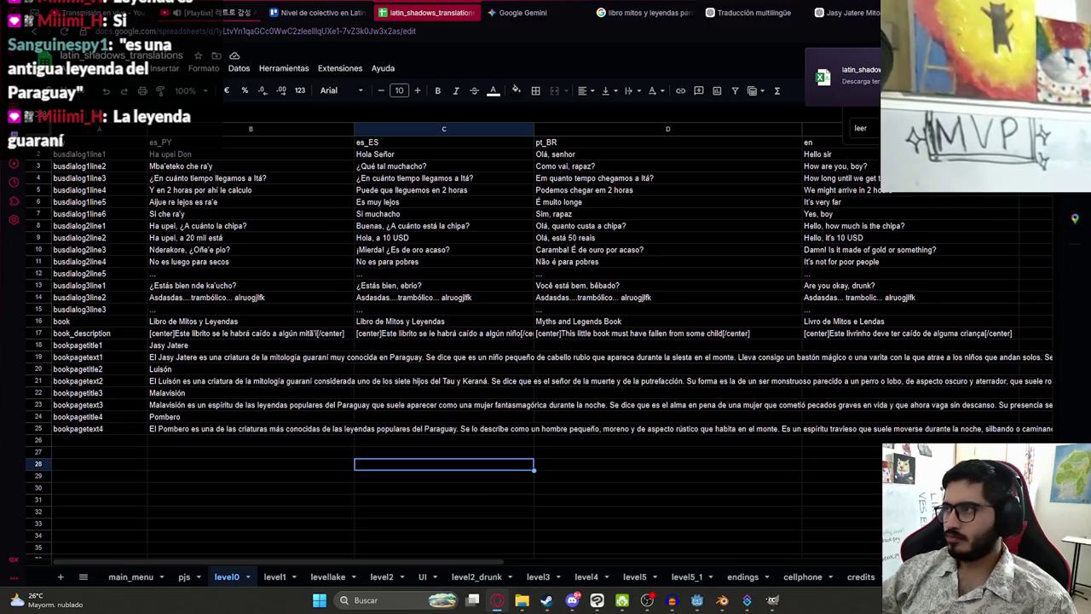
left_click(852, 81)
key("ctrl+x")
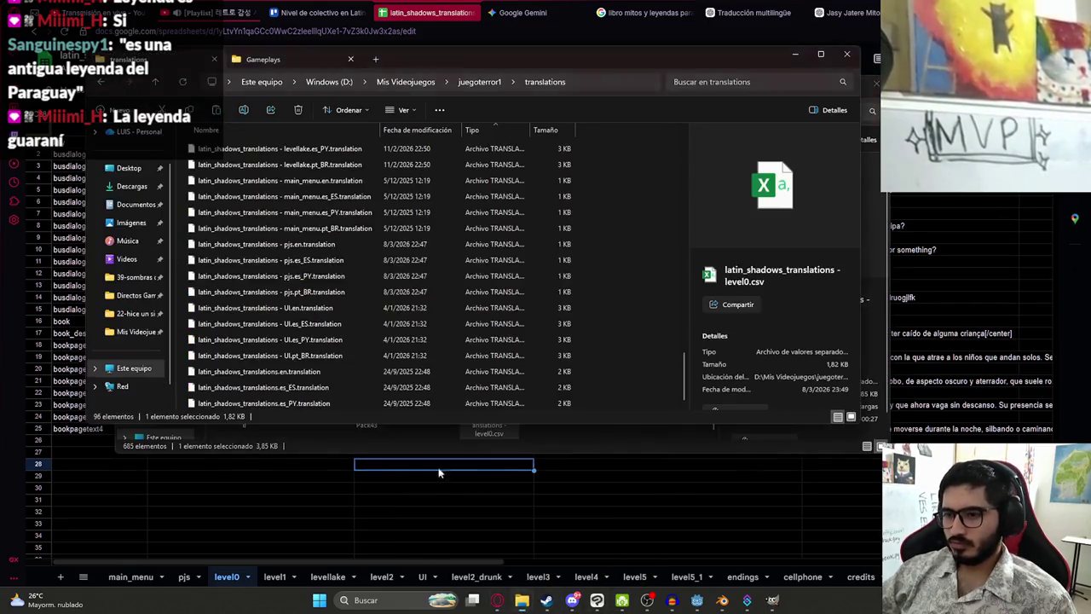
key("ctrl+v")
key("Return")
left_click(695, 600)
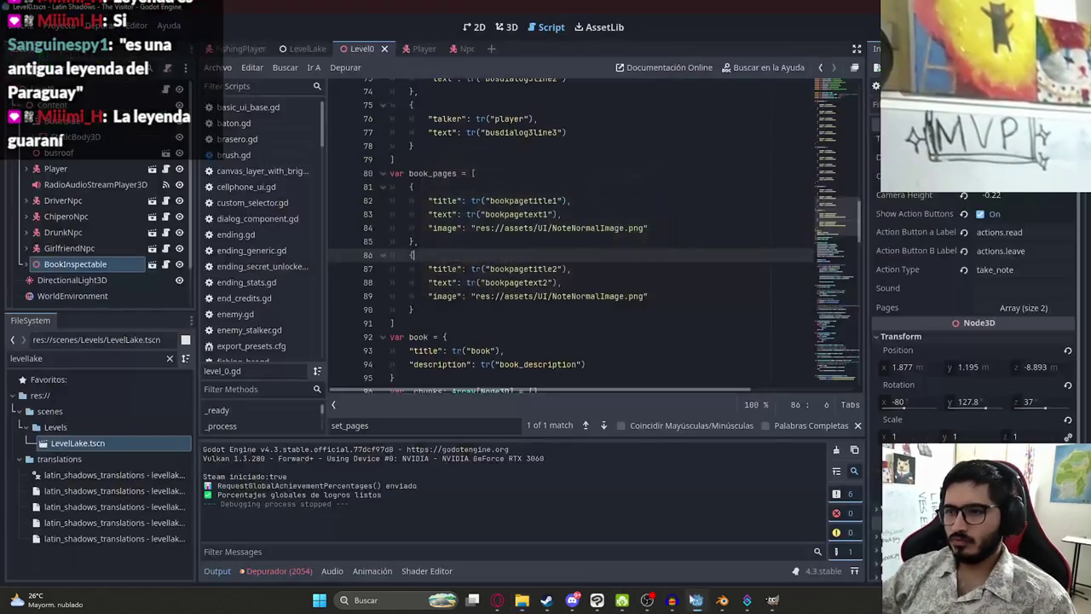
- Duplicate the second page dictionary twice as new entries after it in book_pages
left_click_drag(414, 309, 410, 269)
key("ctrl+c")
left_click(416, 309)
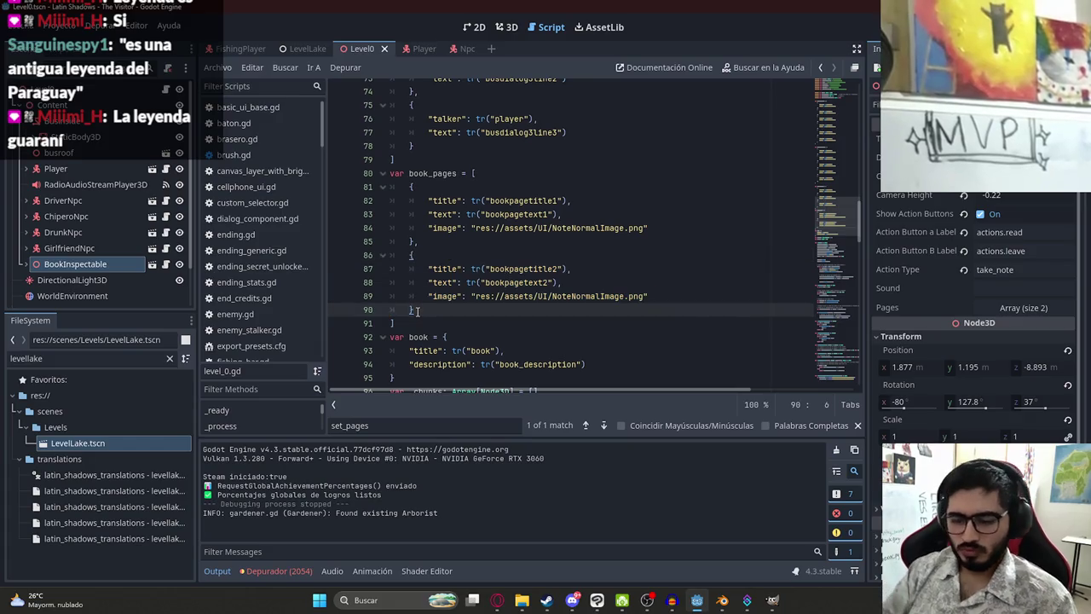
type(",")
key("Return")
key("ctrl+v")
type(",")
key("Return")
key("ctrl+v")
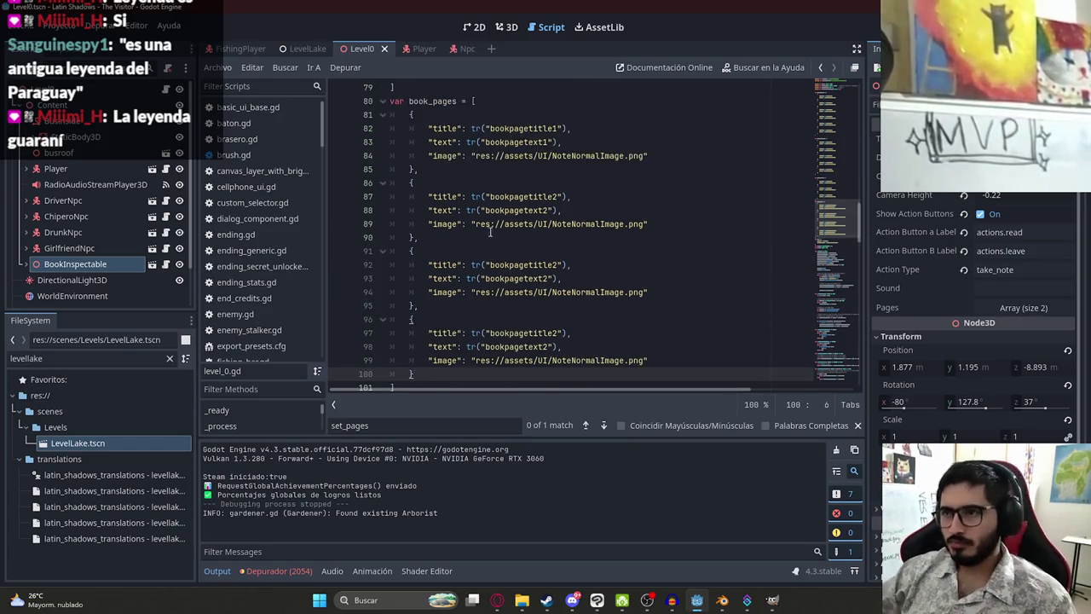
- Renumber the copies to bookpagetitle3/bookpagetext3 and bookpagetitle4/bookpagetext4, then save level_0.gd
left_click(556, 264)
left_click(544, 277)
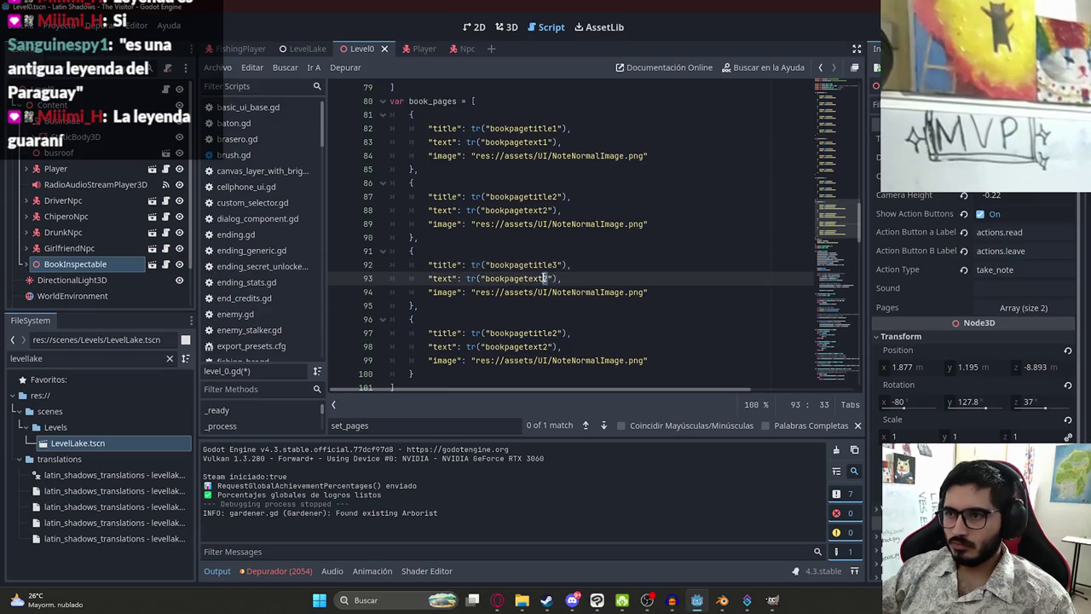
type("3")
left_click(555, 332)
type("4")
key("Down")
key("BackSpace")
type("4")
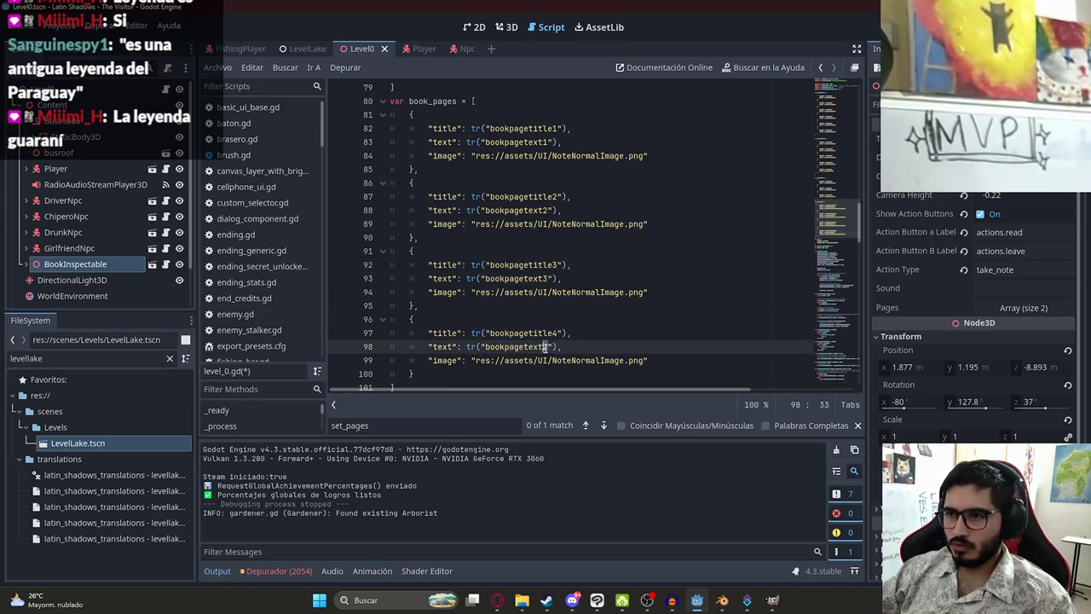
key("ctrl+s")
right_click(371, 48)
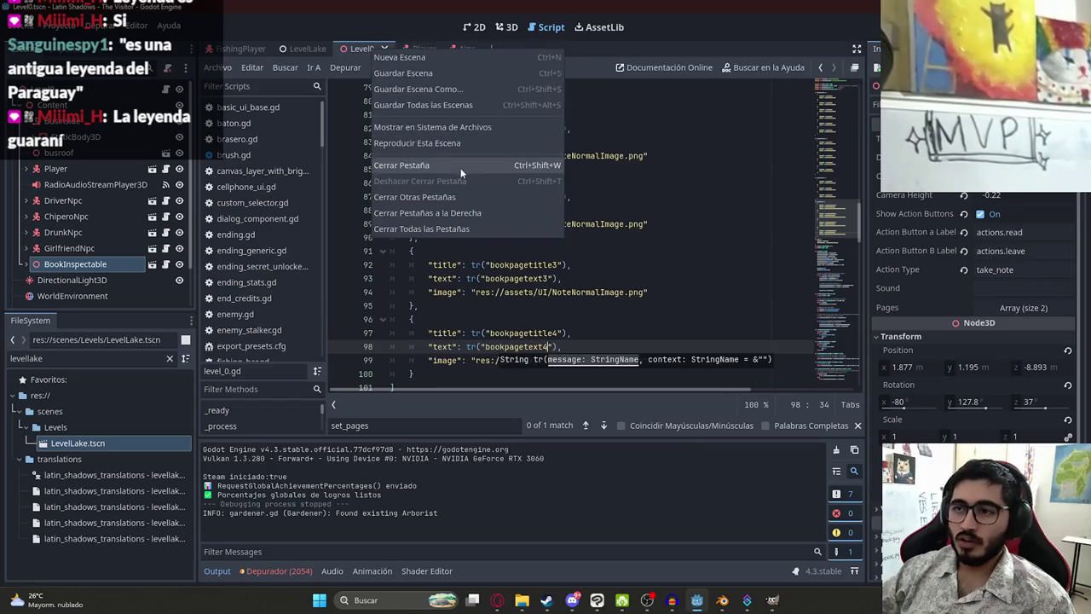
left_click(461, 147)
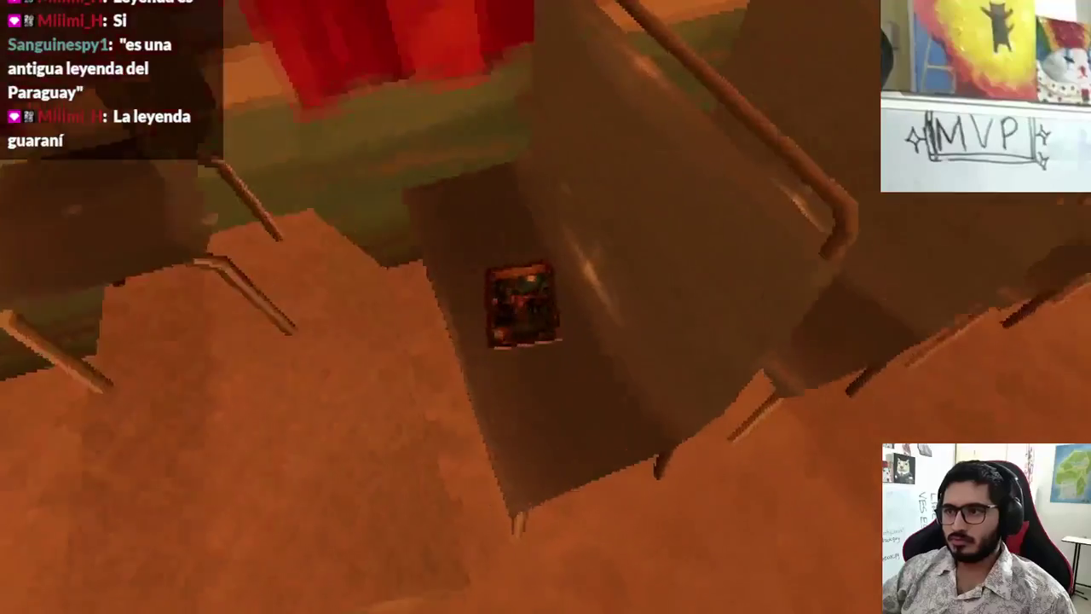
left_click(340, 522)
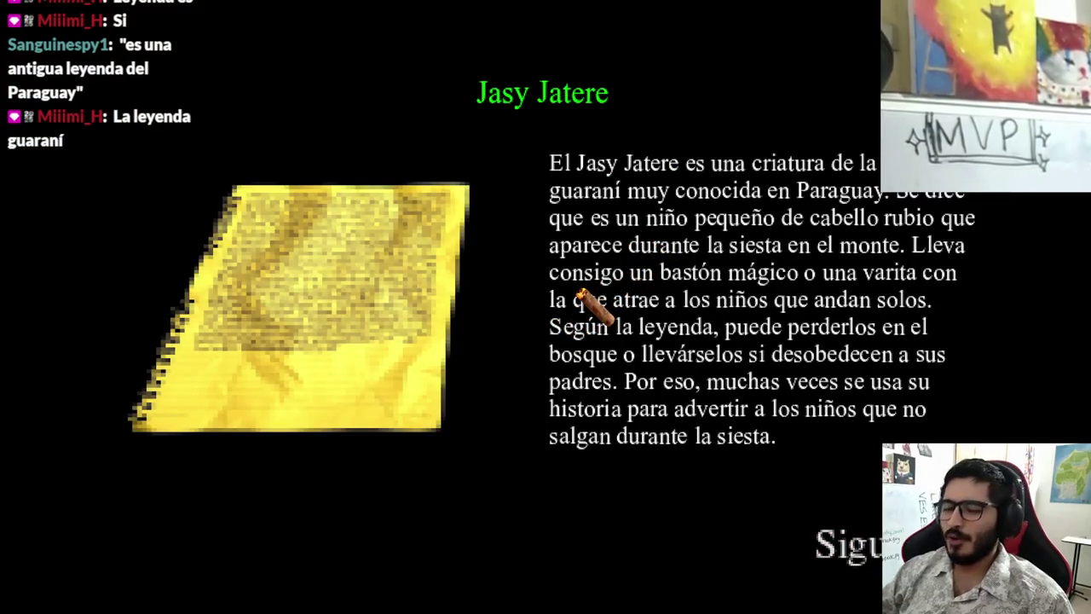
key("alt+F4")
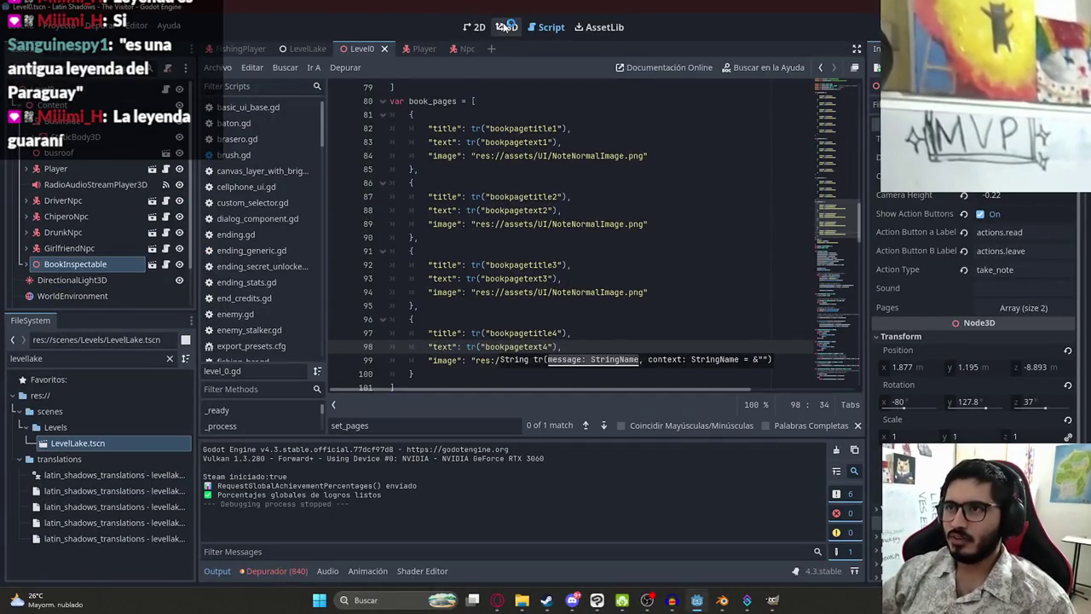
- With Player hidden, move BookInspectable onto the seat at X -0.803, Z -8.953 and save
left_click(506, 27)
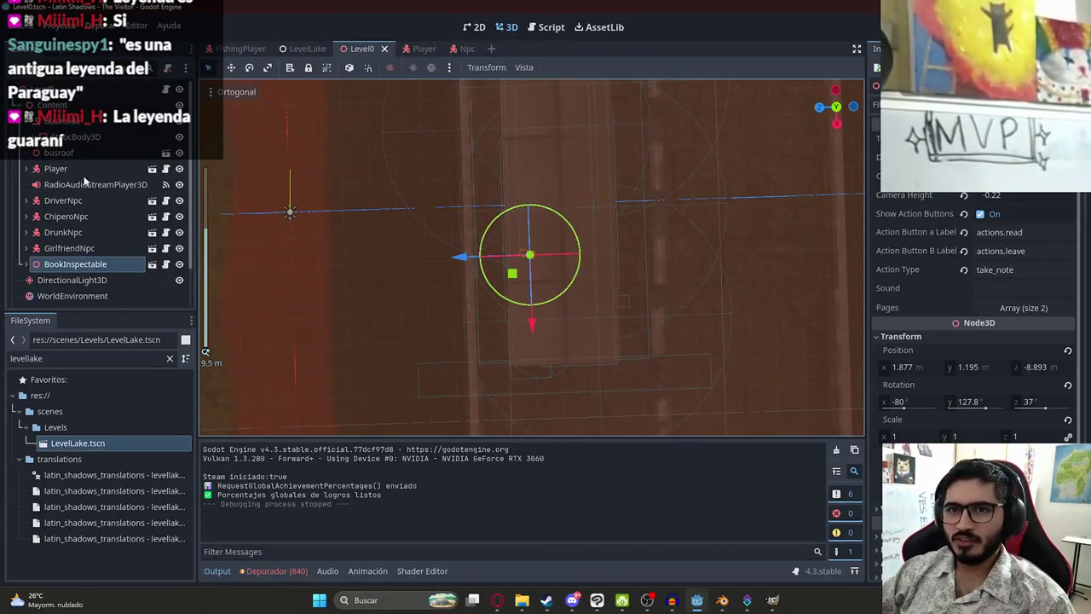
left_click(179, 168)
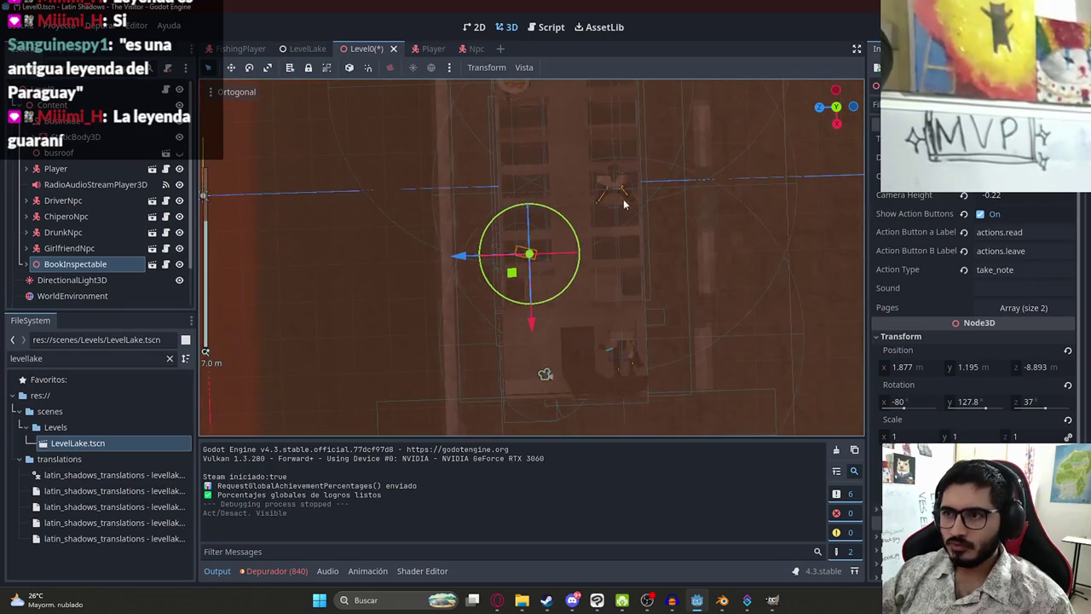
scroll(566, 356, "up", 2)
left_click_drag(469, 380, 562, 237)
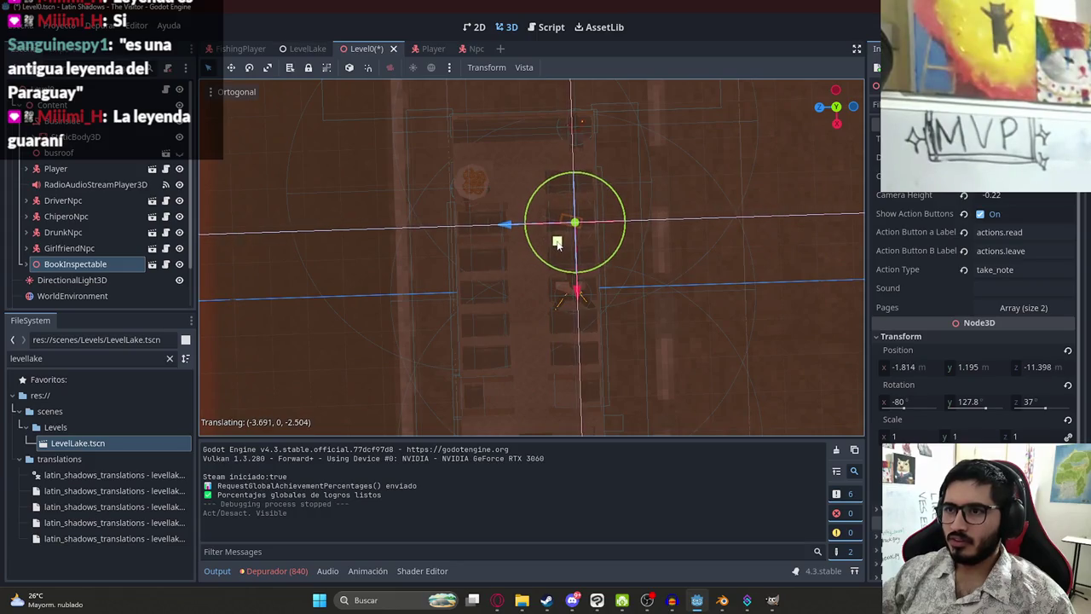
scroll(556, 185, "up", 2)
left_click_drag(607, 202, 418, 287)
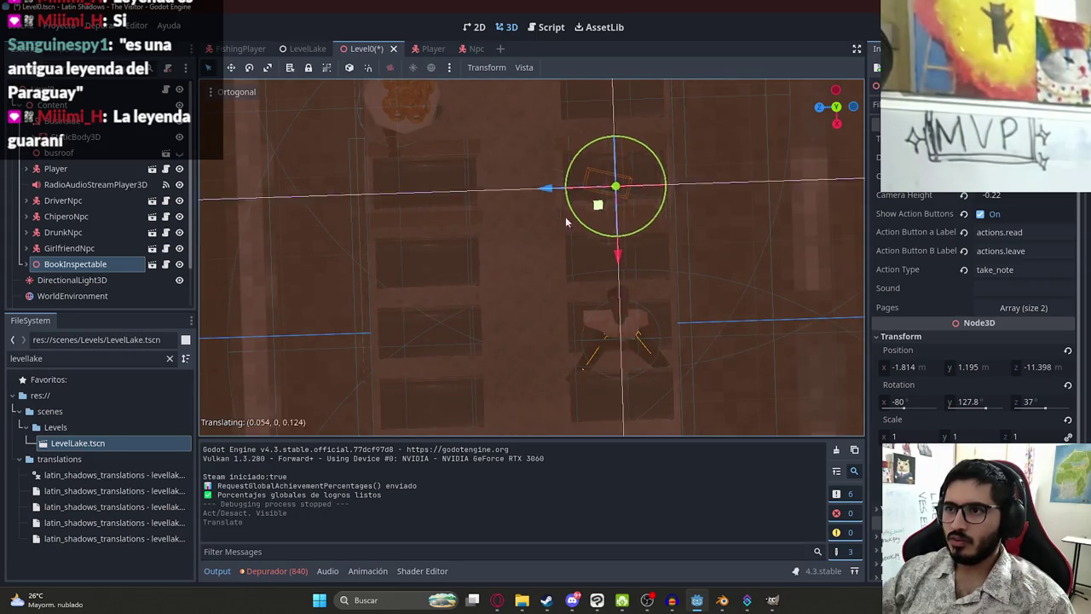
key("ctrl+s")
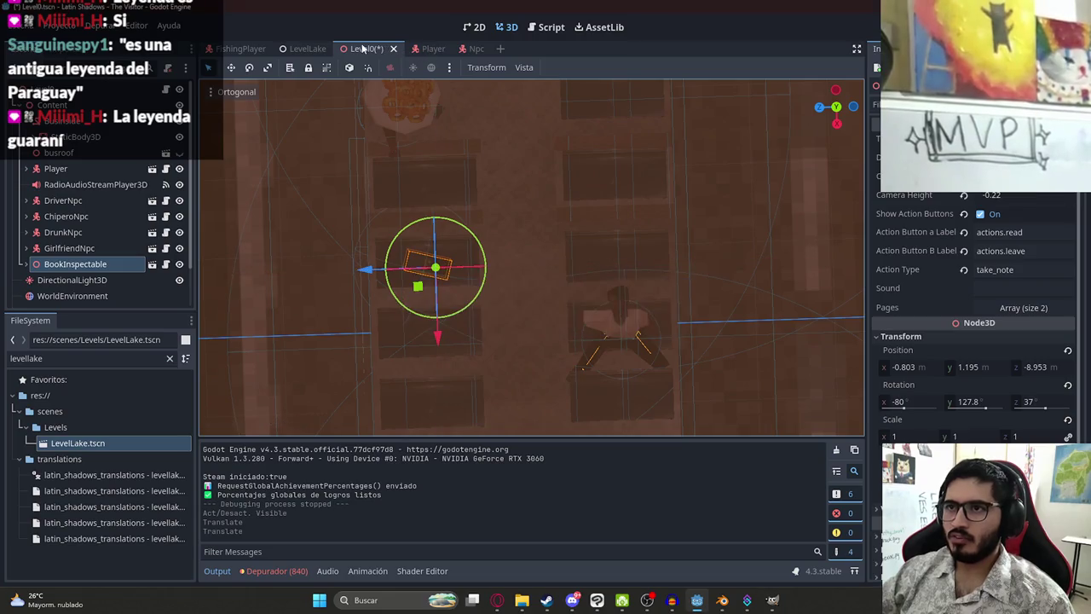
- Restore the Player's visibility and launch the game to test the book
left_click(179, 152)
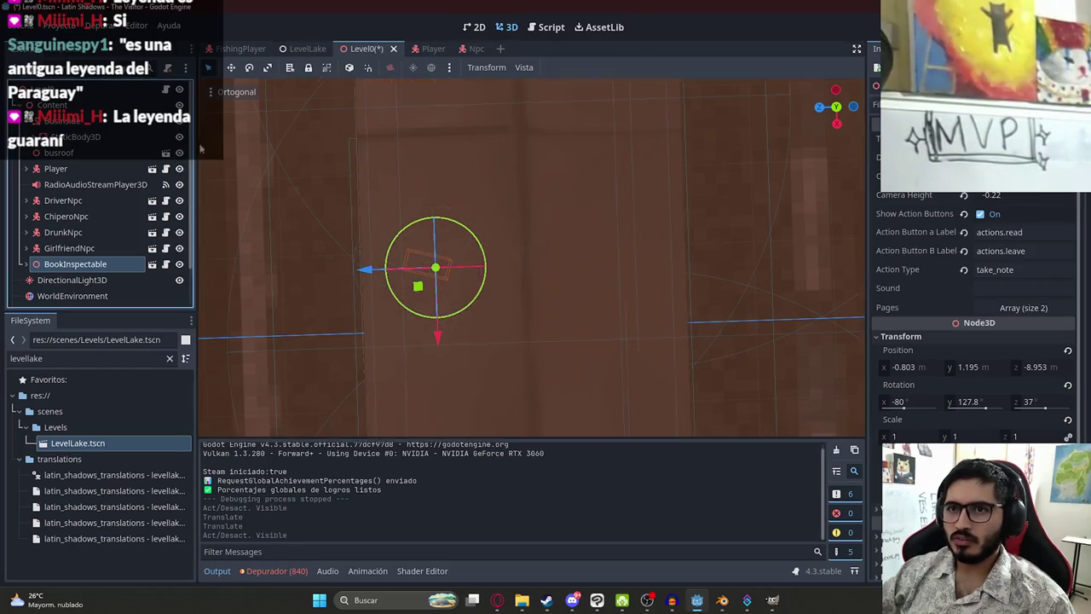
right_click(373, 47)
left_click(426, 145)
key("F5")
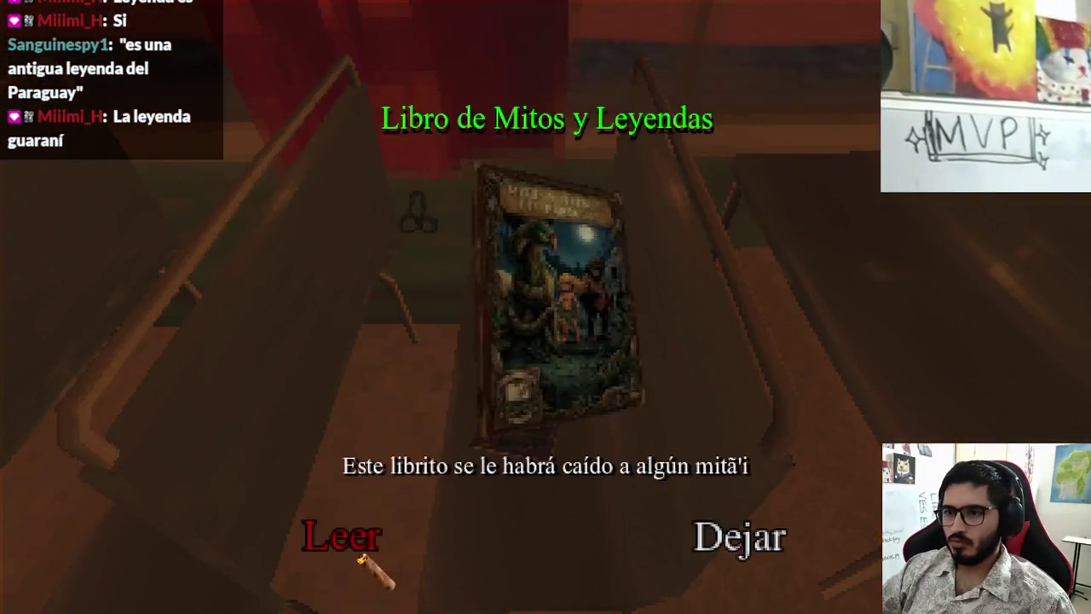
- Read the book from Jasy Jatere through Luisón and Malavisión to Pombero, then close it
left_click(361, 559)
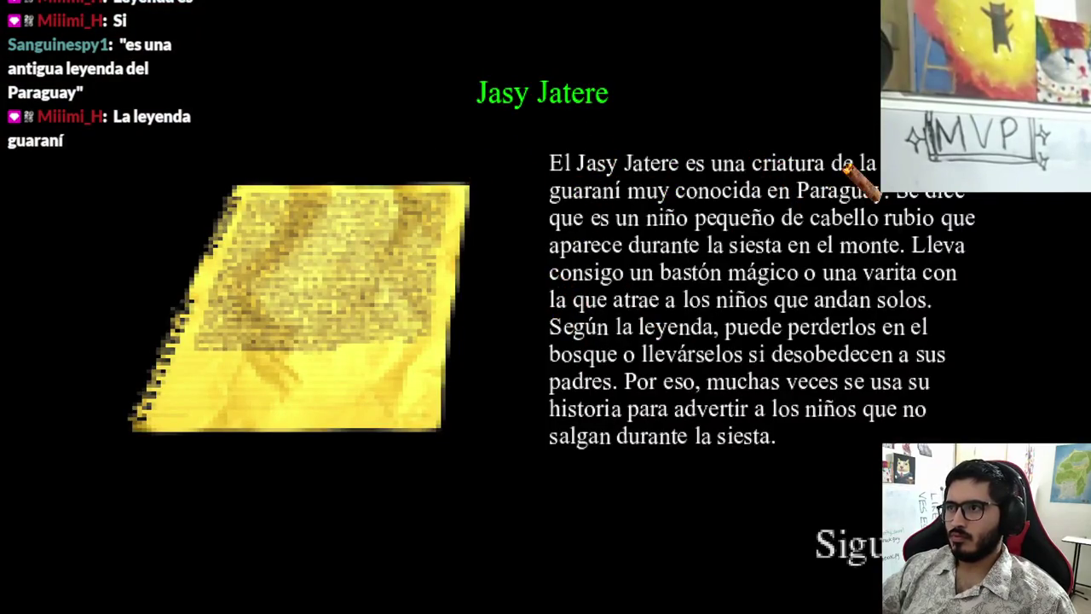
left_click(835, 545)
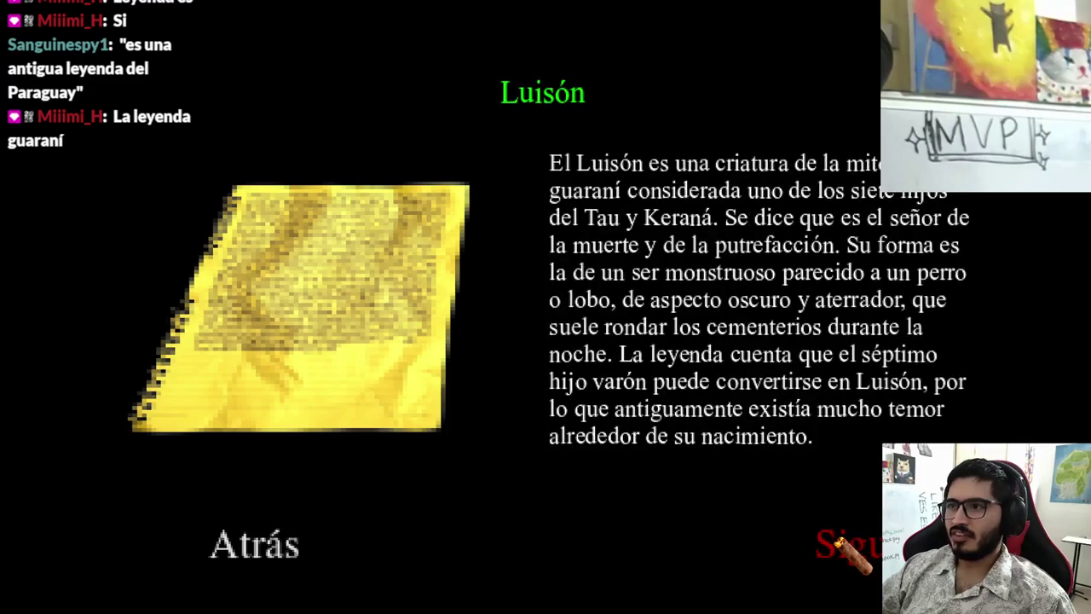
left_click(859, 544)
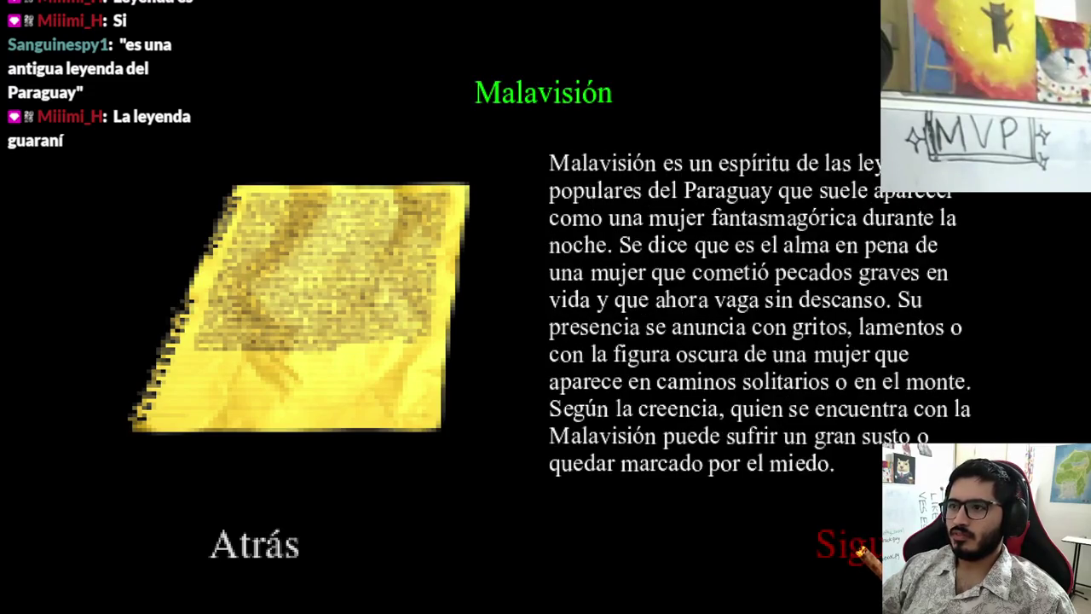
left_click(860, 549)
key("Escape")
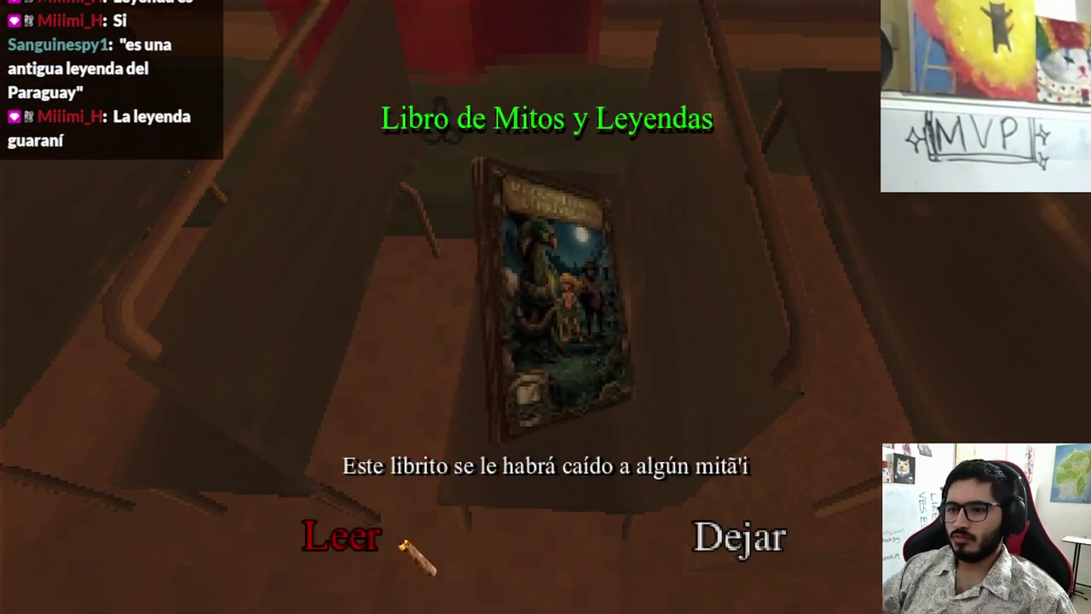
- Reread the book through to Pombero, close it, and quit the test run from the pause menu
left_click(394, 537)
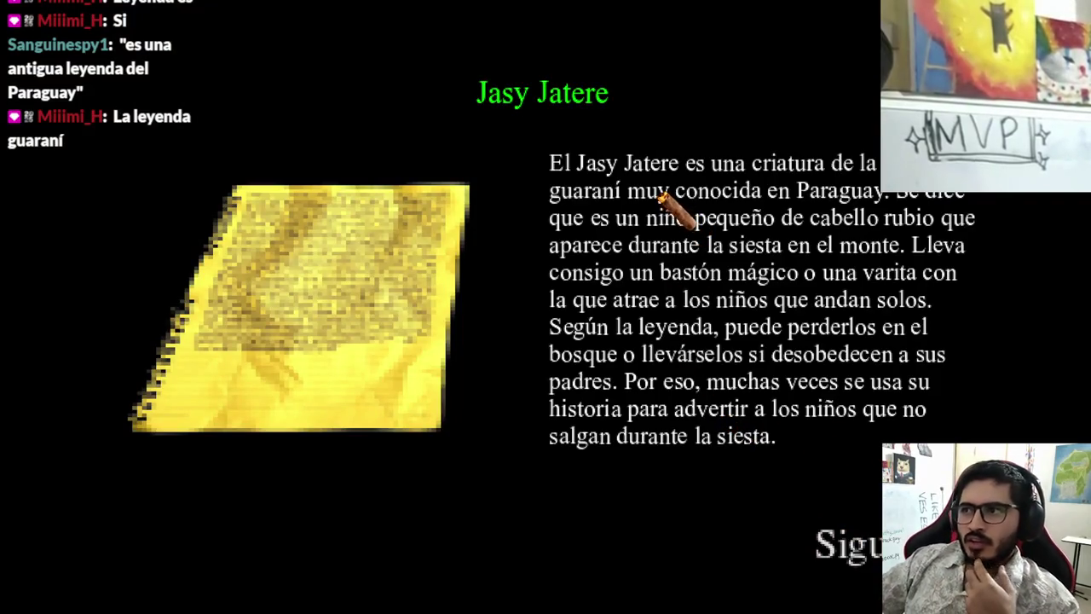
left_click(853, 550)
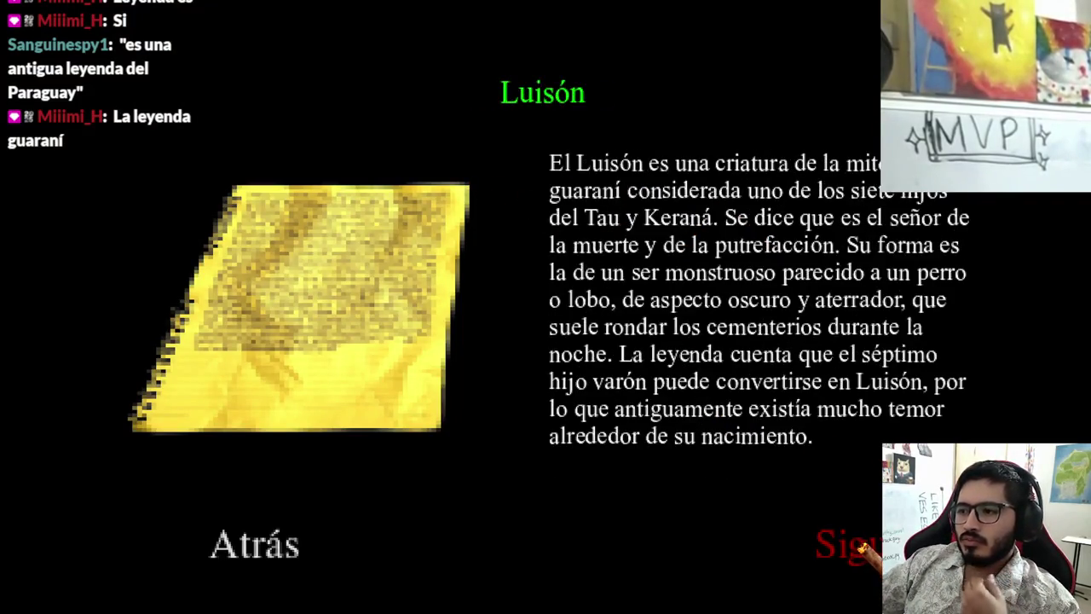
left_click(852, 550)
key("Escape")
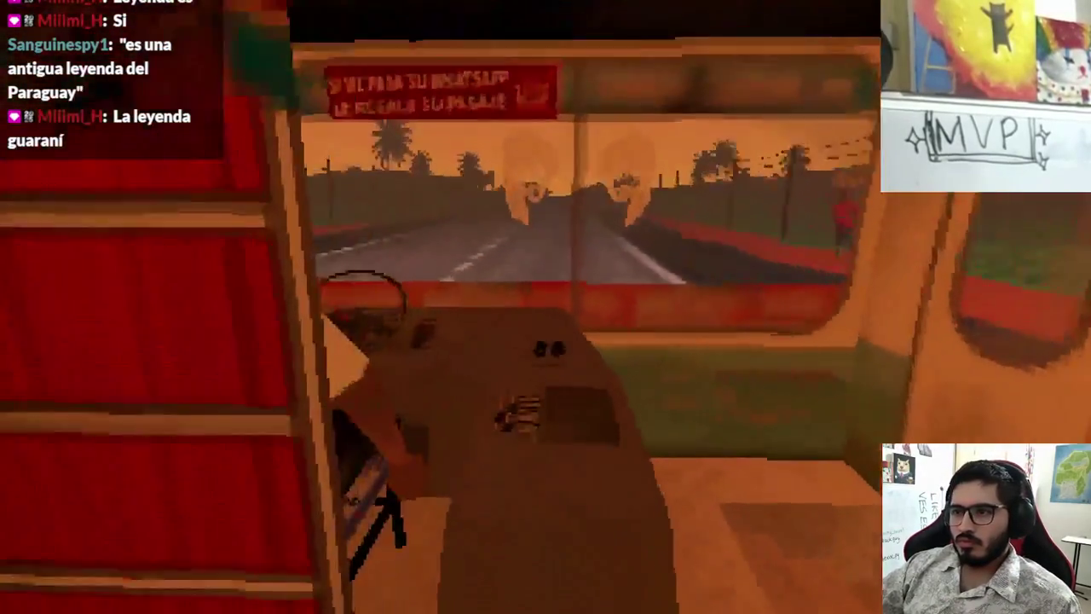
key("Escape")
left_click(543, 440)
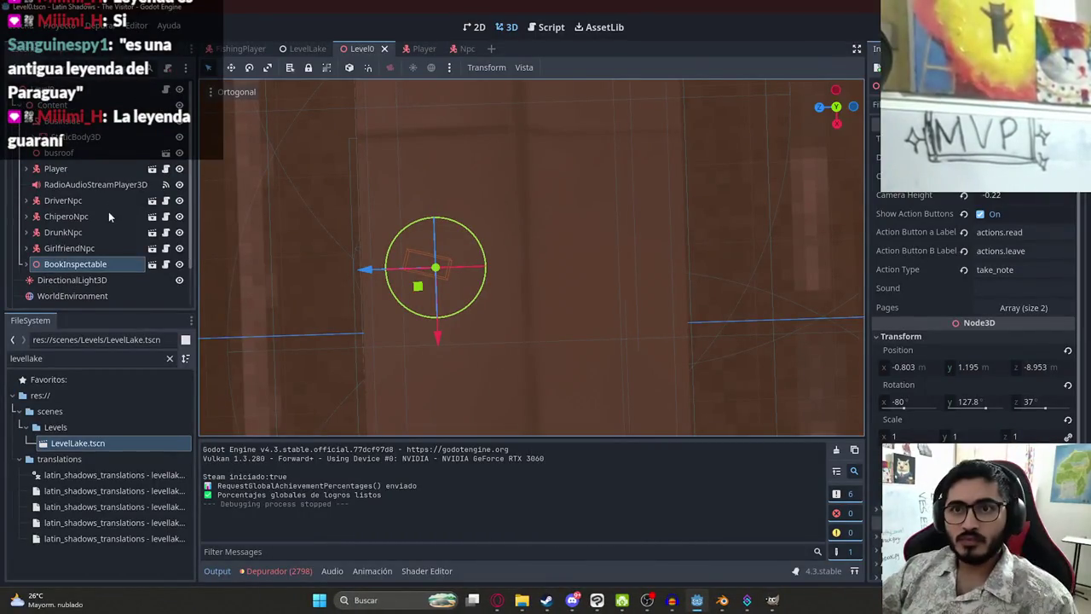
- Select the AudioStreamPlayer music node, adjust its volume, and switch to the YouTube browser tab
scroll(94, 223, "down", 3)
left_click(73, 297)
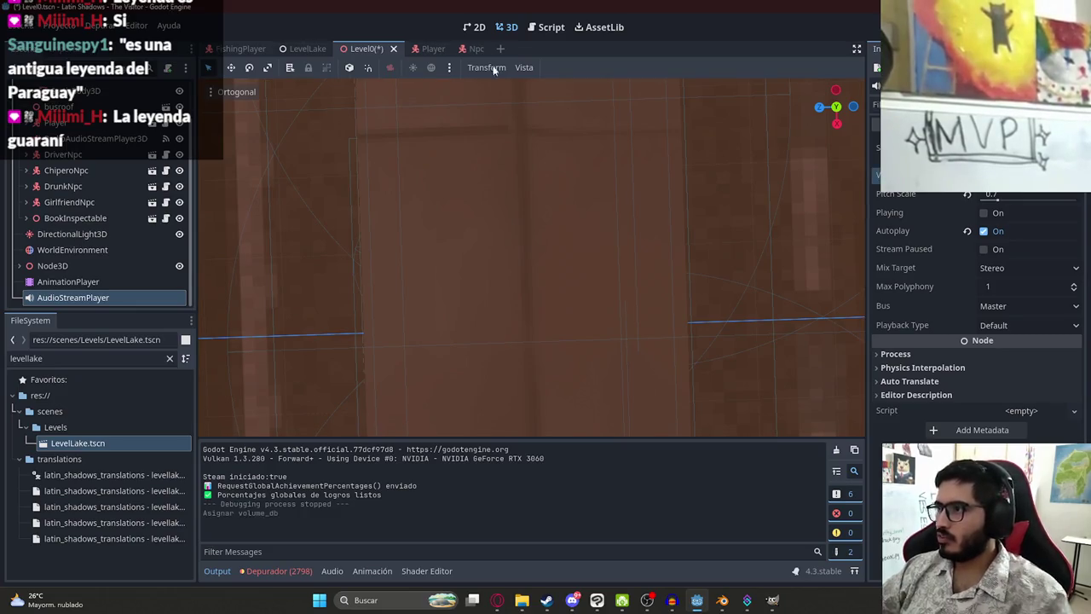
key("ctrl+z")
key("alt+Tab")
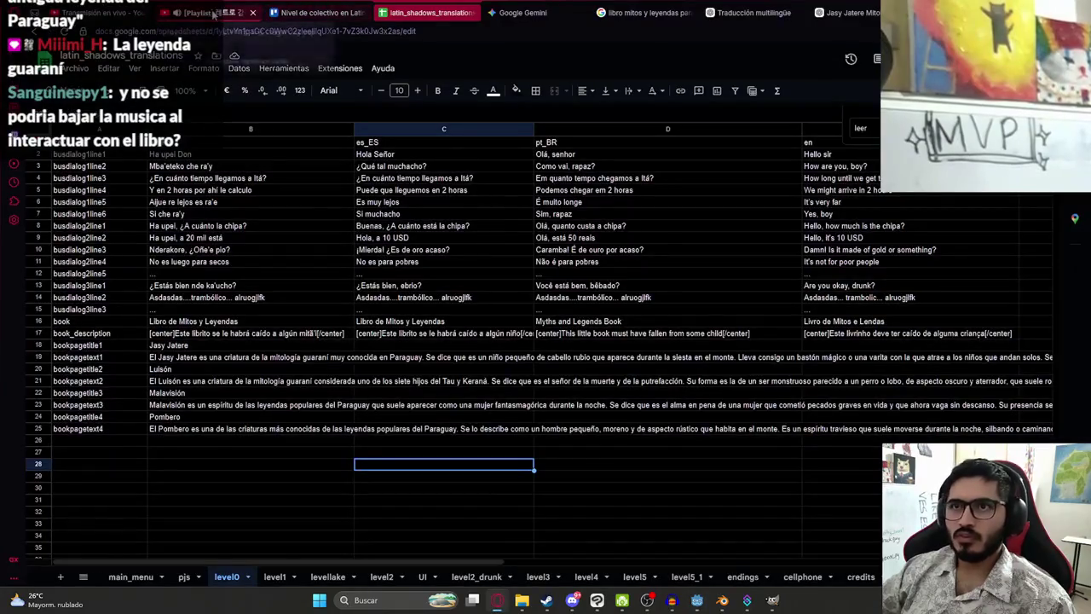
left_click(193, 15)
- Pause the Night City pop mix video and return to the game window
key("space")
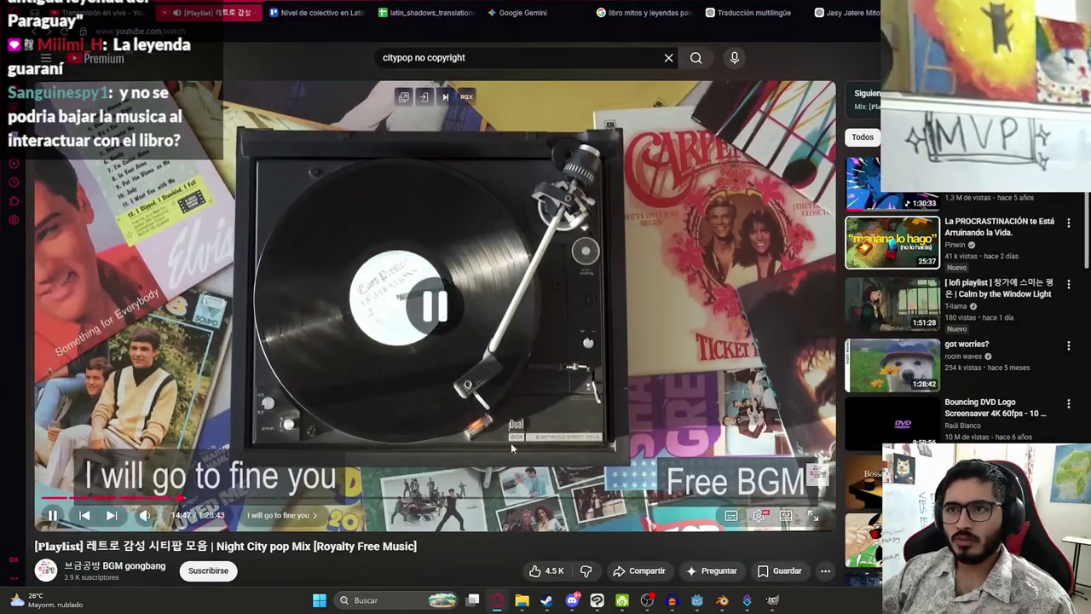
key("alt+Tab")
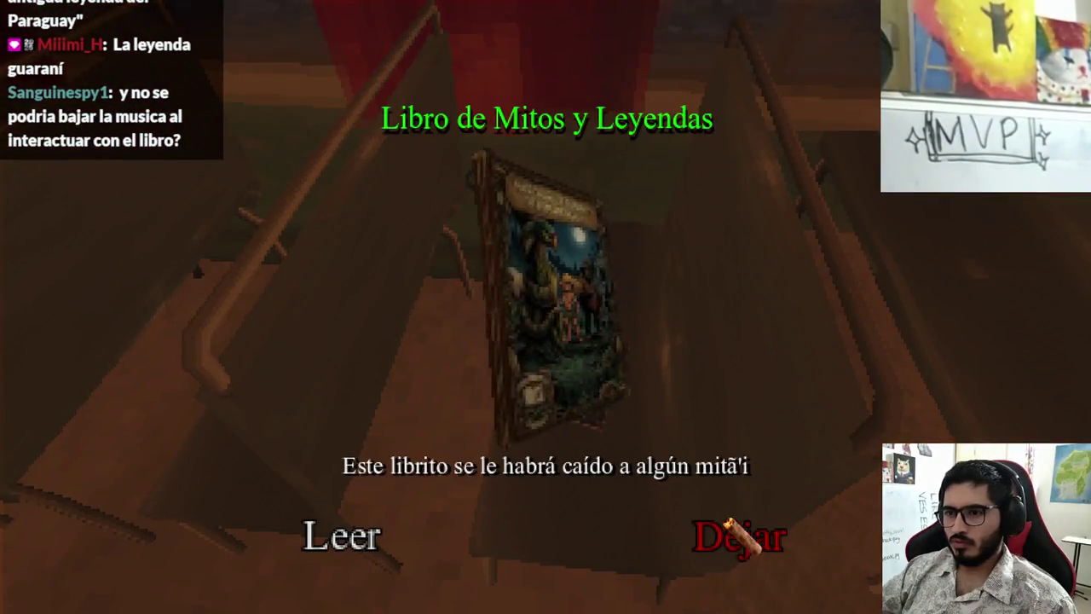
- Read the myth book from Jasy Jatere to the Pombero page, then open the pause menu
left_click(341, 535)
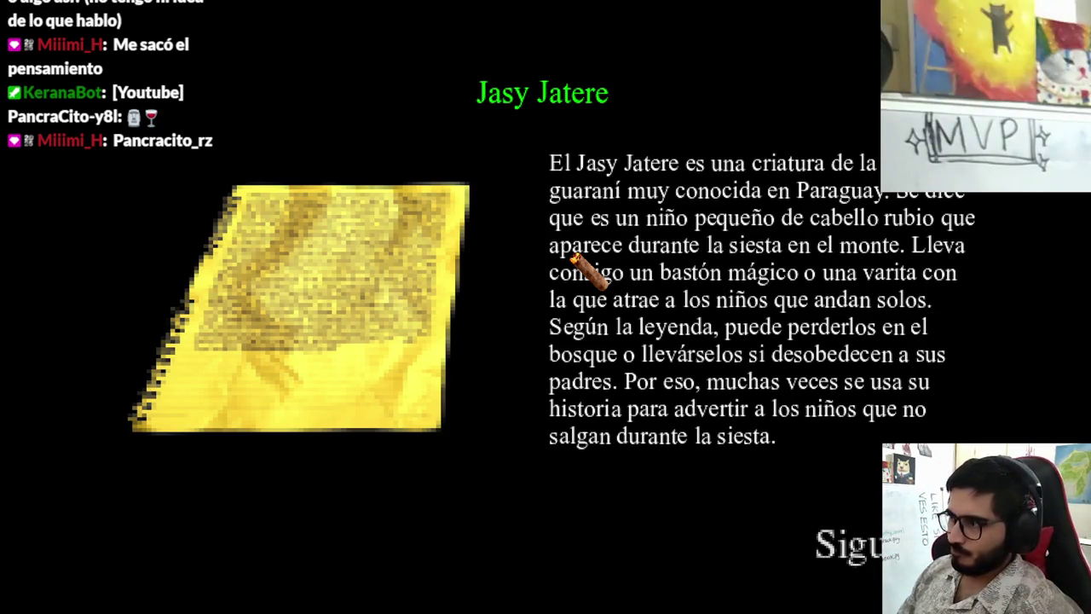
left_click(852, 550)
left_click(852, 549)
key("Up")
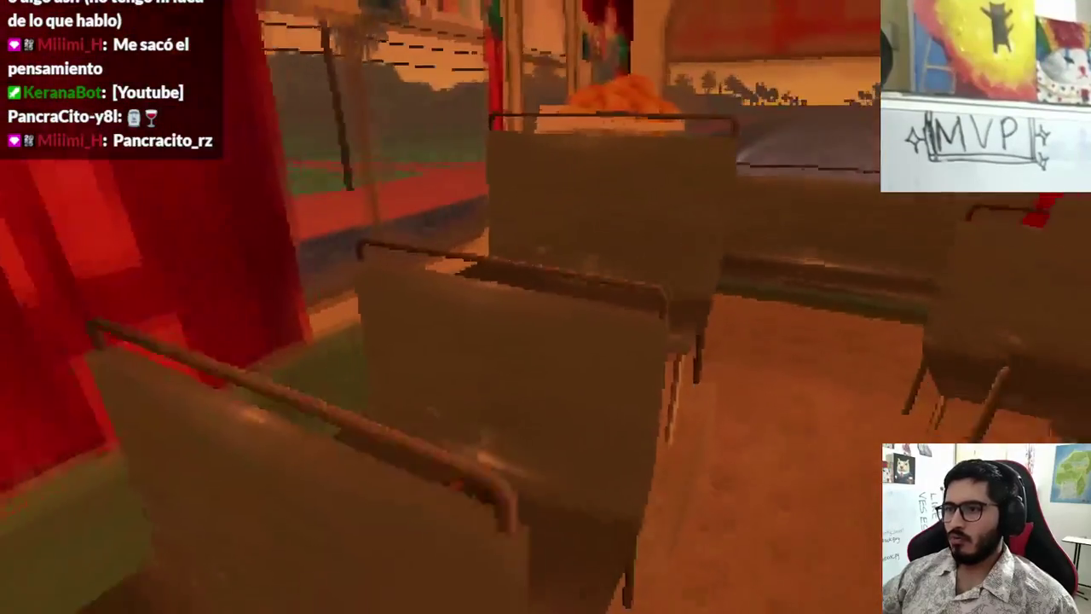
key("Escape")
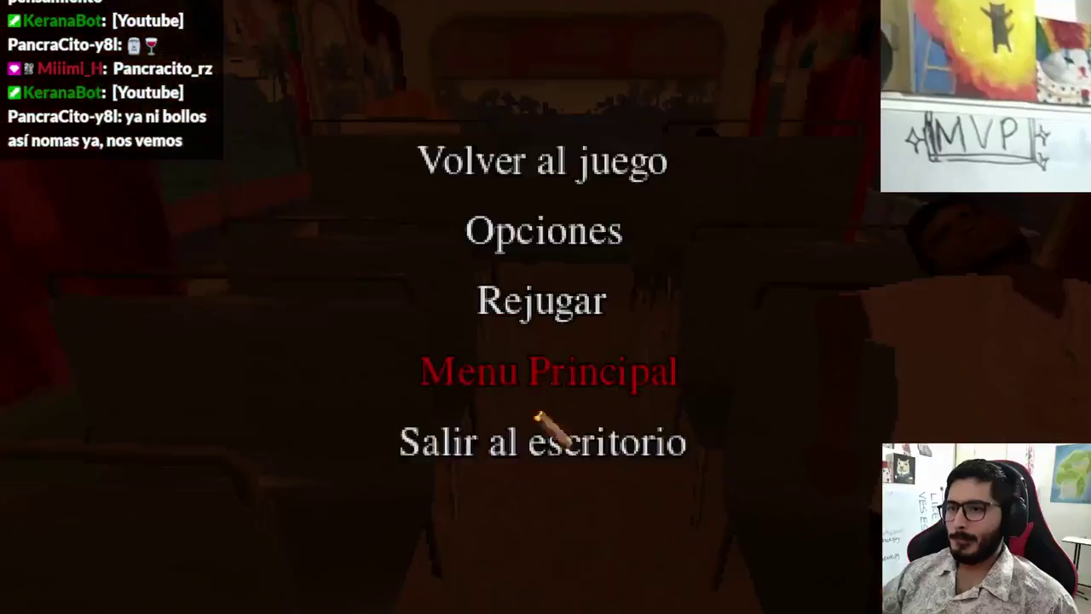
- Quit the game, then move BookInspectable to X 1.882, Z -9.05 and save Level0
left_click(549, 439)
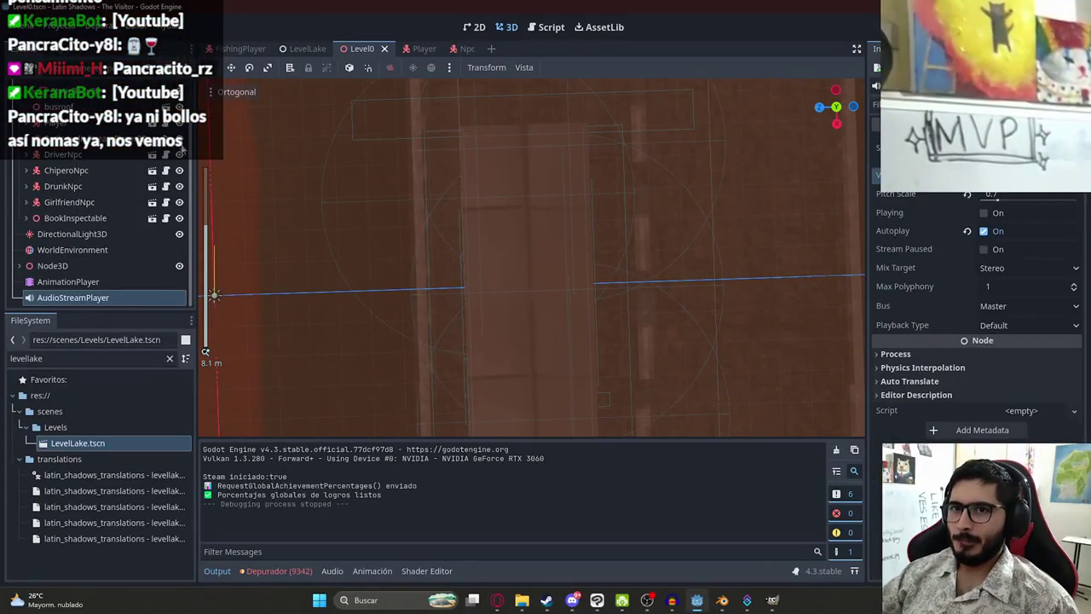
double_click(75, 218)
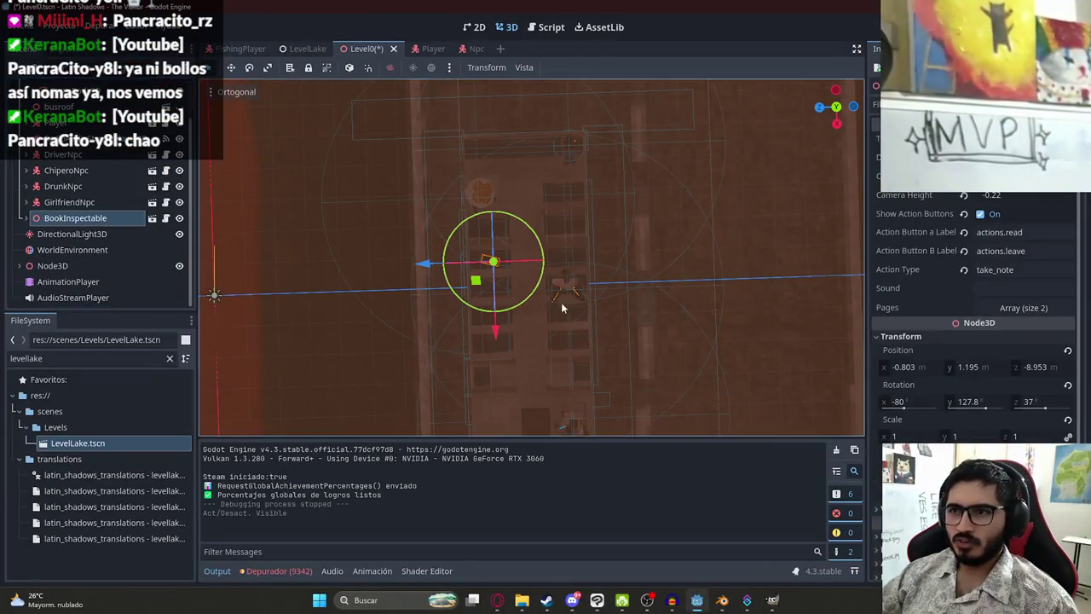
left_click_drag(450, 207, 460, 306)
key("ctrl+s")
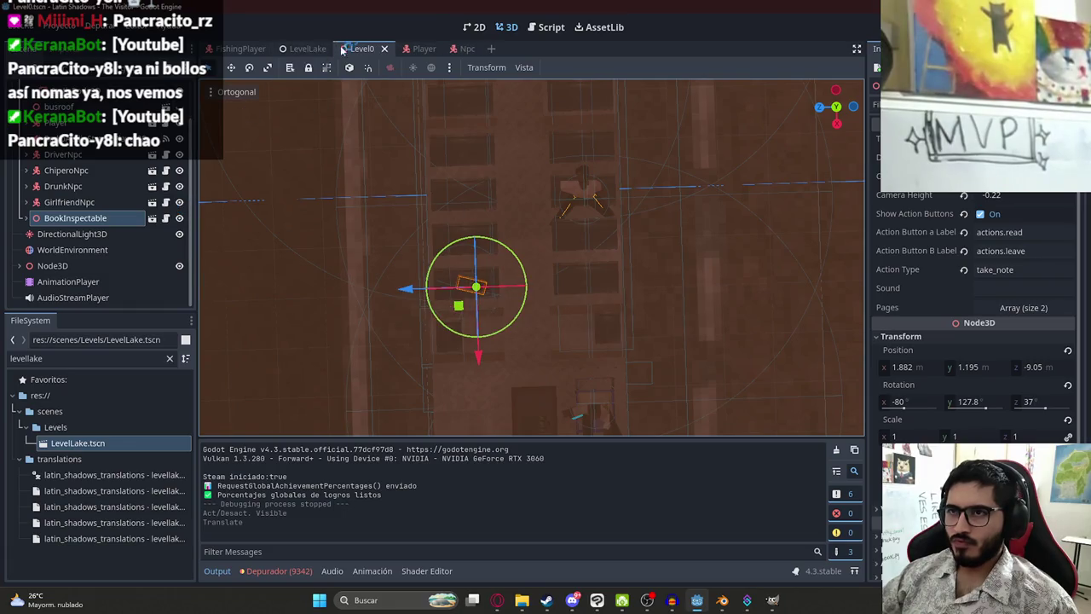
- Hide the geometry covering the book, save, and orbit to check it from several angles
scroll(152, 162, "up", 2)
left_click(179, 152)
key("ctrl+s")
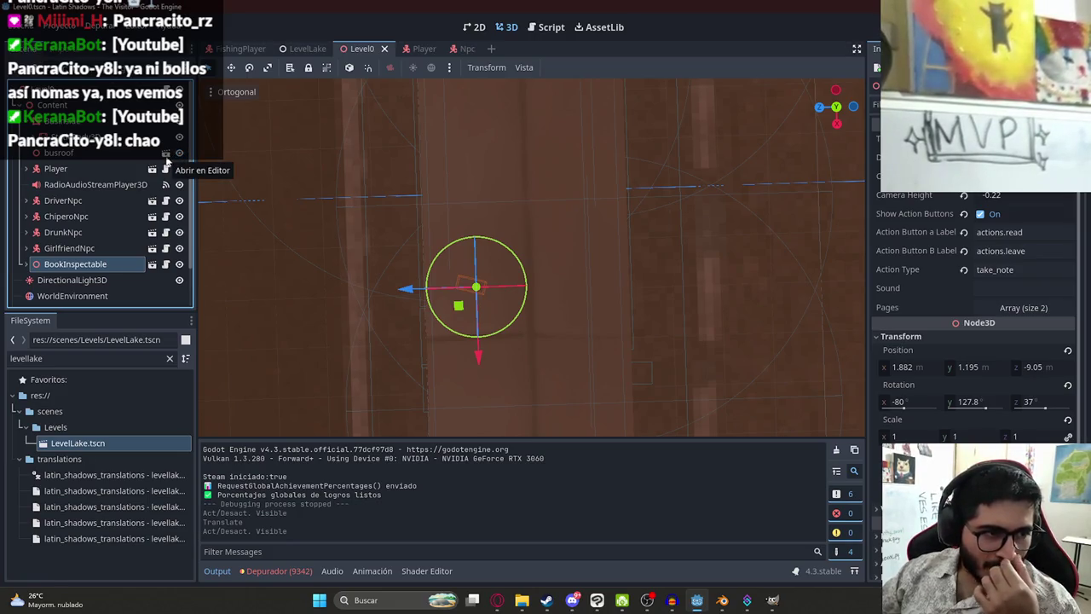
mouse_move(334, 264)
left_mouse_down()
mouse_move(443, 216)
mouse_move(442, 126)
left_mouse_up()
mouse_move(474, 183)
left_mouse_down()
mouse_move(507, 165)
mouse_move(497, 314)
left_mouse_up()
- Select the AudioStreamPlayer background music node and save the scene
scroll(498, 314, "down", 4)
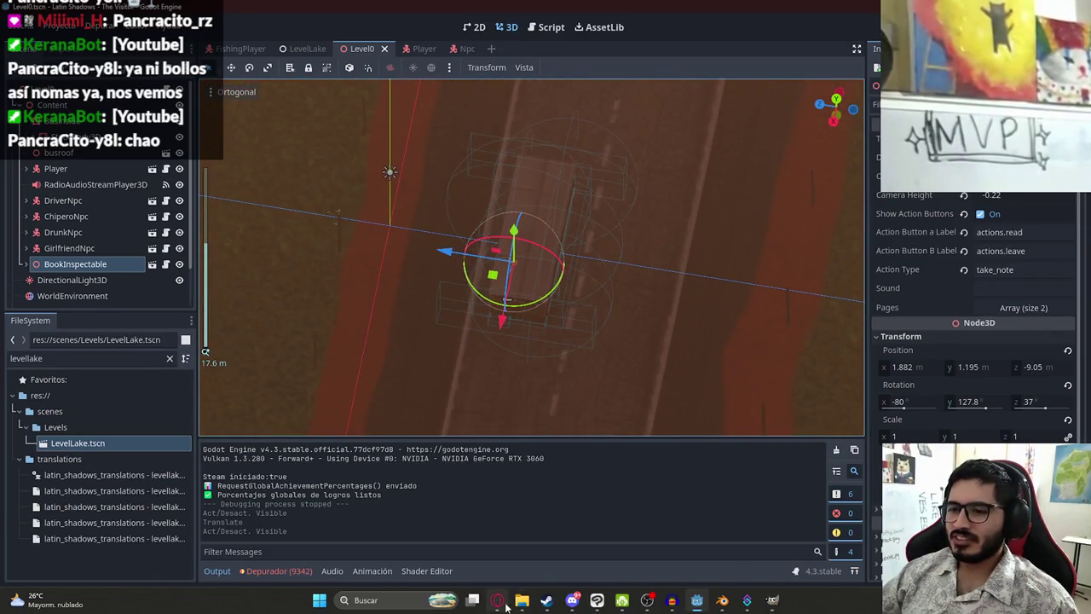
scroll(98, 296, "down", 2)
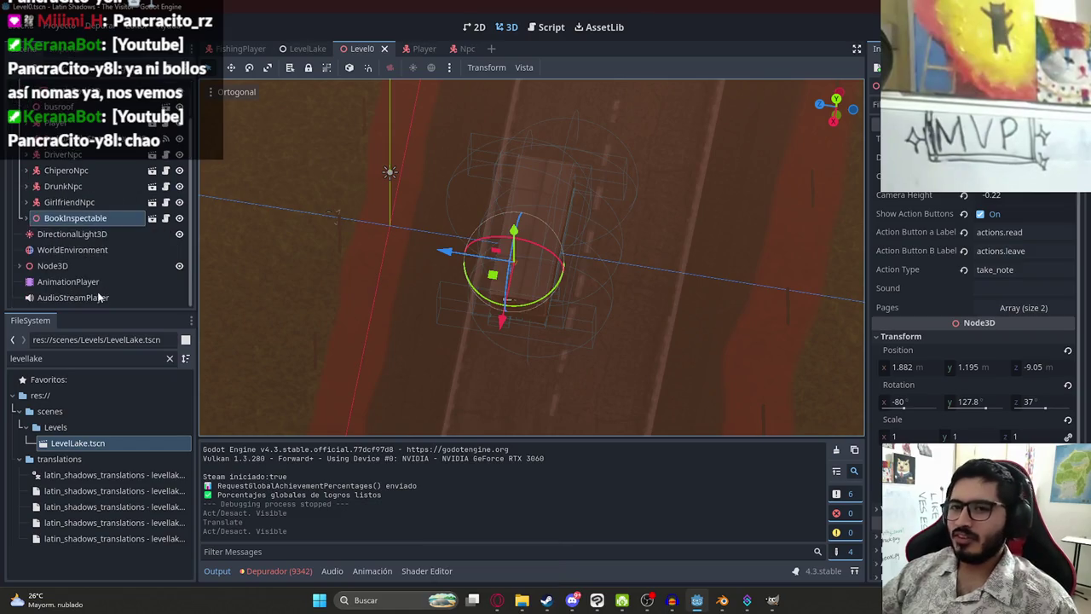
left_click(98, 297)
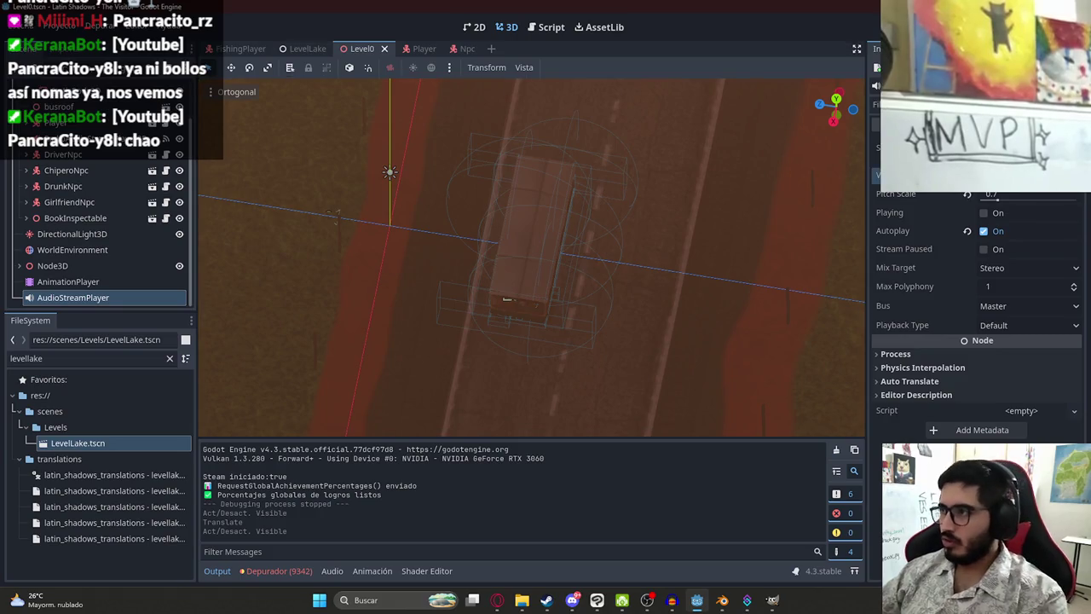
key("ctrl+s")
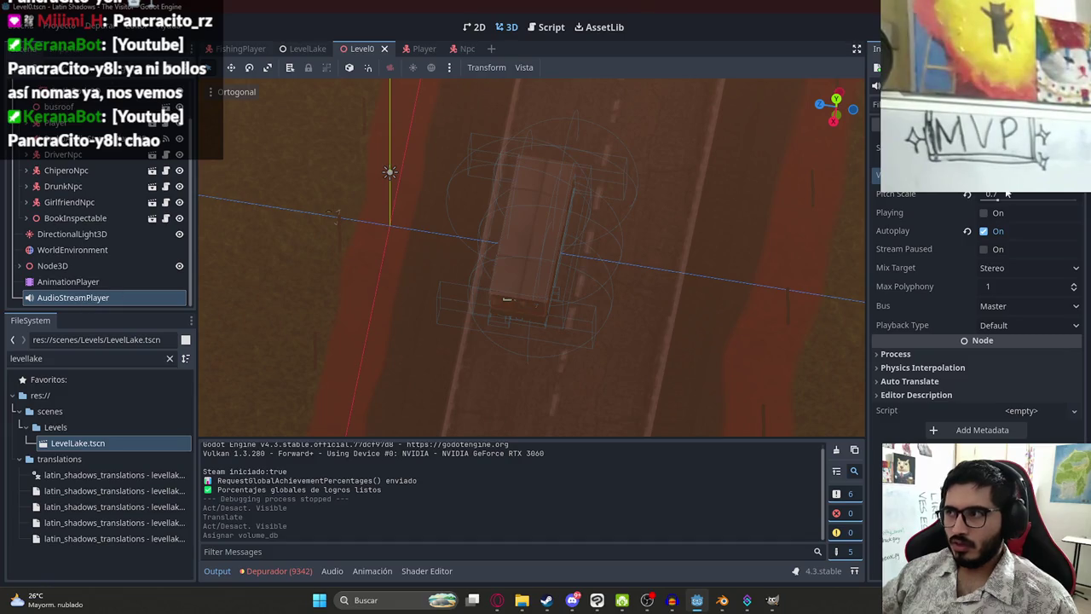
- Toggle the music's Playing property, undo and redo scene edits, and leave it not playing
left_click(985, 214)
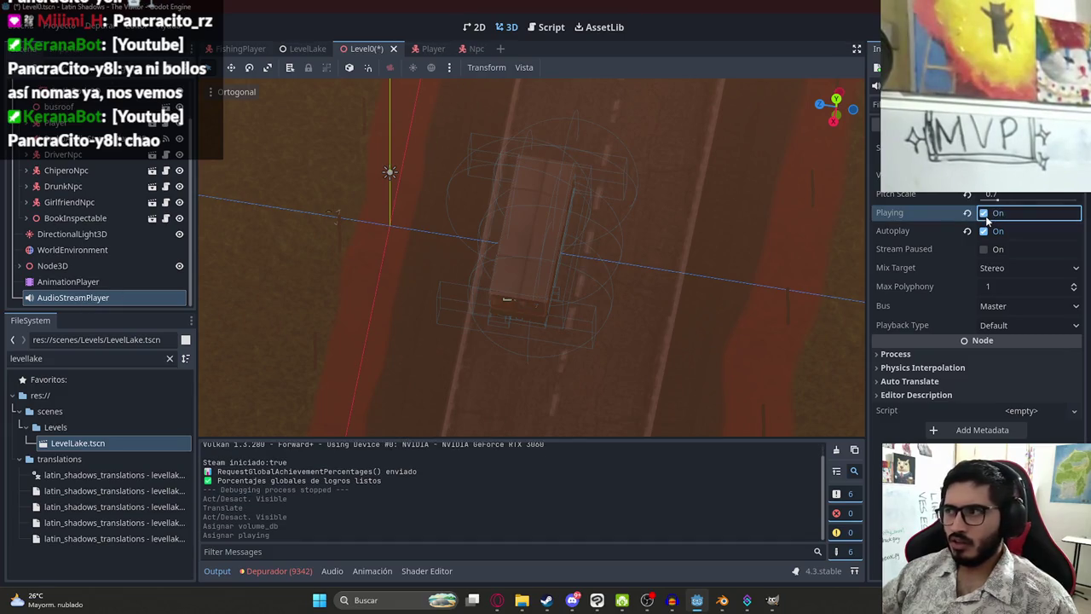
key("ctrl+z")
key("ctrl+s")
key("ctrl+z")
key("ctrl+z")
key("ctrl+z")
key("ctrl+z")
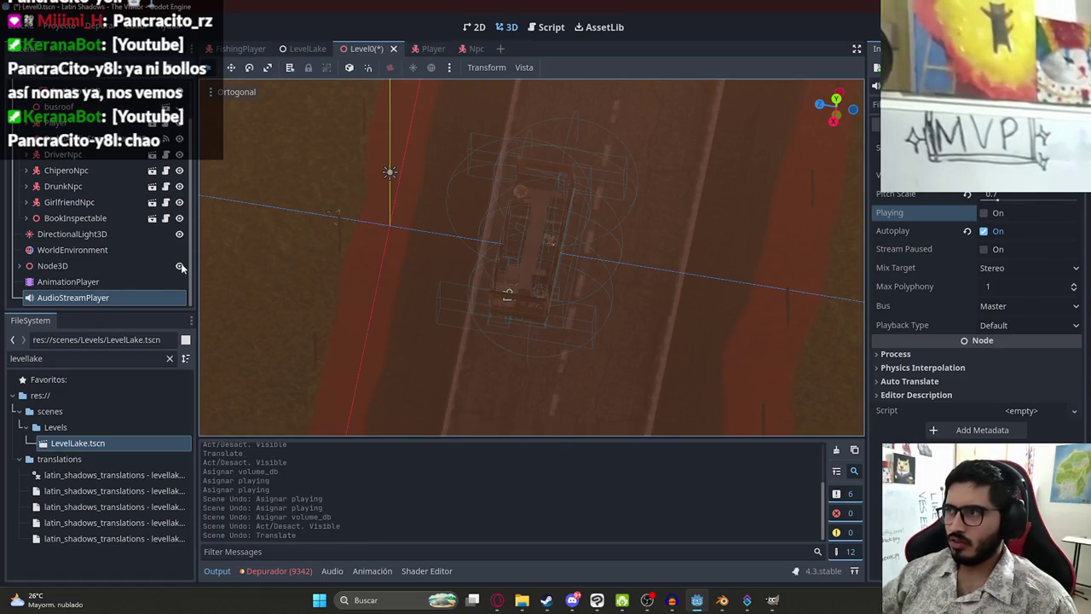
key("ctrl+z")
key("ctrl+shift+z")
key("ctrl+shift+z")
key("ctrl+shift+z")
key("ctrl+shift+z")
key("ctrl+shift+z")
key("ctrl+shift+z")
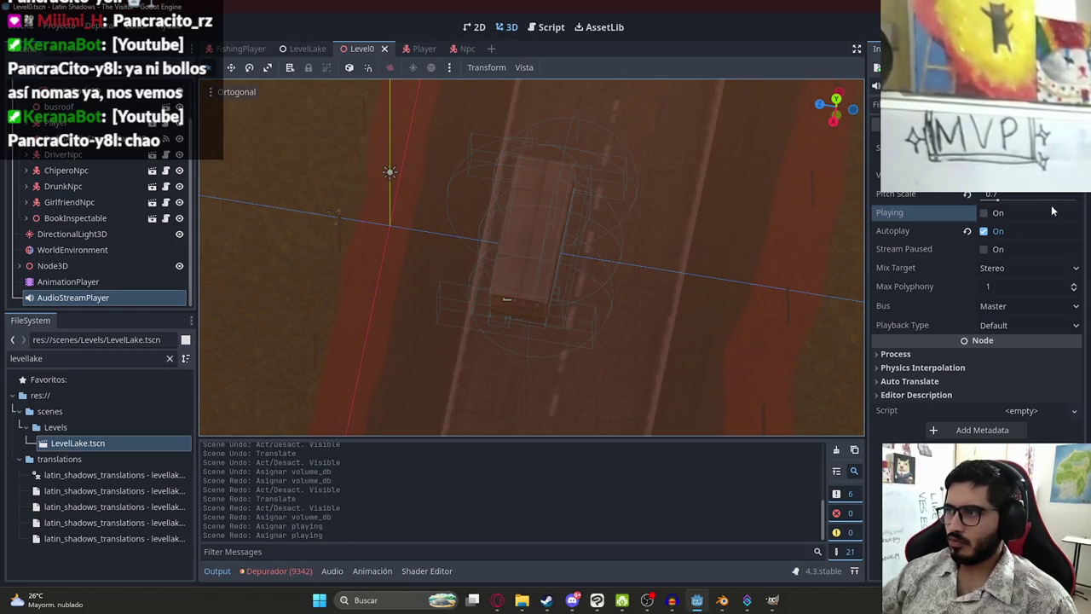
left_click(1015, 212)
- Select RadioAudioStreamPlayer3D, open level_0.gd, and search the script for its name
scroll(96, 256, "up", 2)
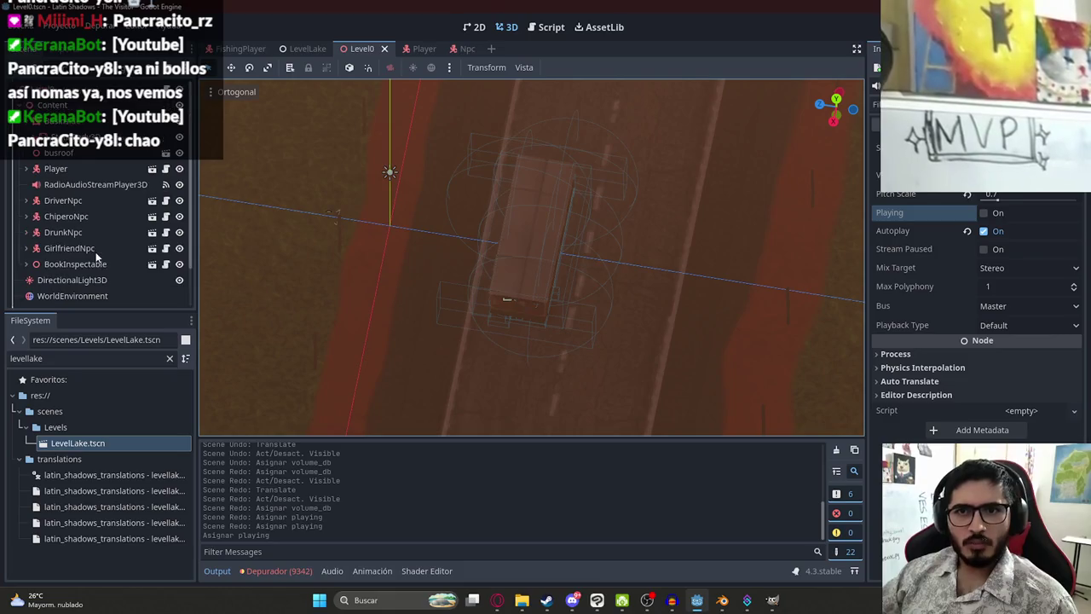
scroll(84, 196, "down", 2)
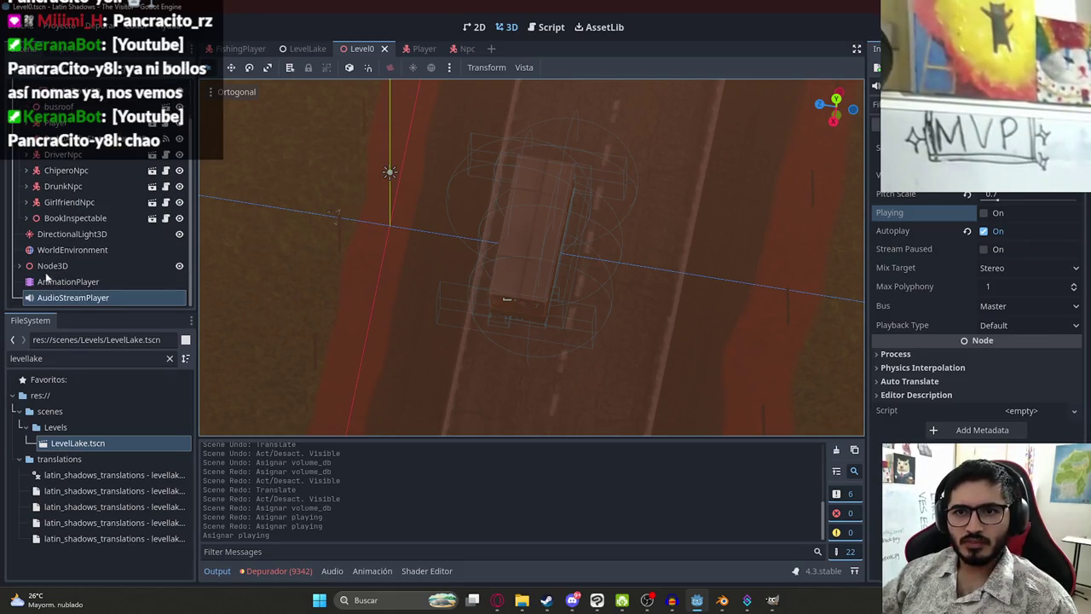
scroll(72, 215, "up", 2)
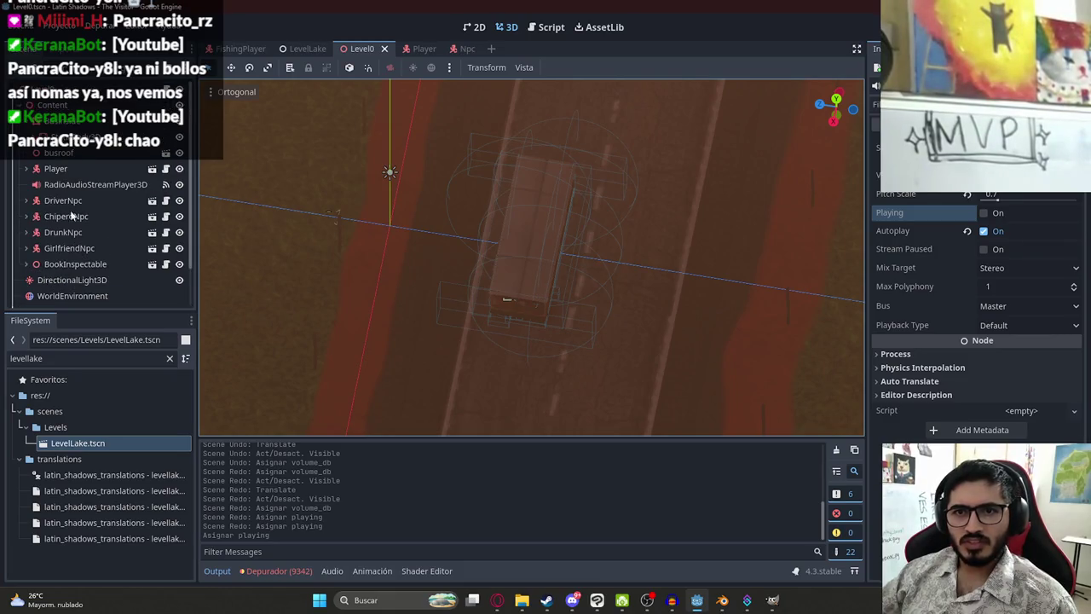
left_click(85, 88)
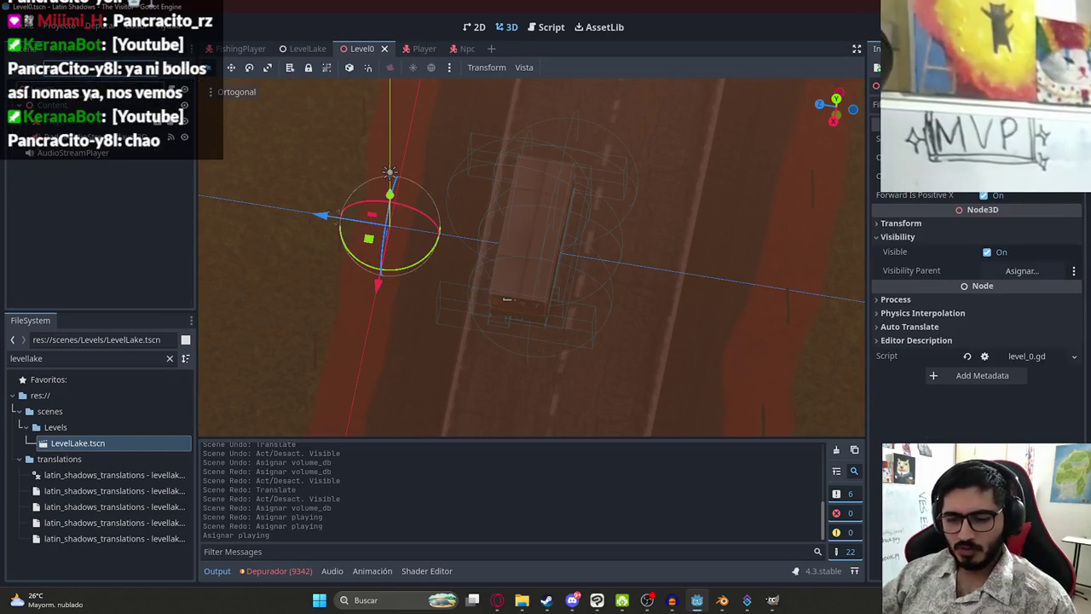
left_click(94, 184)
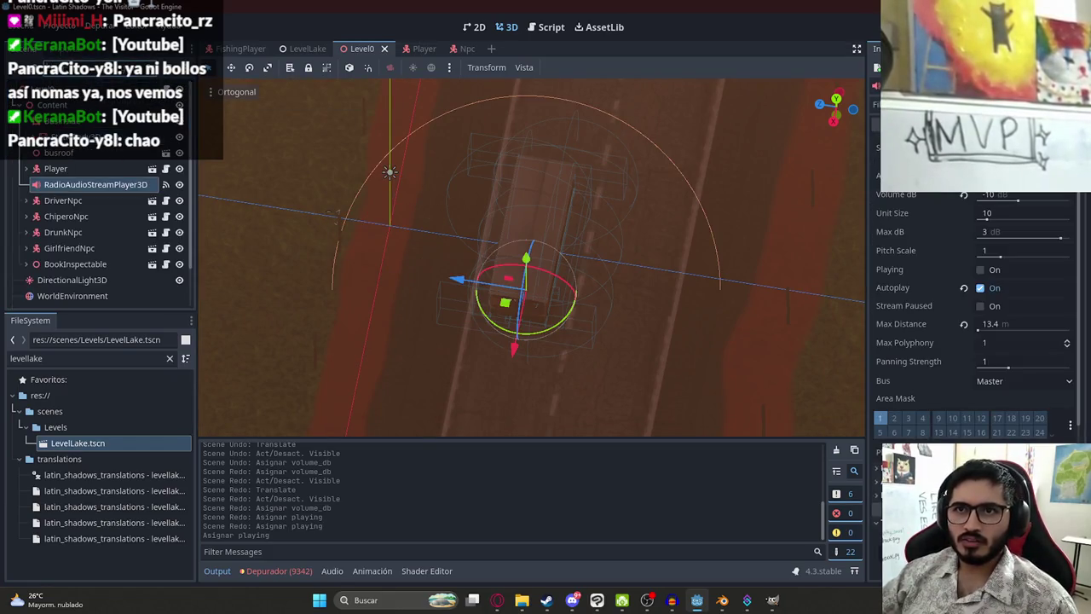
left_click(71, 187)
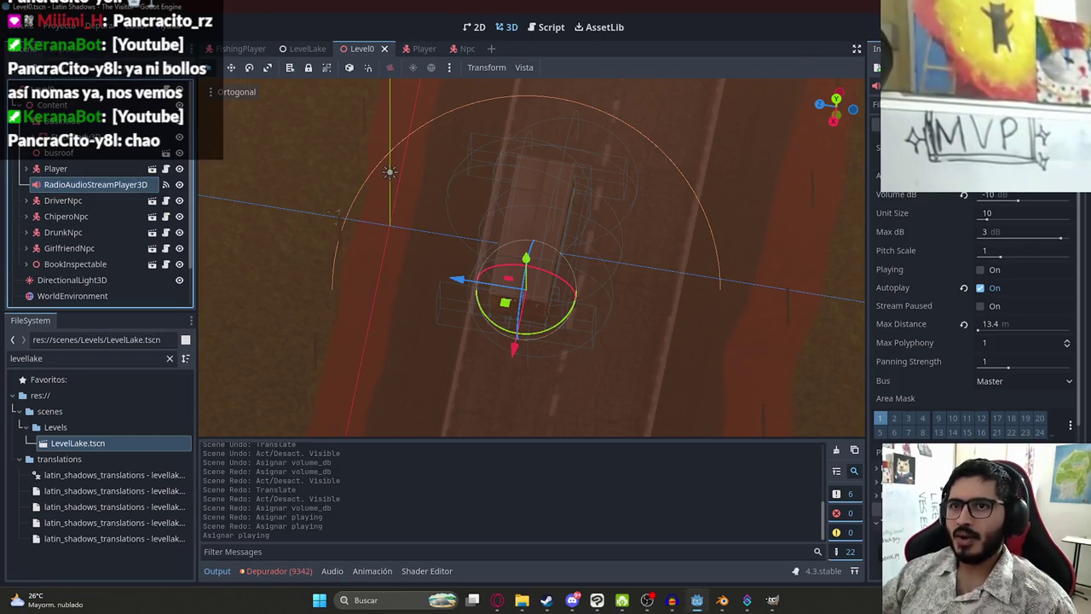
key("ctrl+F3")
key("ctrl+f")
type("RadioAudioStreamPlayer3D")
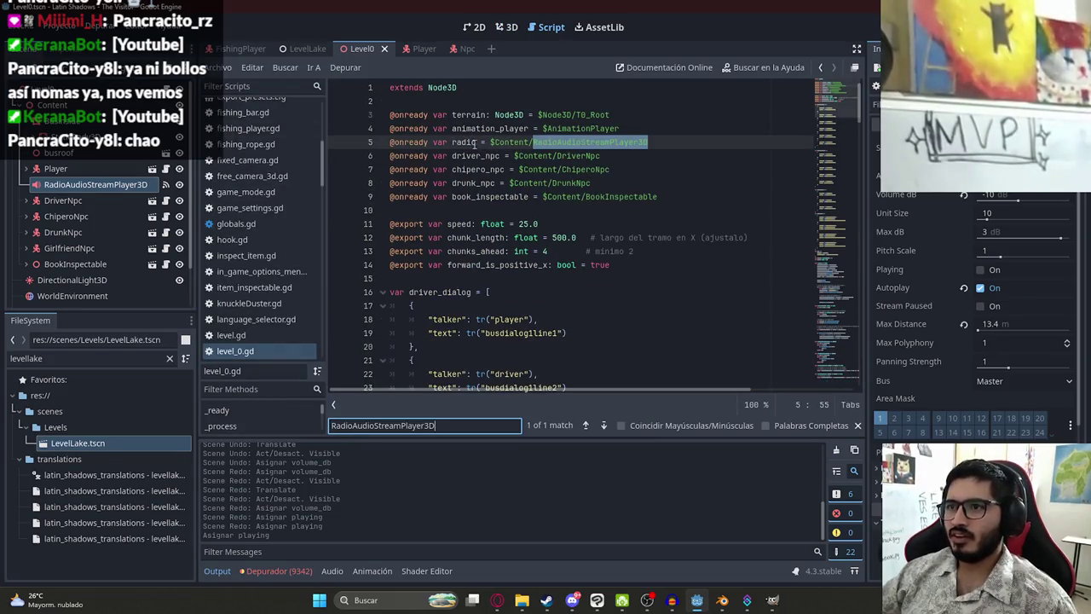
- Select the radio variable on line 5, check the browser, and return to the level script
mouse_move(497, 600)
double_click(475, 143)
left_click(458, 545)
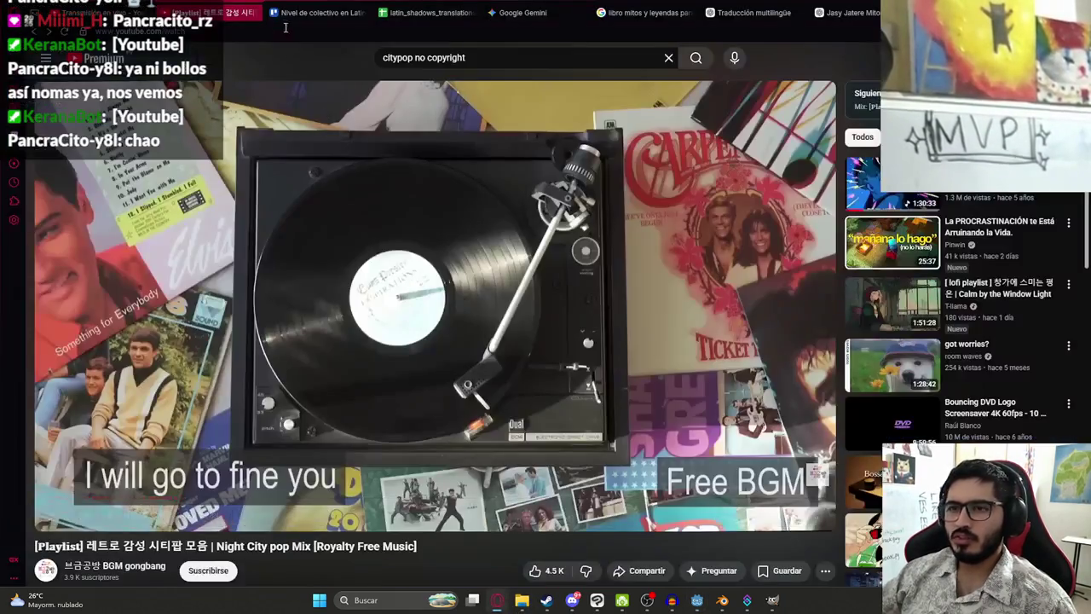
key("alt+Tab")
left_click(614, 208)
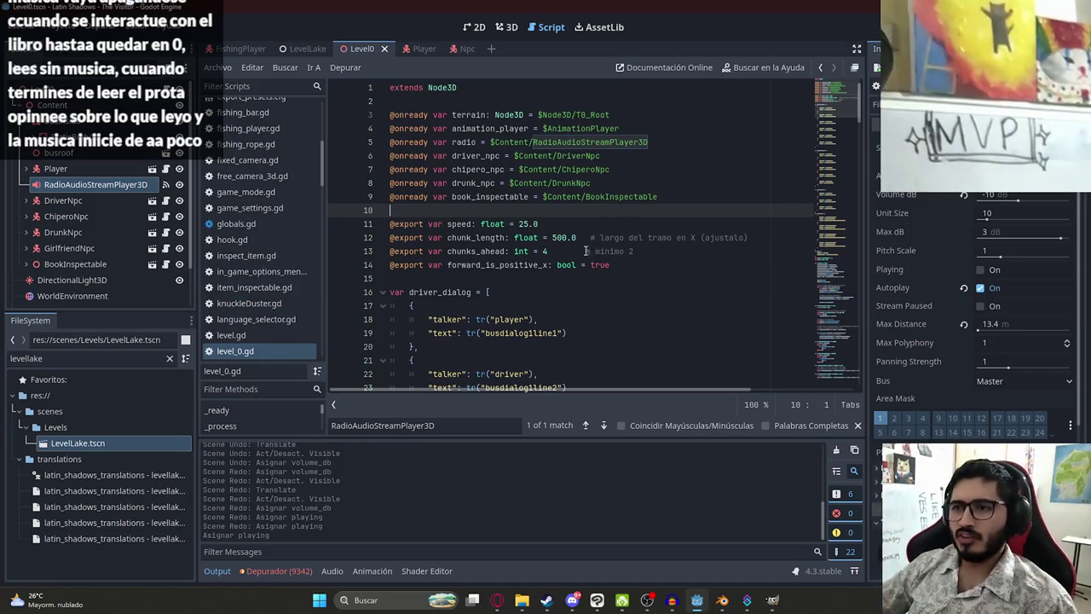
- Scroll through level_0.gd, then select the Player node and view its signals
scroll(586, 250, "down", 7)
mouse_move(818, 150)
left_mouse_down()
mouse_move(831, 317)
mouse_move(831, 299)
left_mouse_up()
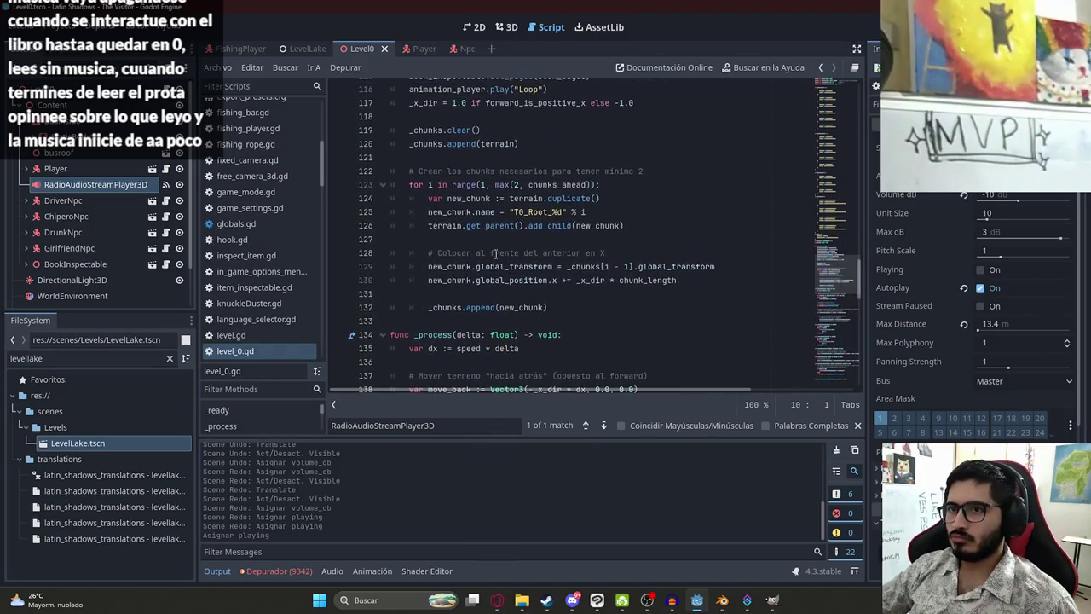
left_click(56, 168)
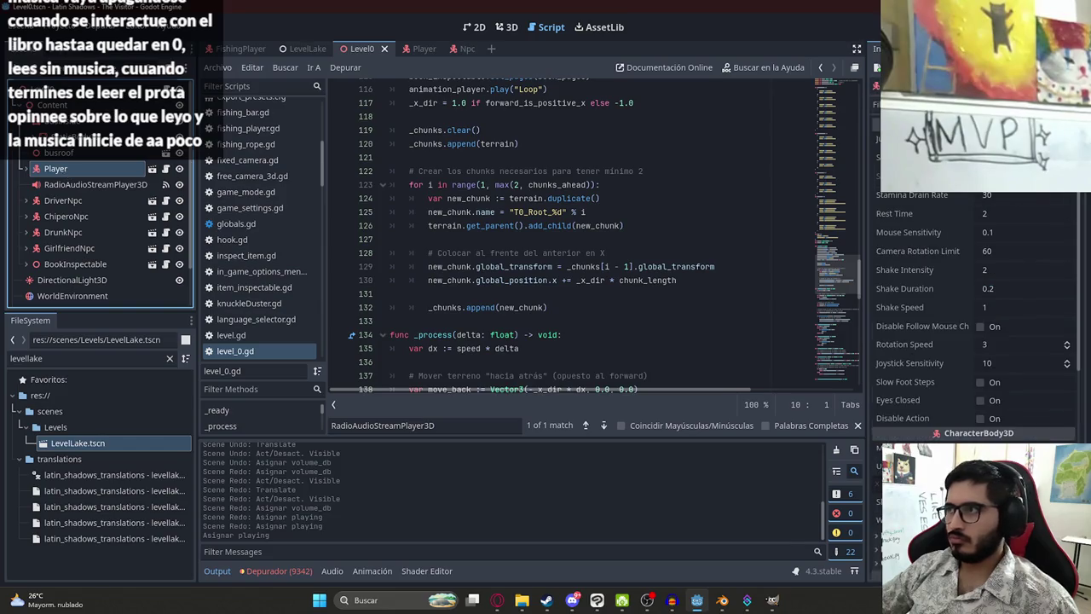
left_click(929, 48)
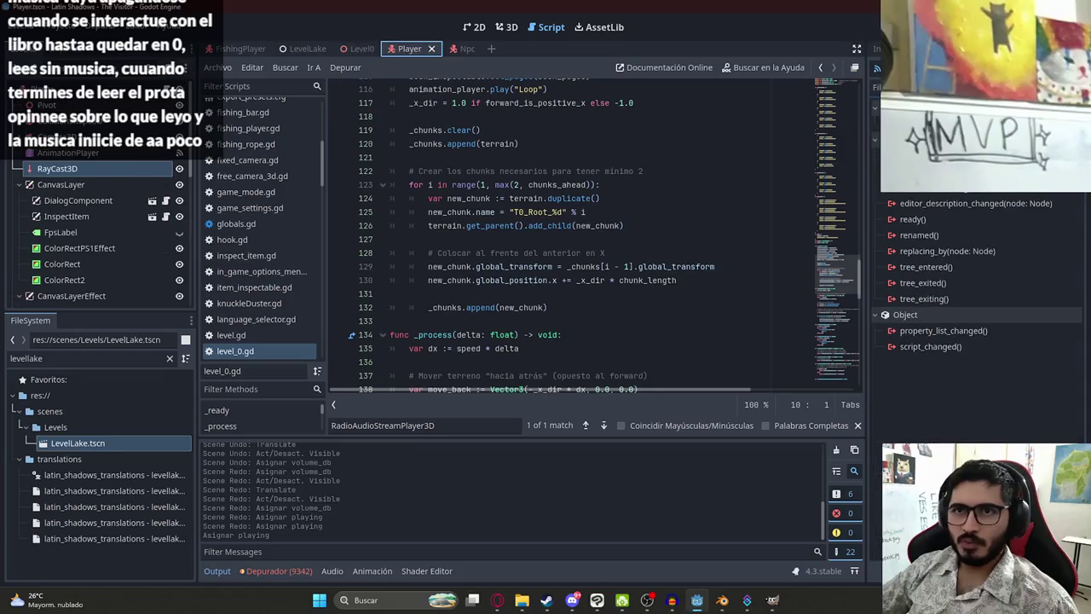
- In player.gd, locate the take_note function and its take_note_triggered signal name, then scroll through the script
left_click(424, 49)
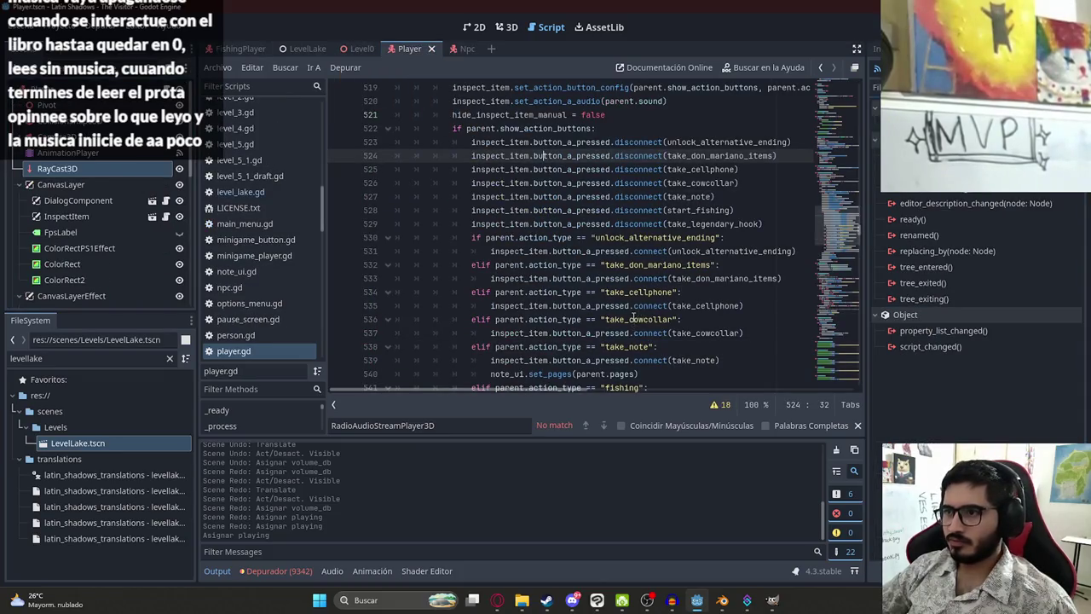
double_click(627, 346)
key("ctrl+f")
key("Return")
key("Return")
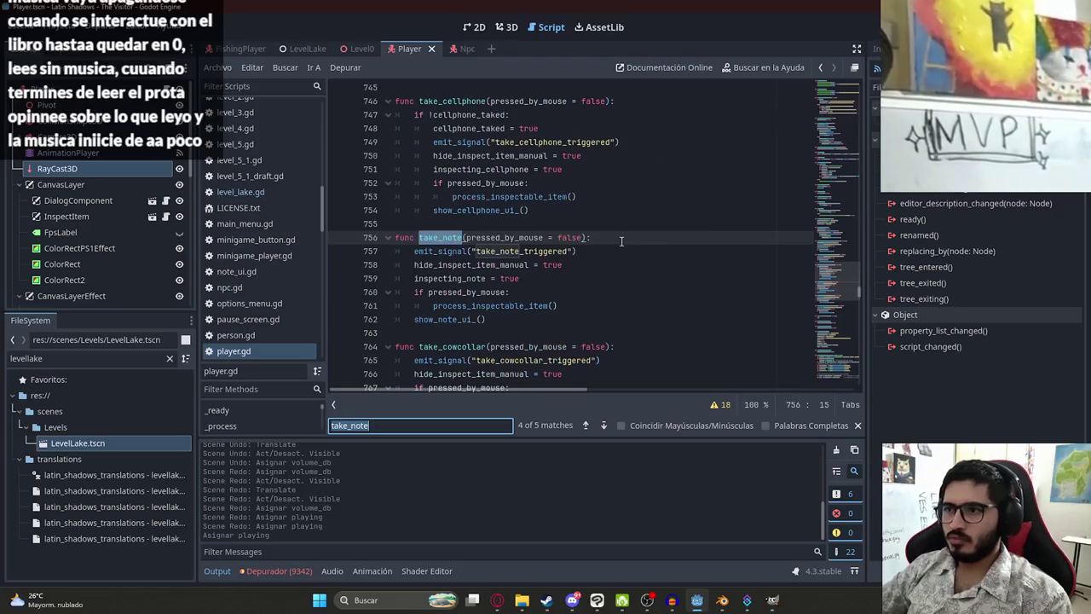
double_click(526, 250)
key("ctrl+c")
key("ctrl+f")
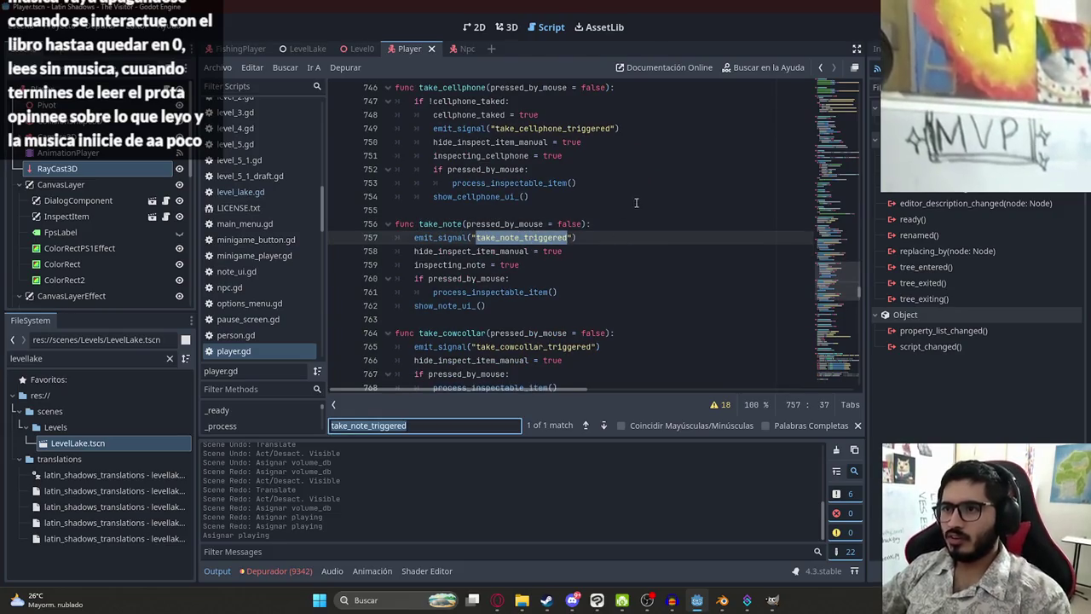
left_click_drag(843, 298, 839, 85)
scroll(552, 254, "down", 5)
scroll(552, 254, "down", 5)
scroll(552, 254, "down", 5)
scroll(552, 254, "down", 5)
scroll(552, 254, "down", 5)
scroll(493, 242, "down", 5)
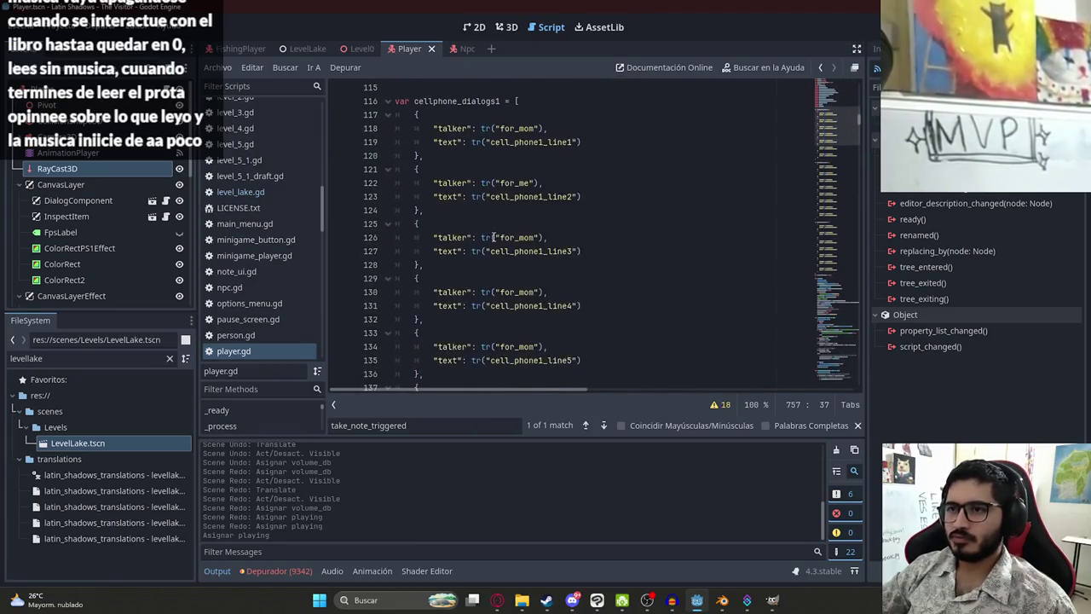
scroll(494, 242, "down", 5)
scroll(494, 242, "down", 5)
scroll(503, 241, "down", 5)
scroll(514, 239, "down", 3)
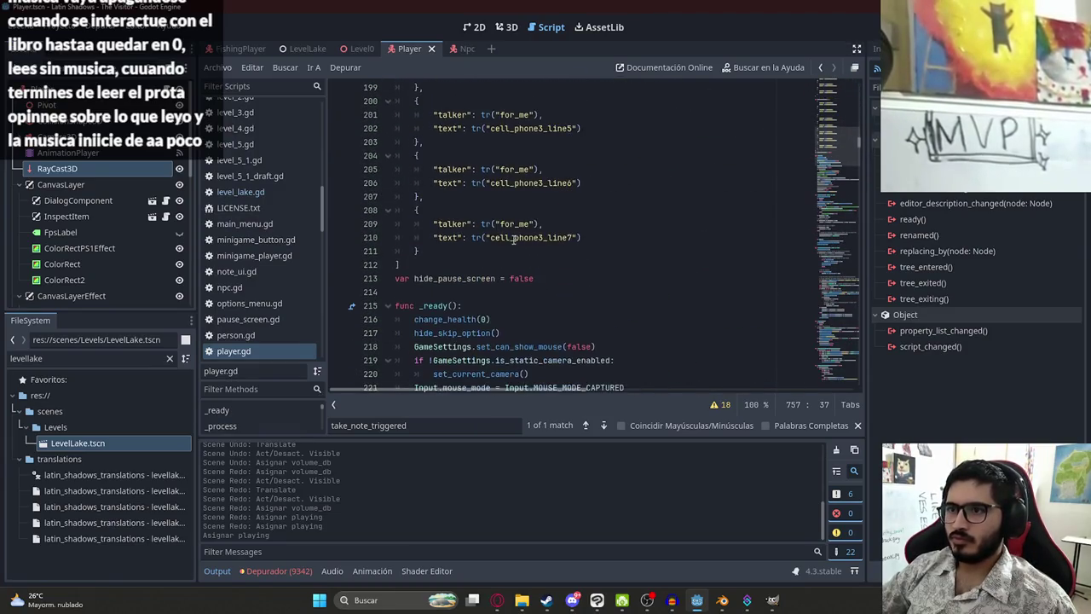
- Add 'signal fishing()' and 'signal take_note_triggered()' below the death signal
key("ctrl+f")
type("signal")
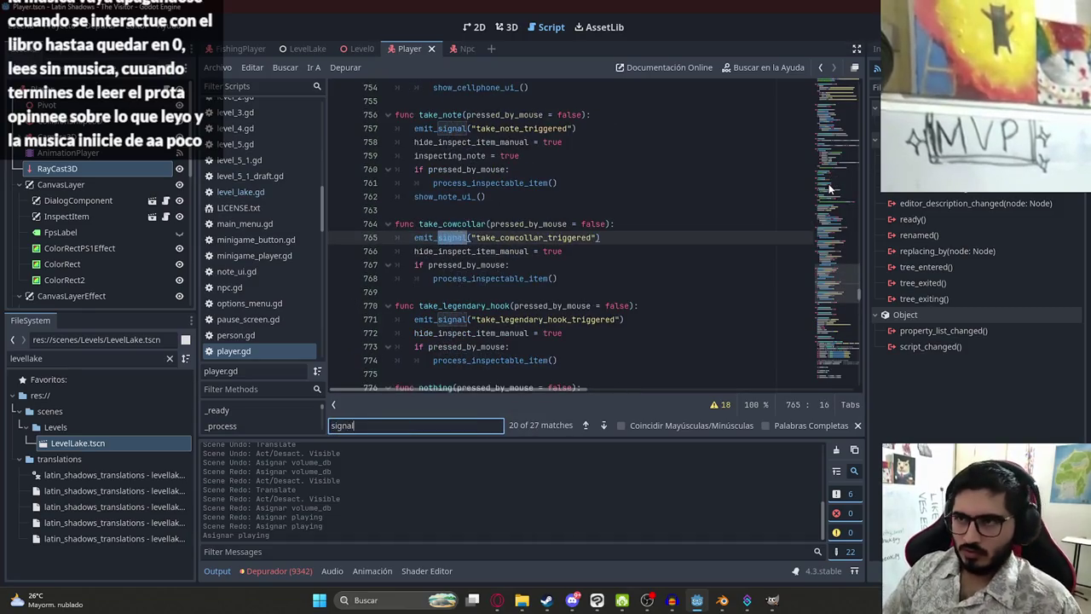
scroll(596, 256, "down", 4)
left_click(477, 141)
key("Return")
type("signal fishing()")
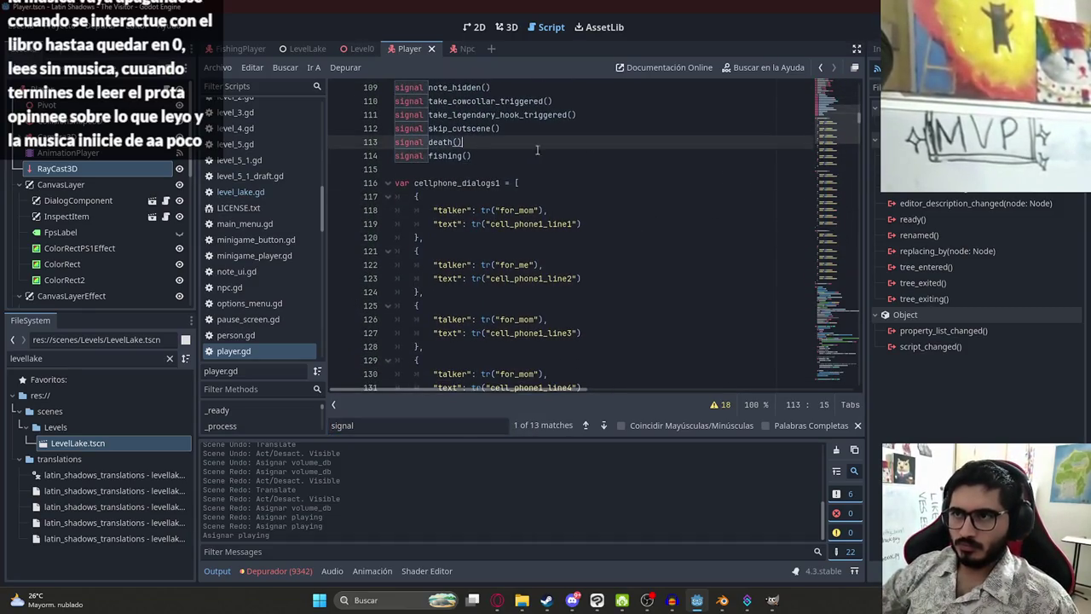
key("Return")
key("ctrl+v")
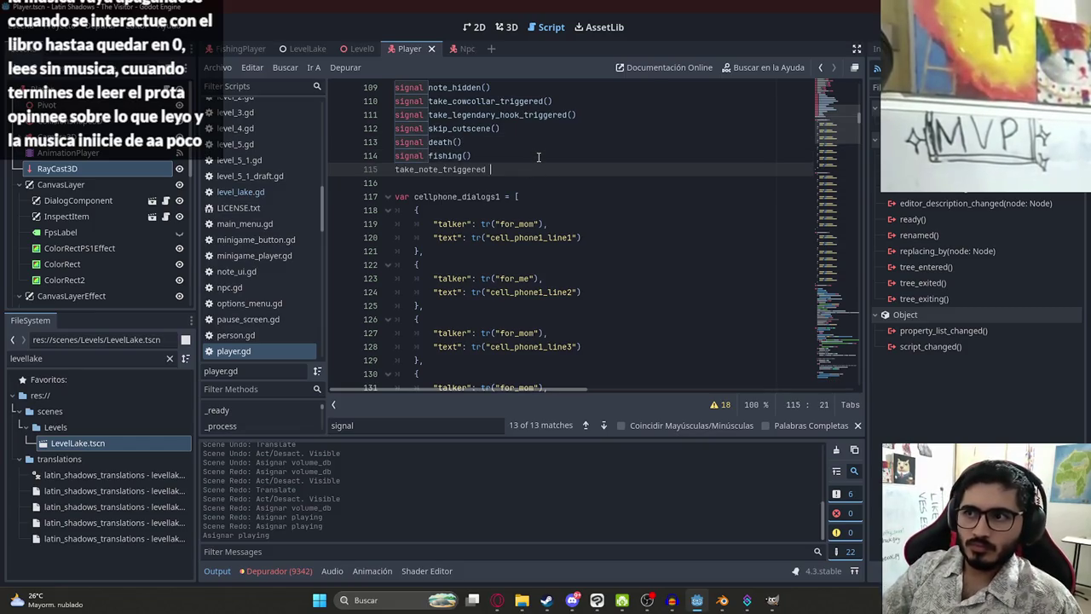
key("ctrl+v")
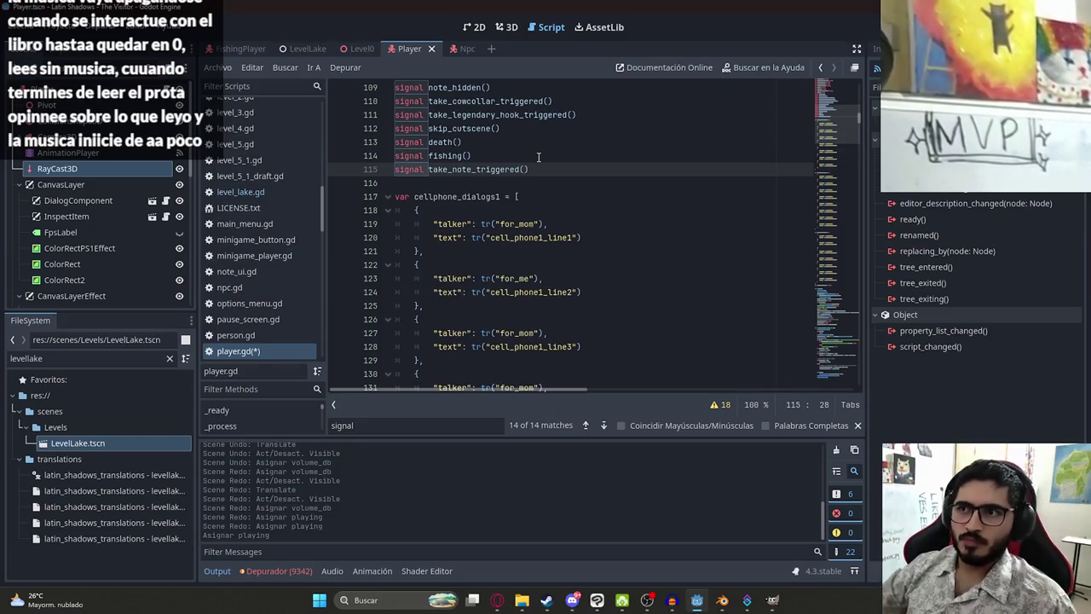
double_click(460, 168)
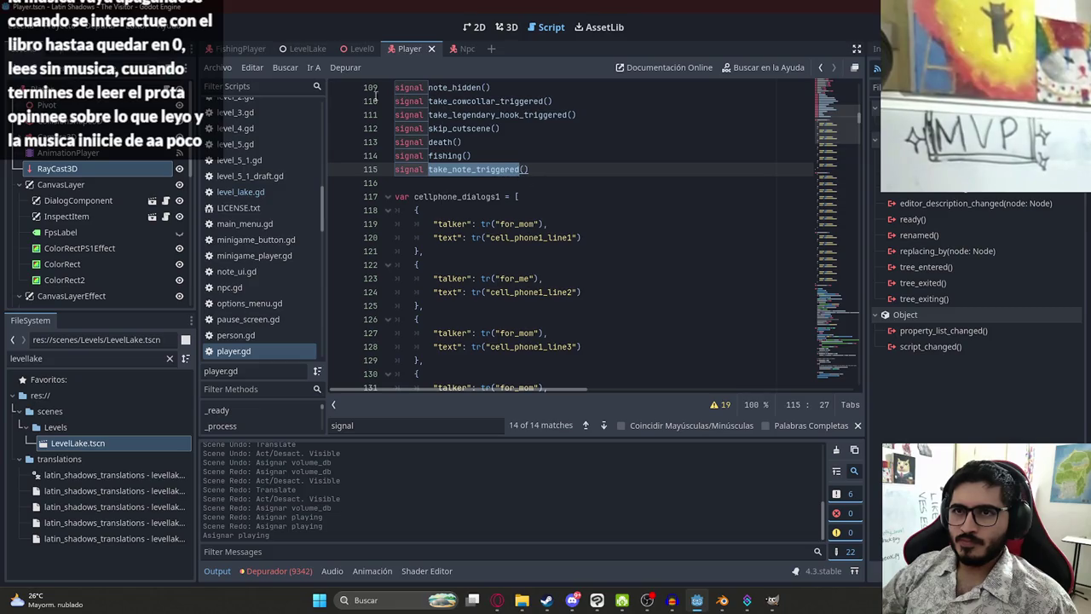
left_click(356, 49)
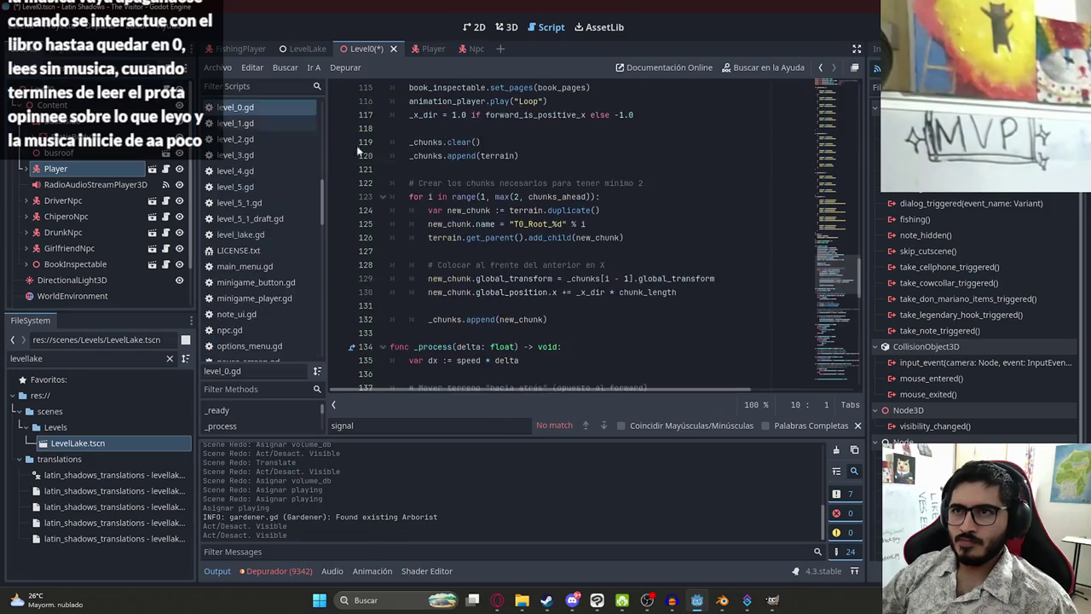
- Search the Level0 script for take_note_triggered and browse the Content node in the scene tree
left_click(558, 196)
key("ctrl+f")
key("ctrl+v")
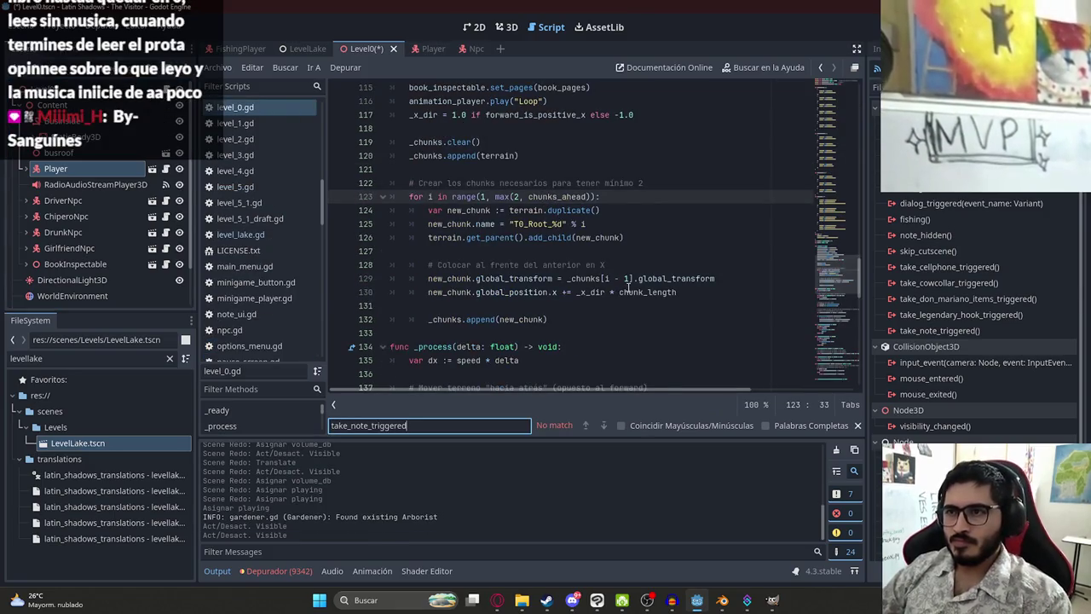
left_click(628, 291)
left_click(53, 104)
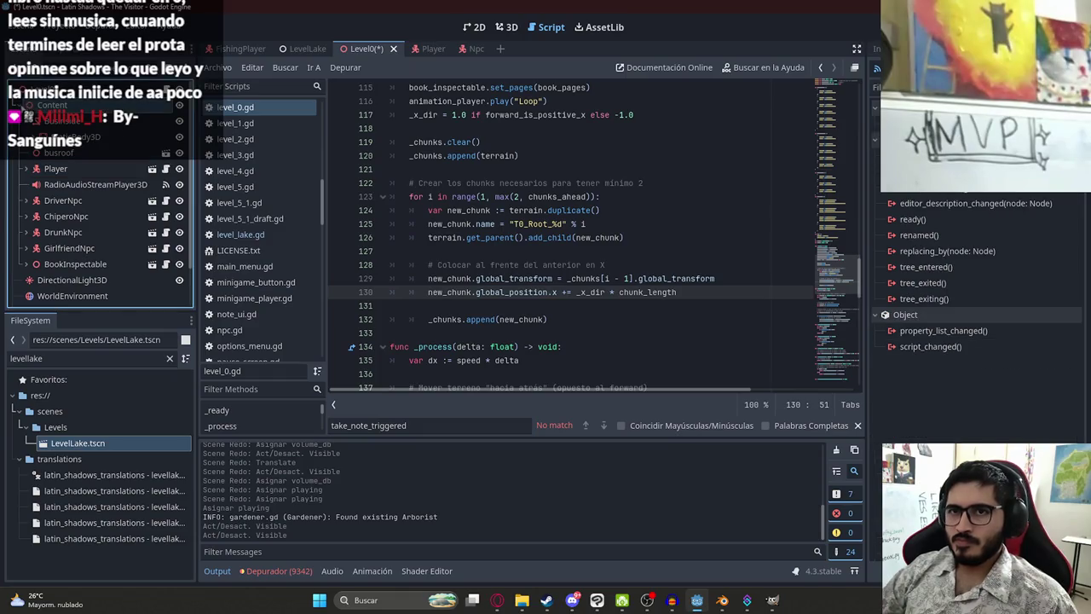
left_click(19, 104)
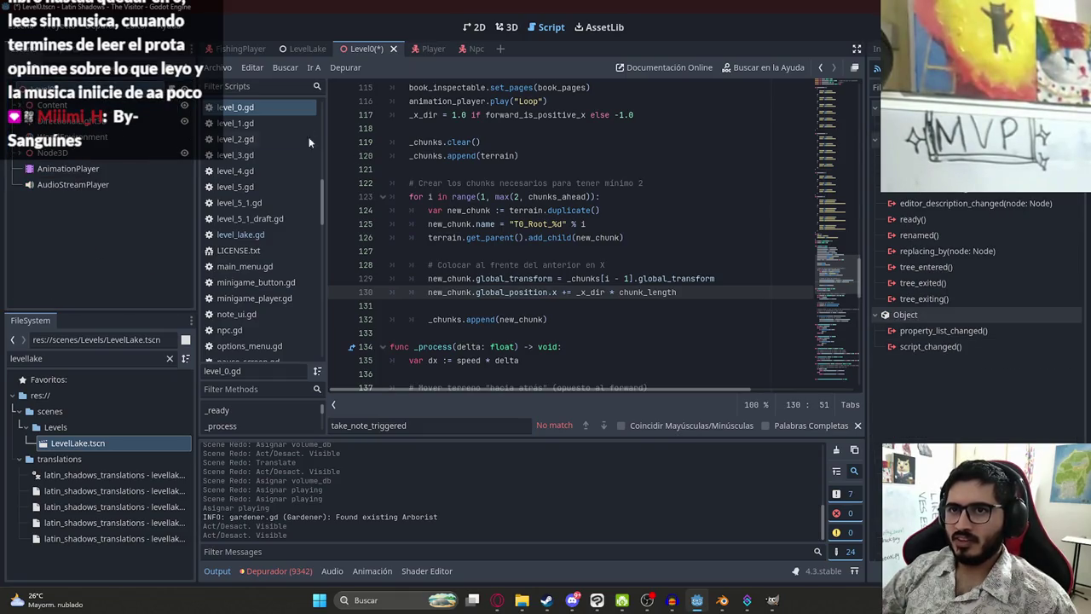
left_click(419, 182)
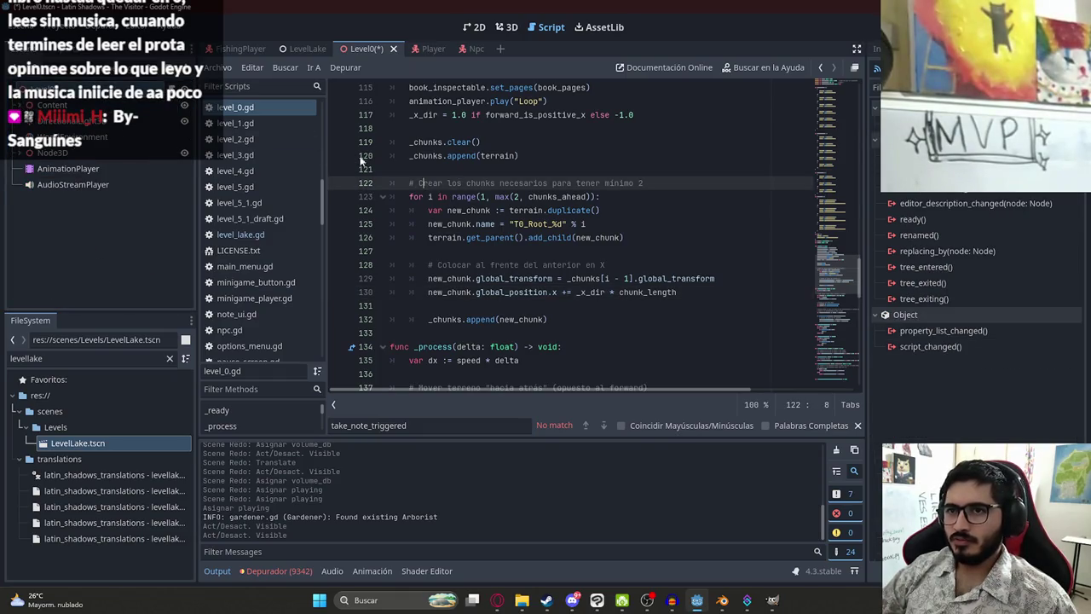
left_click(19, 104)
- Connect Player's take_note_triggered to a new Level0 handler that sets radio.volume_db = 0, and save
left_click(57, 168)
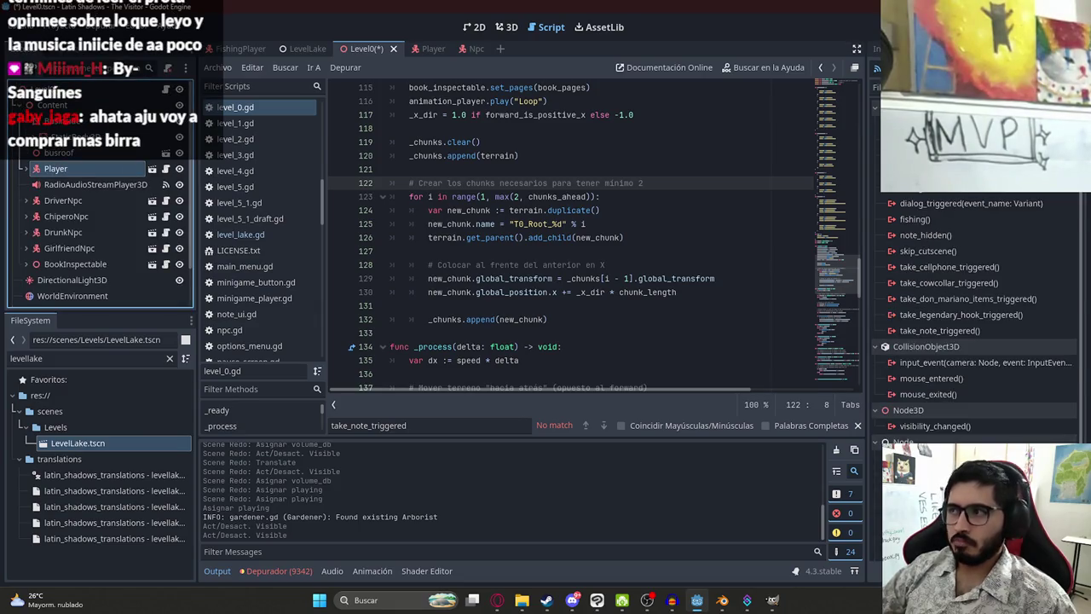
double_click(937, 330)
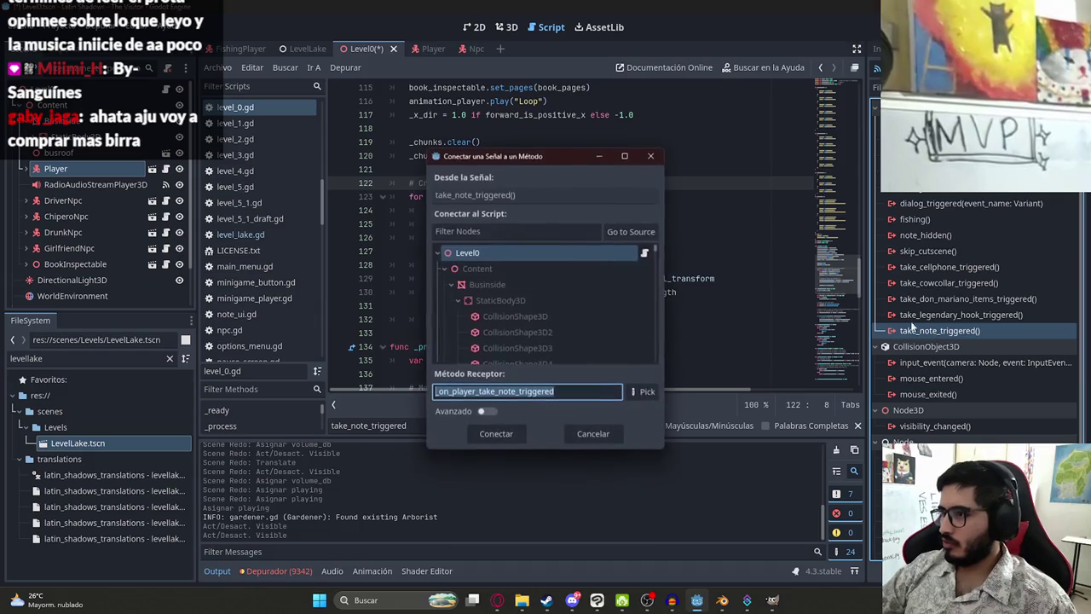
left_click(499, 437)
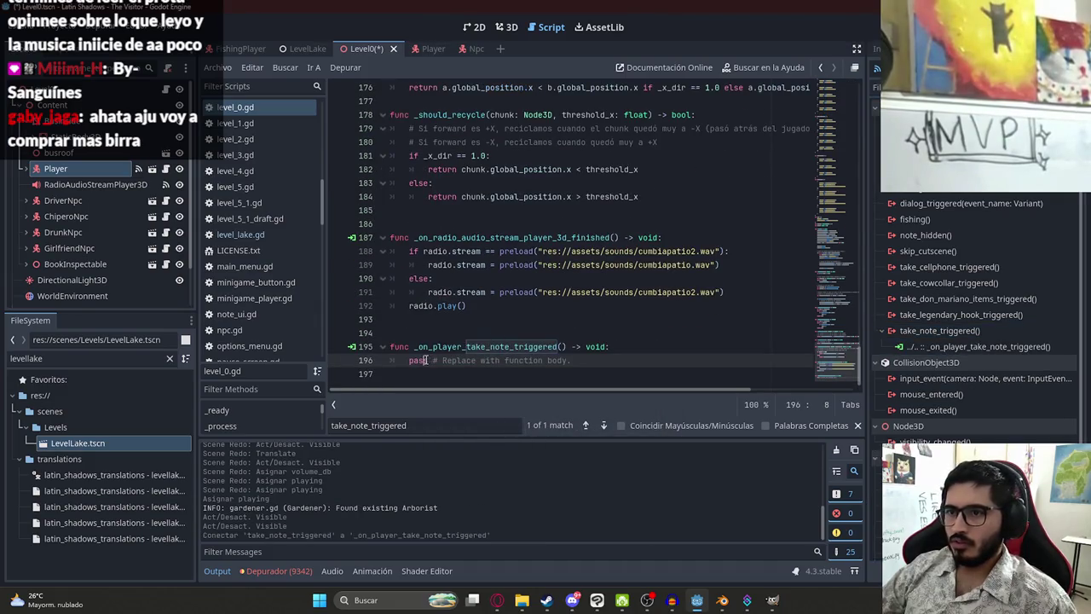
left_click_drag(410, 362, 625, 368)
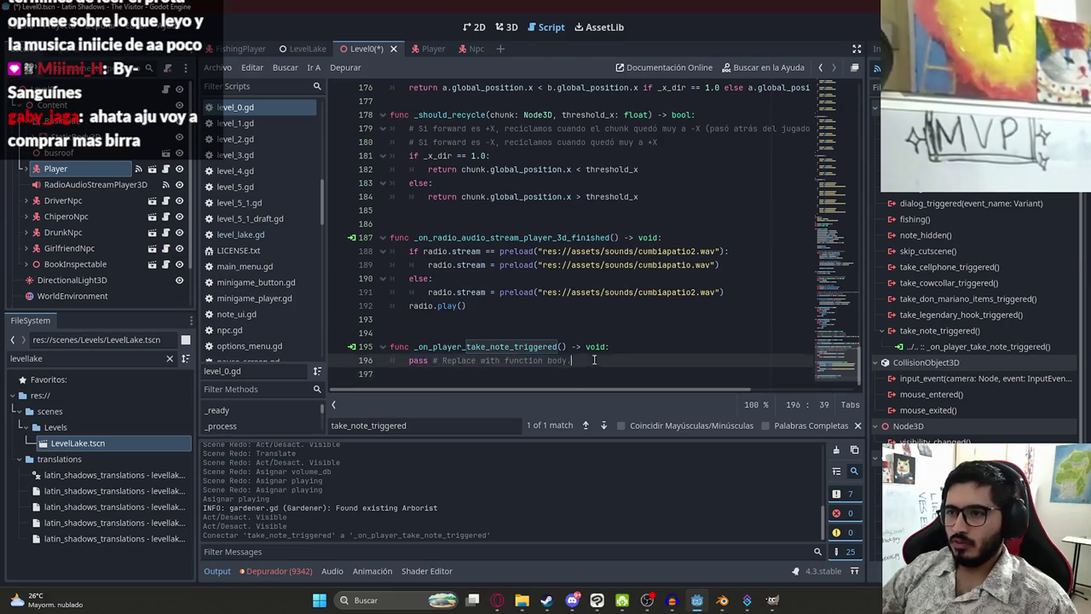
type("radio")
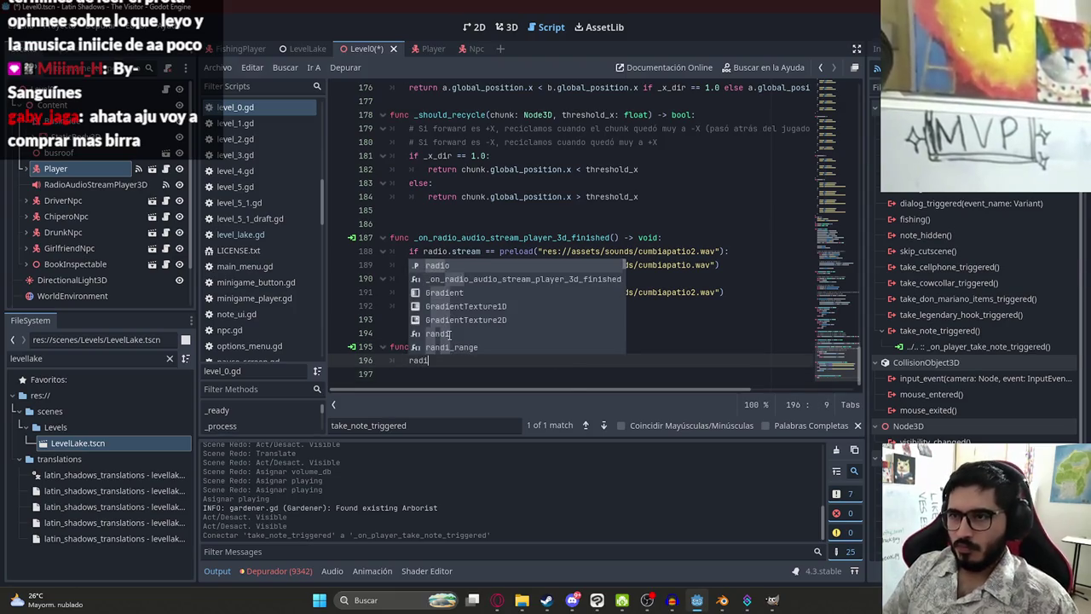
type(".vol")
key("Return")
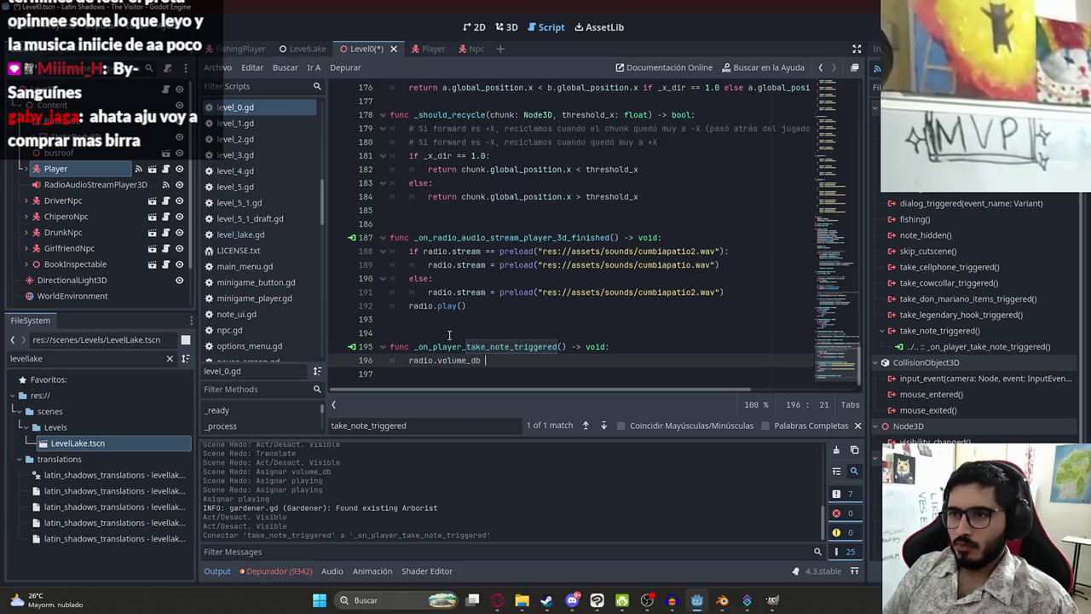
type("=")
key("ctrl+s")
type("0")
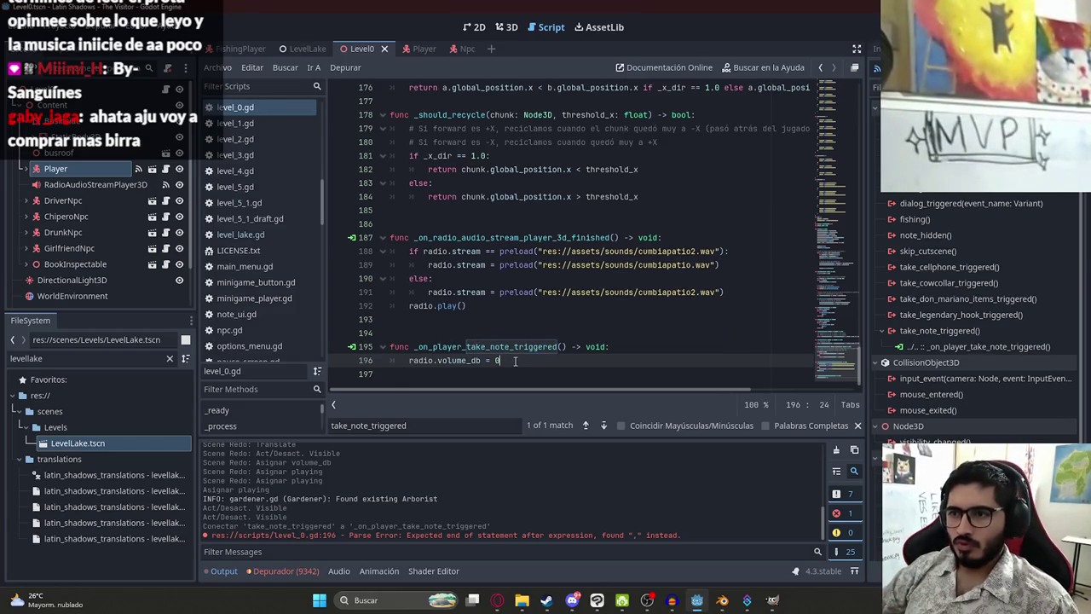
left_click_drag(390, 346, 400, 374)
key("ctrl+c")
left_click(497, 600)
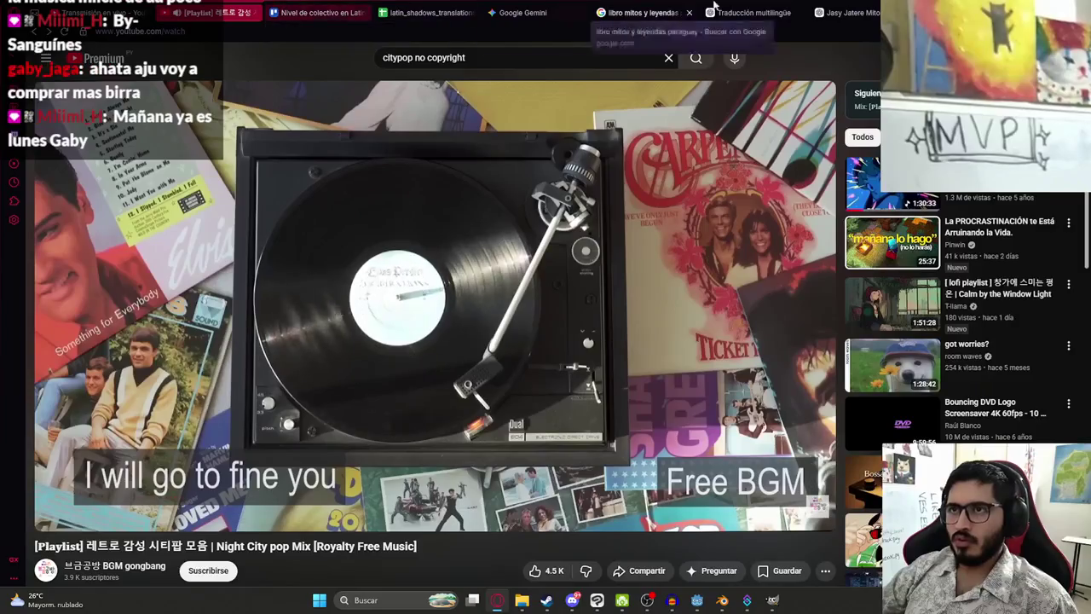
- In a new ChatGPT chat, ask 'quiero que la musica vaya desvaneciendose' with the handler code pasted
left_click(844, 12)
left_click(40, 86)
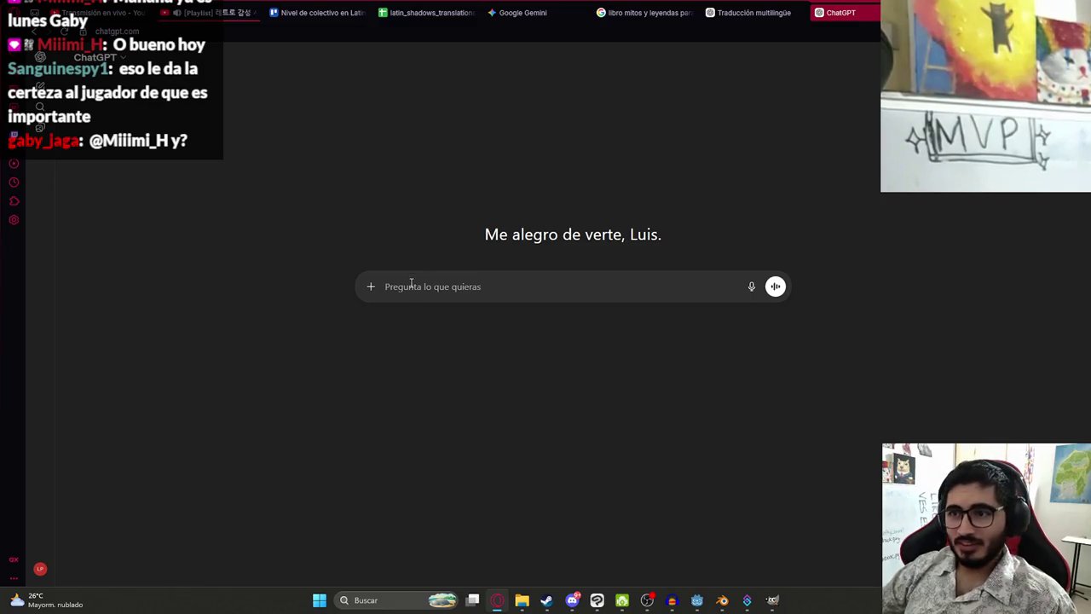
type("4")
key("BackSpace")
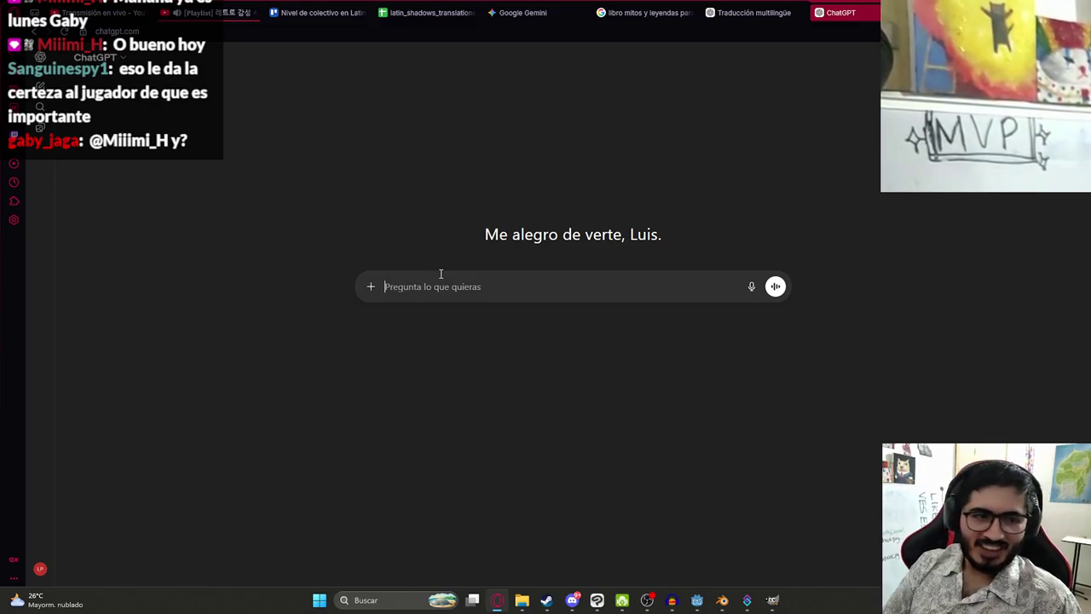
type("Lui")
key("BackSpace")
key("BackSpace")
key("BackSpace")
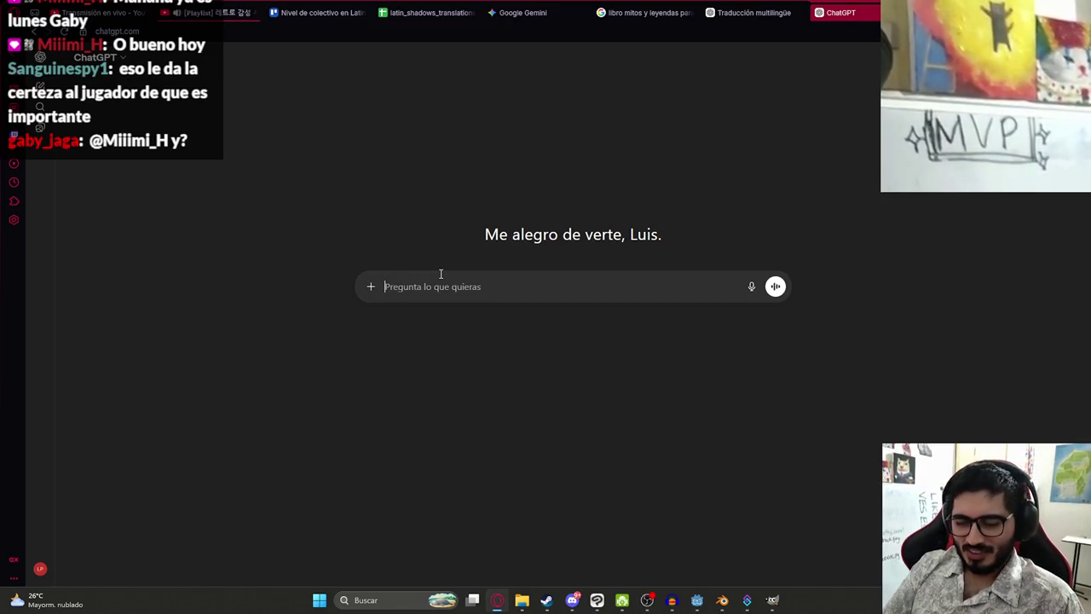
type("Quiero que la musica vaya desvan")
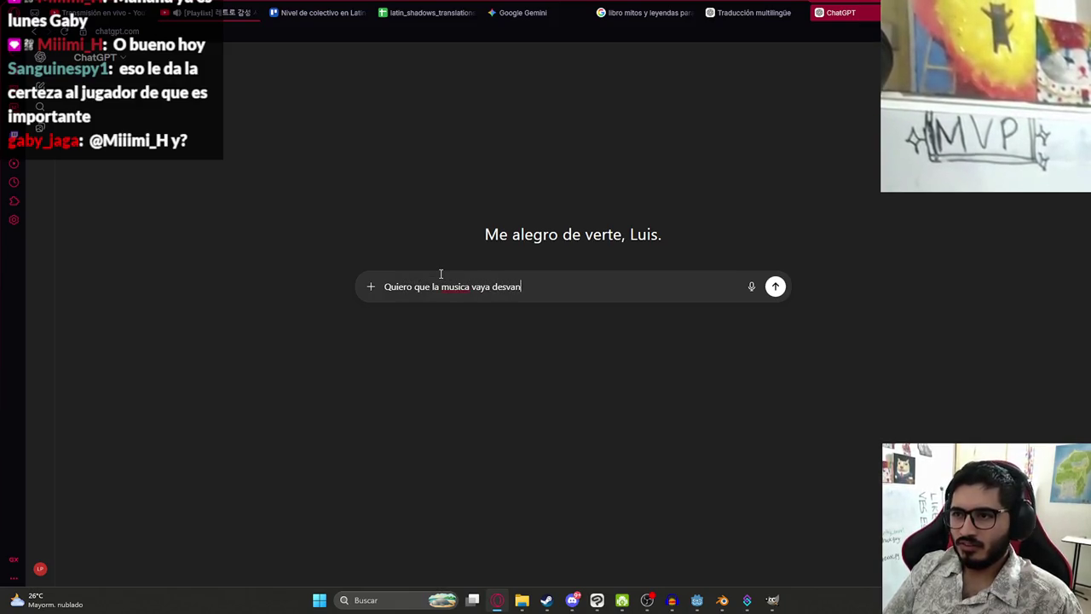
type("eciendose")
key("shift+Return")
key("ctrl+v")
key("Return")
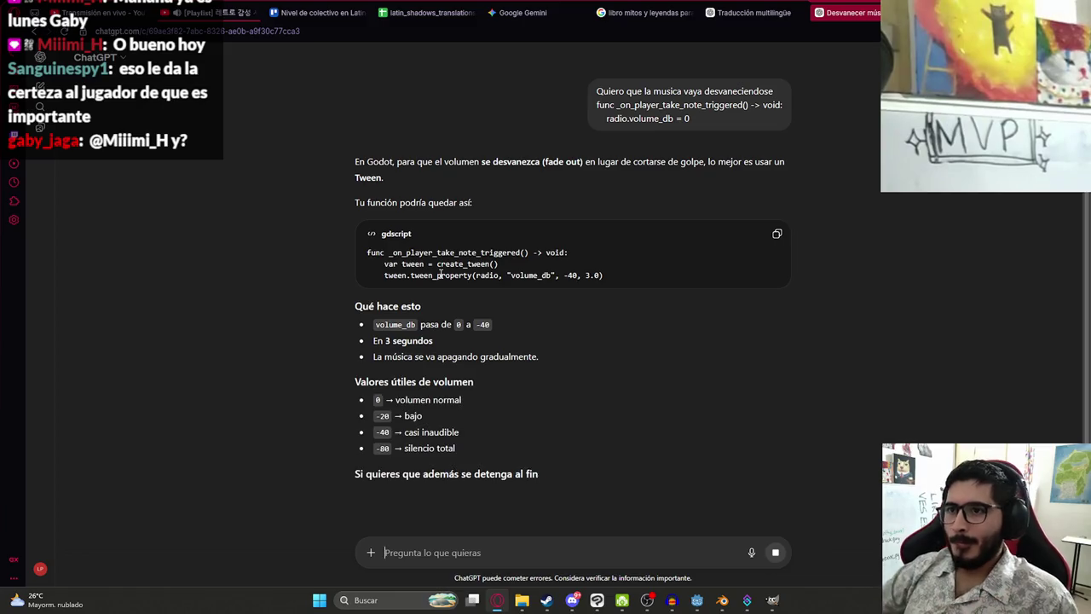
- Paste ChatGPT's tween code into the Godot handler, fading radio.volume_db to -40 over 3.0 seconds
mouse_move(601, 281)
left_mouse_down()
mouse_move(368, 264)
mouse_move(388, 265)
left_mouse_up()
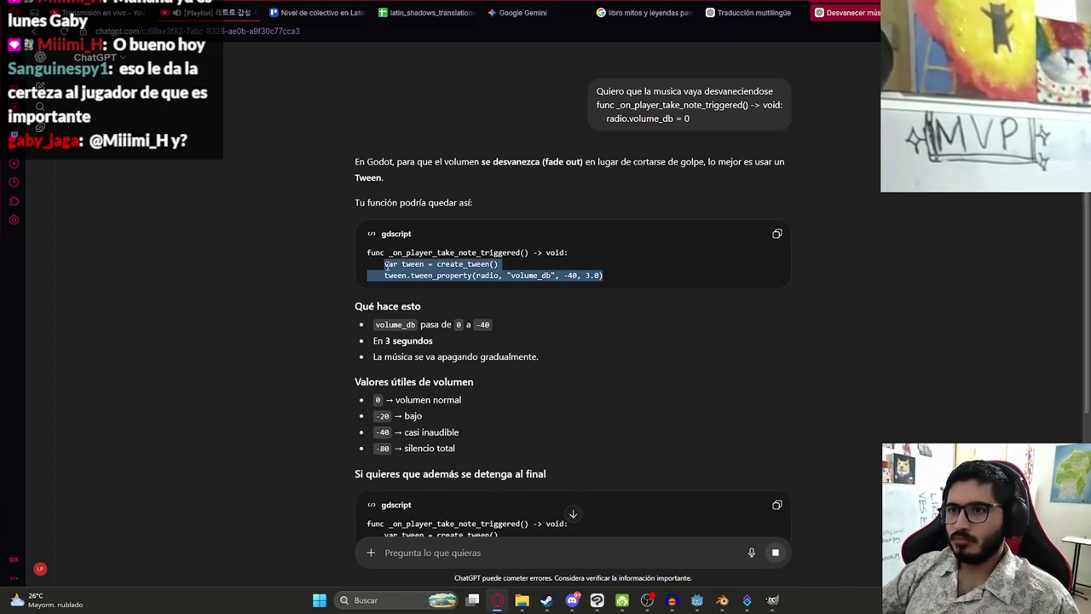
key("ctrl+c")
key("alt+Tab")
key("ctrl+v")
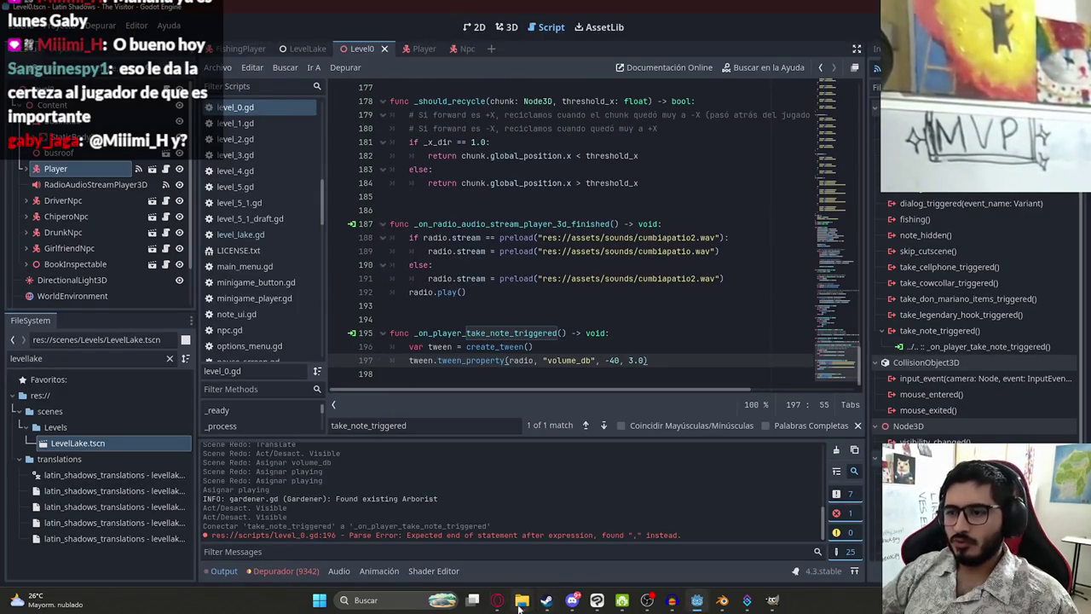
key("alt+Tab")
left_click(213, 12)
key("space")
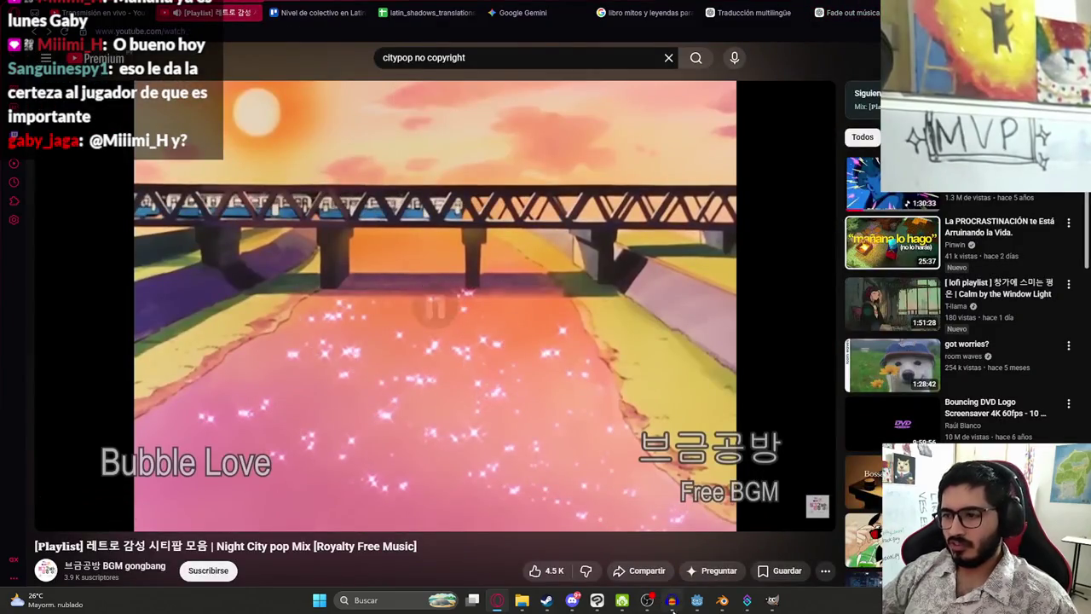
- Return to Godot and start a test run of the game
key("alt+Tab")
key("Escape")
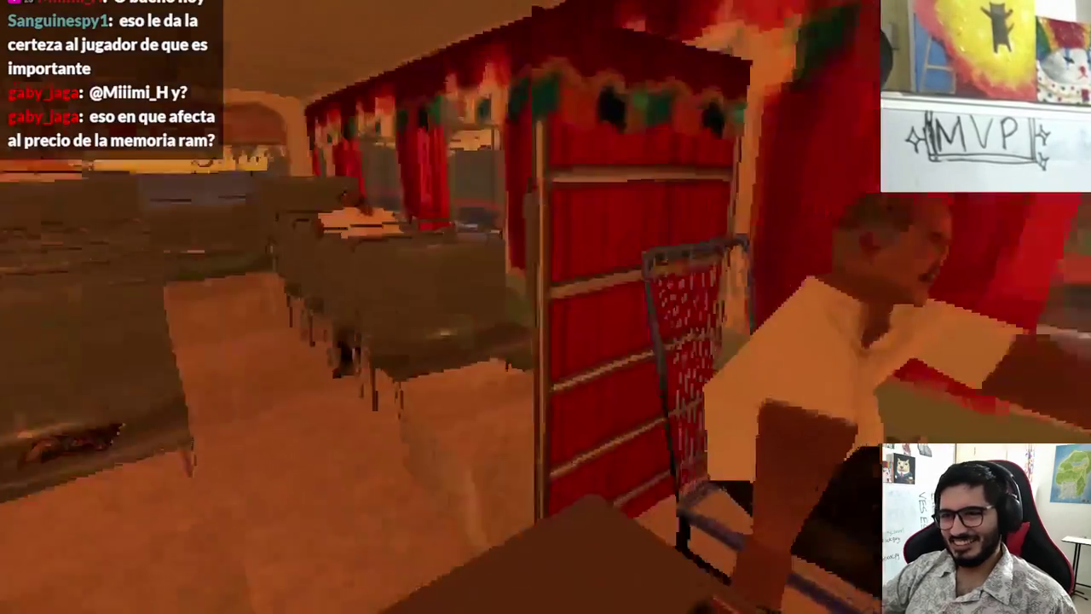
- Open the myth book on the Jasy Jatere page, then close the running game with Alt+F4
key("Return")
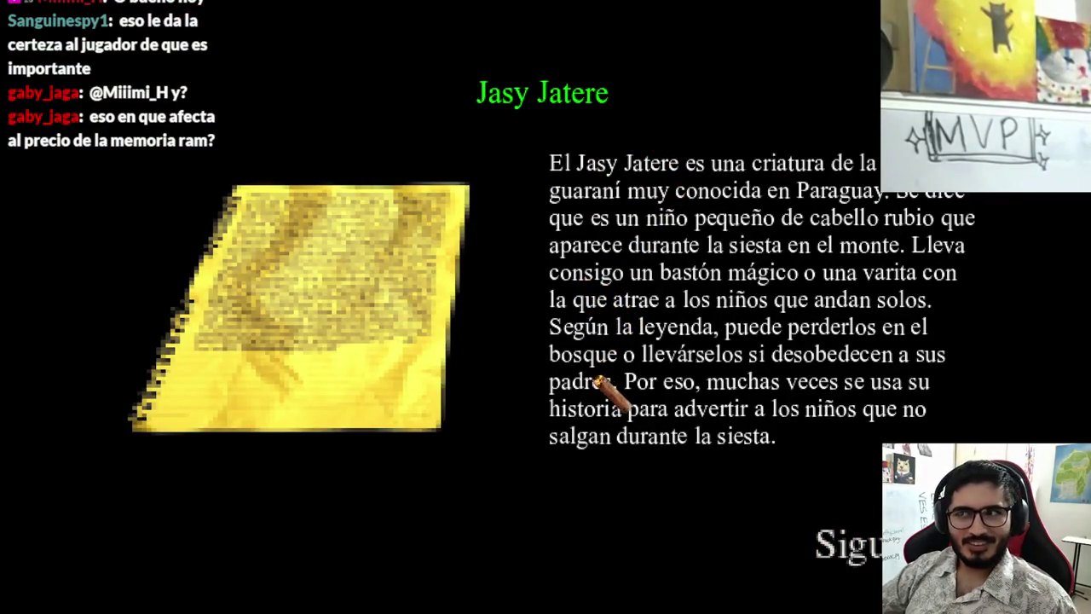
key("alt+F4")
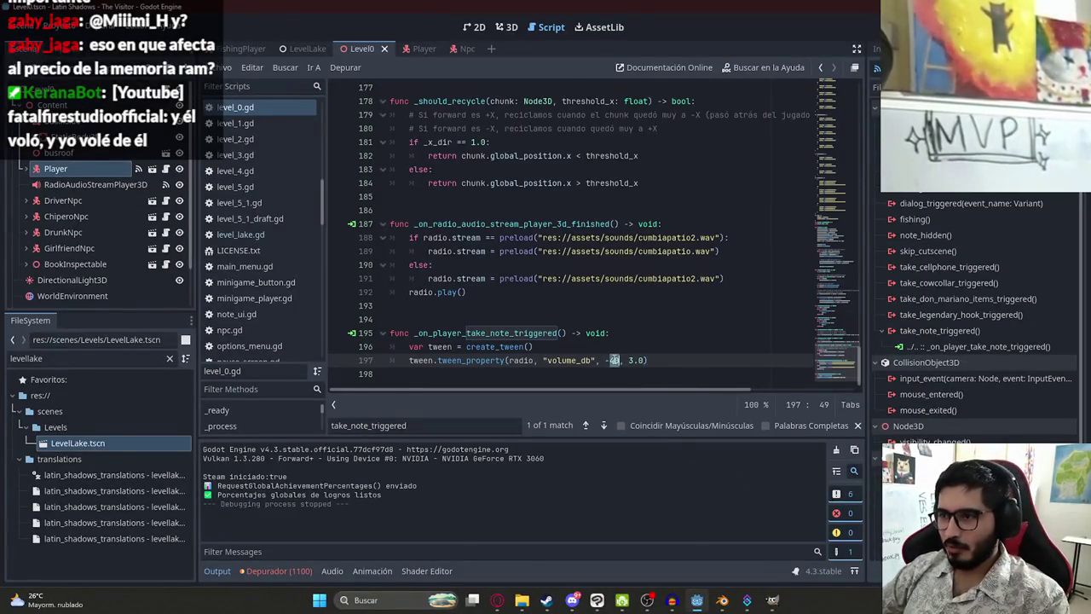
- Change the fade target on line 197 from -40 to -100 dB and relaunch the game
left_click(621, 360)
key("BackSpace")
key("BackSpace")
type("100")
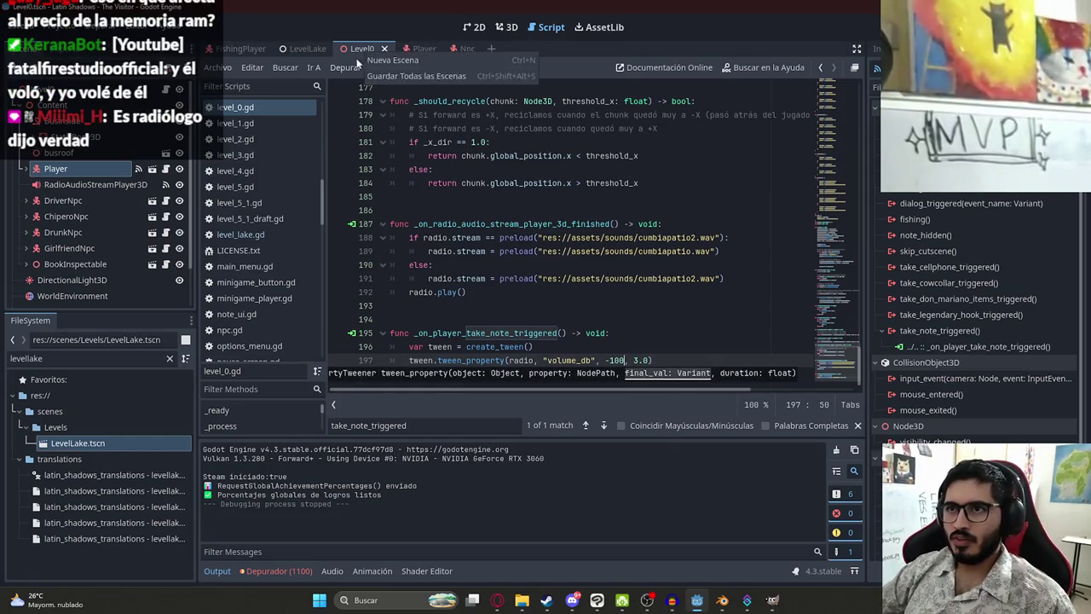
right_click(364, 51)
left_click(390, 149)
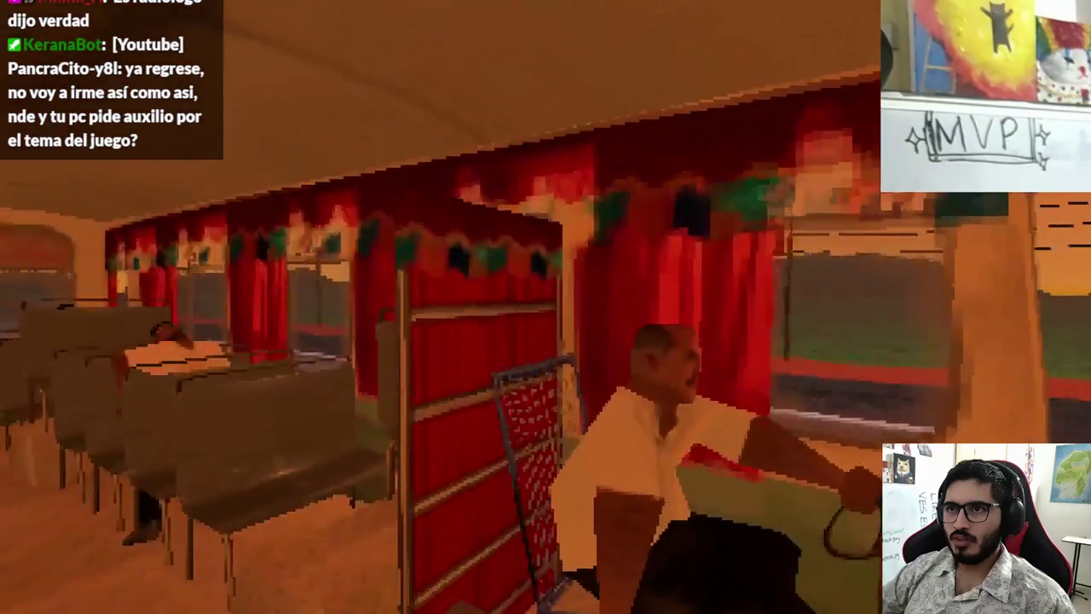
- Pause the game with Esc and resume it, twice
key("Escape")
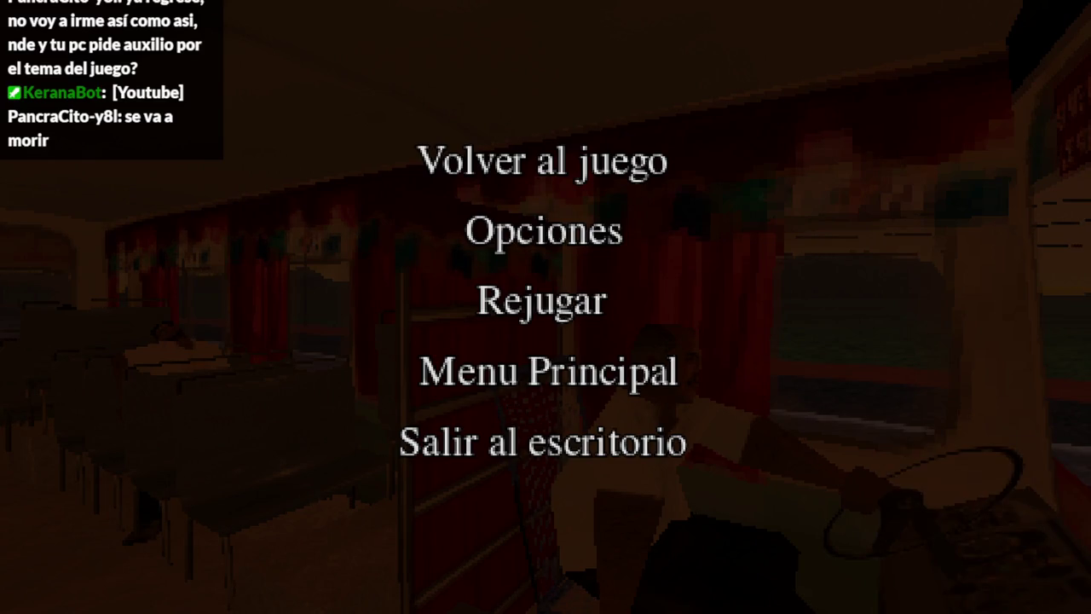
left_click(434, 167)
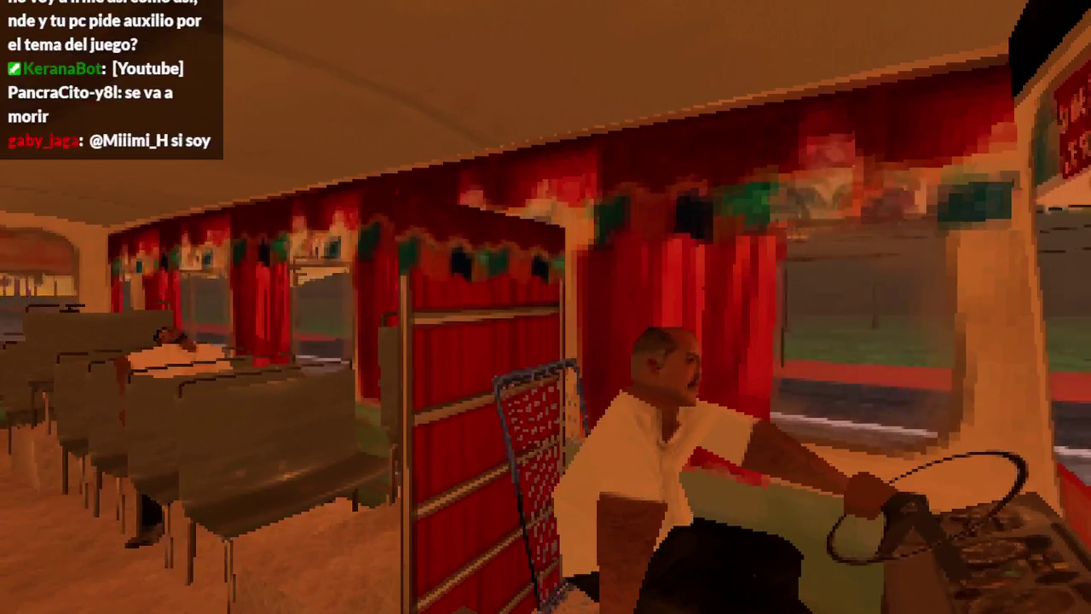
key("Escape")
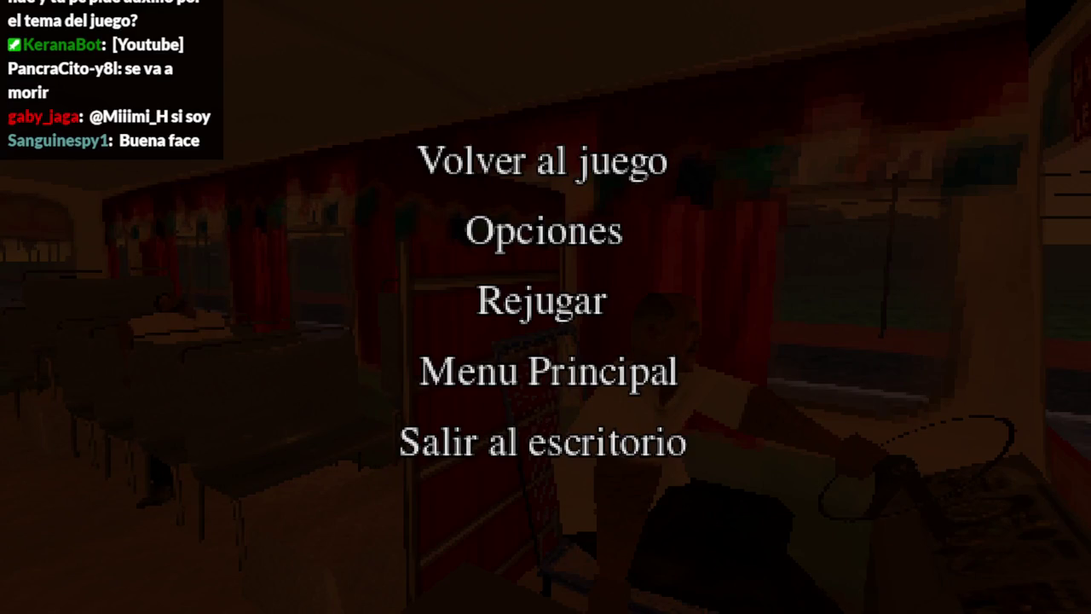
left_click(490, 161)
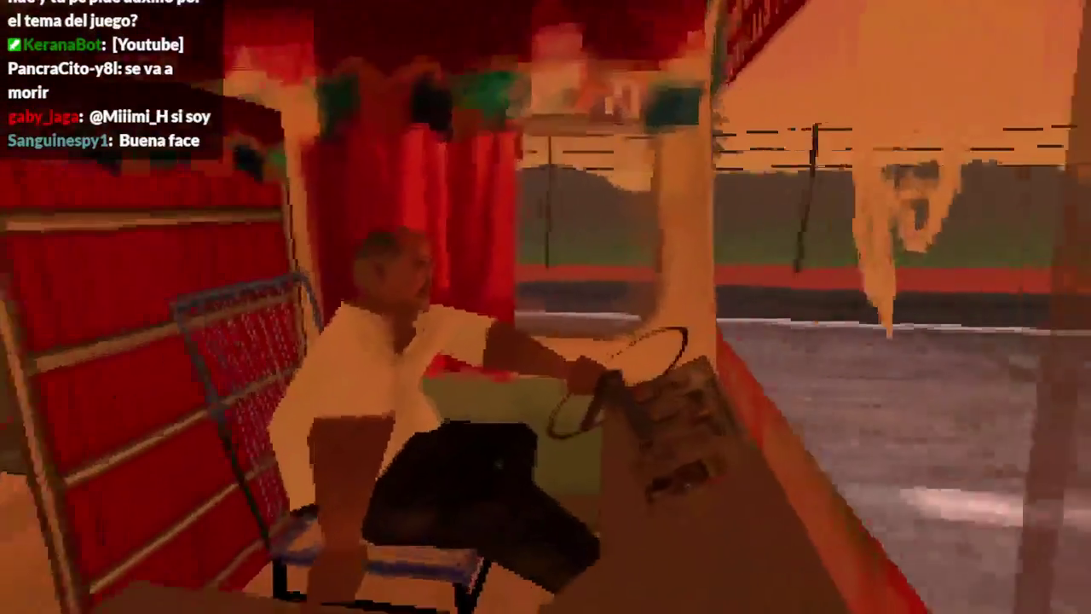
- Read the myth book through to the Pombero page, quit to the desktop, and select the fade function
key("e")
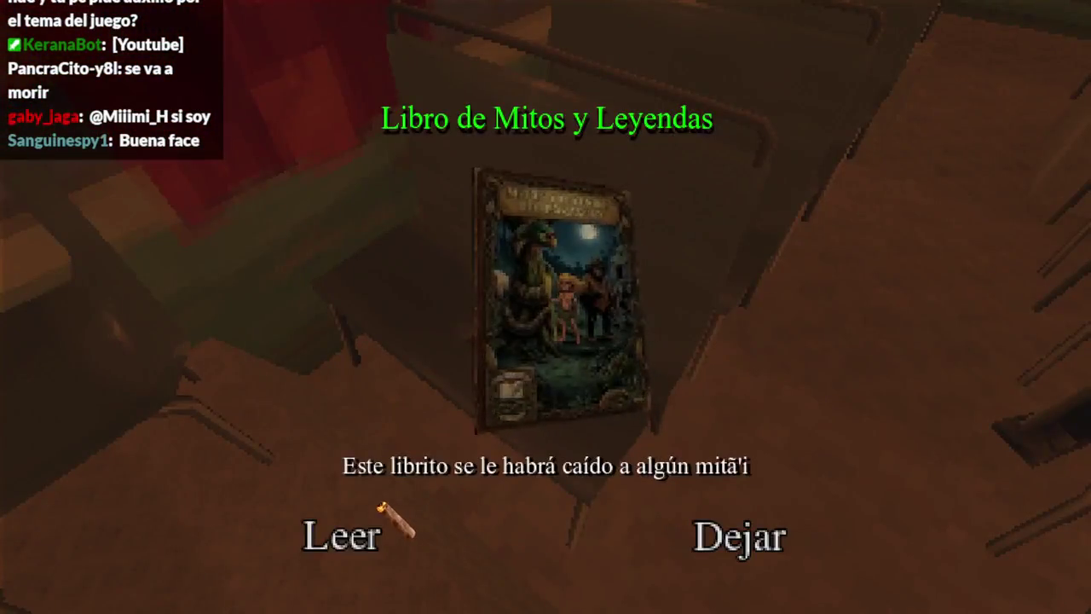
left_click(358, 524)
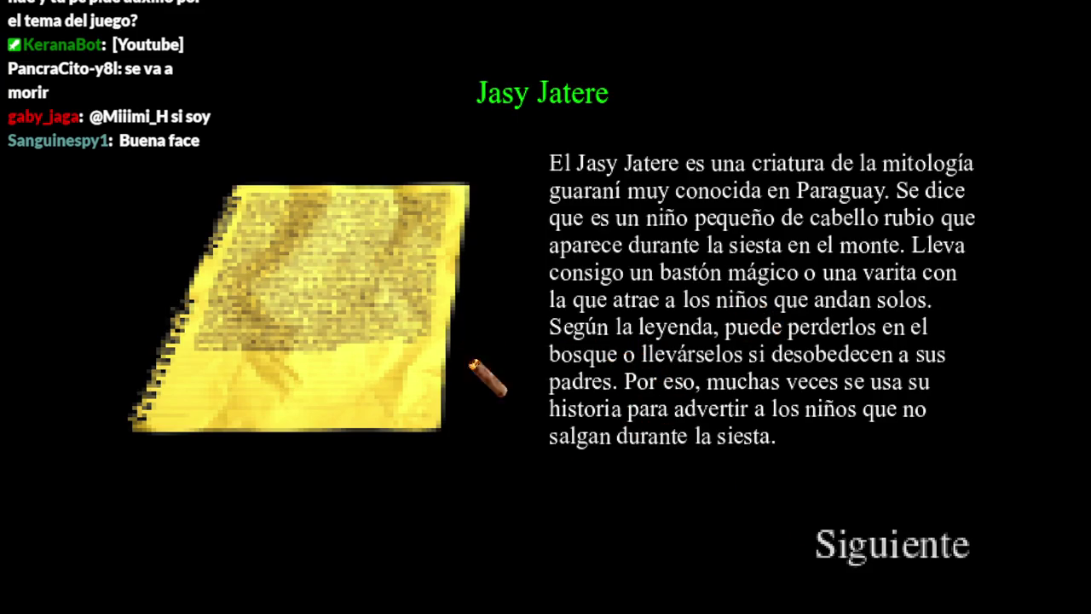
left_click(908, 537)
left_click(869, 550)
left_click(848, 558)
left_click(891, 557)
key("Escape")
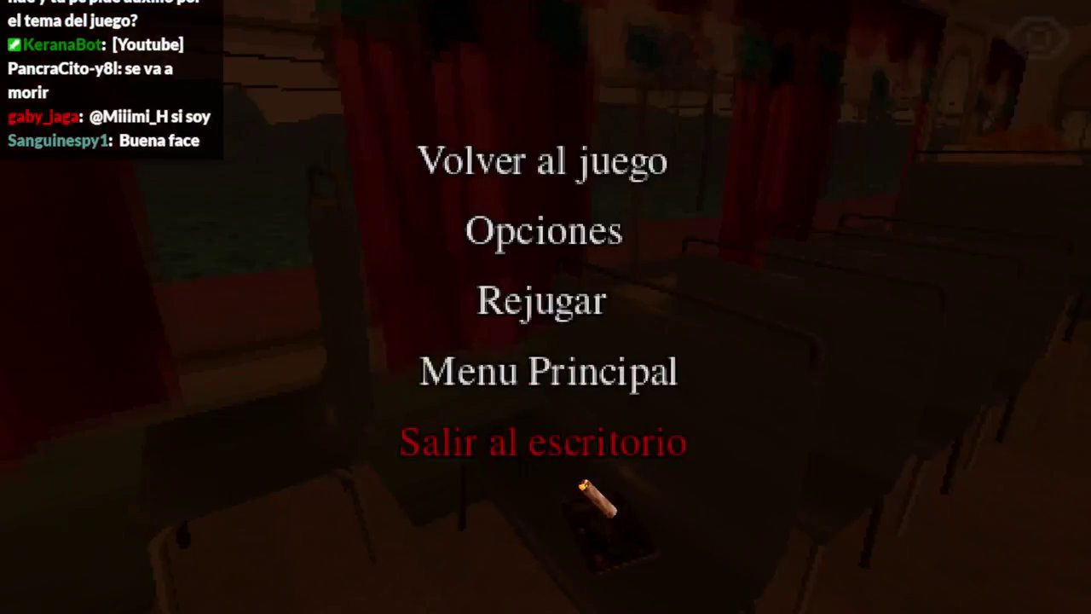
left_click(571, 439)
left_click(691, 337)
left_click_drag(669, 361, 390, 333)
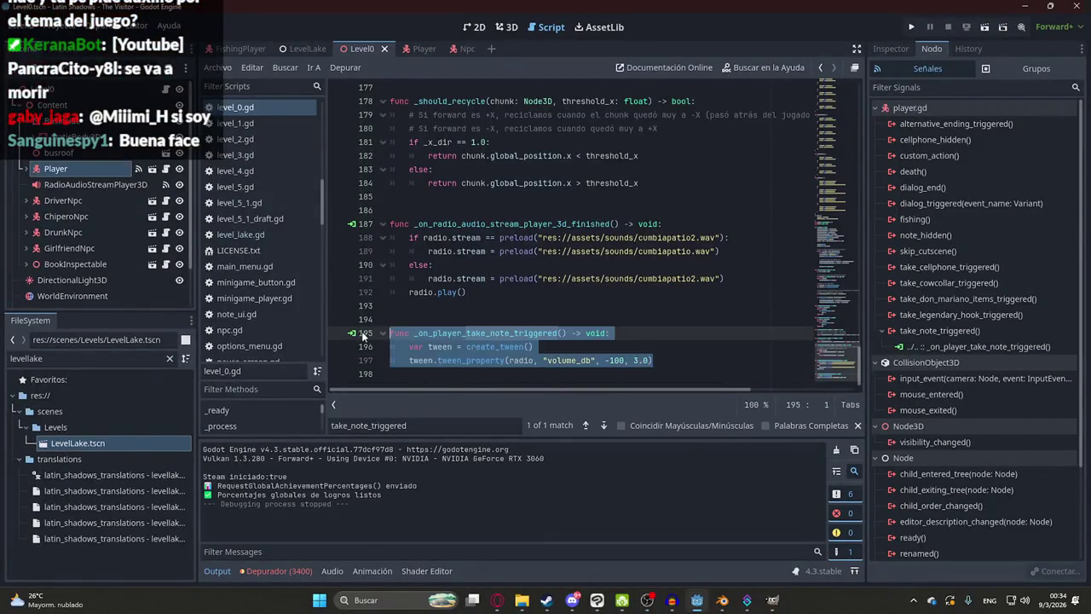
- Duplicate the fade function below itself and rename the copy return_music
left_click(401, 373)
key("Return")
key("ctrl+v")
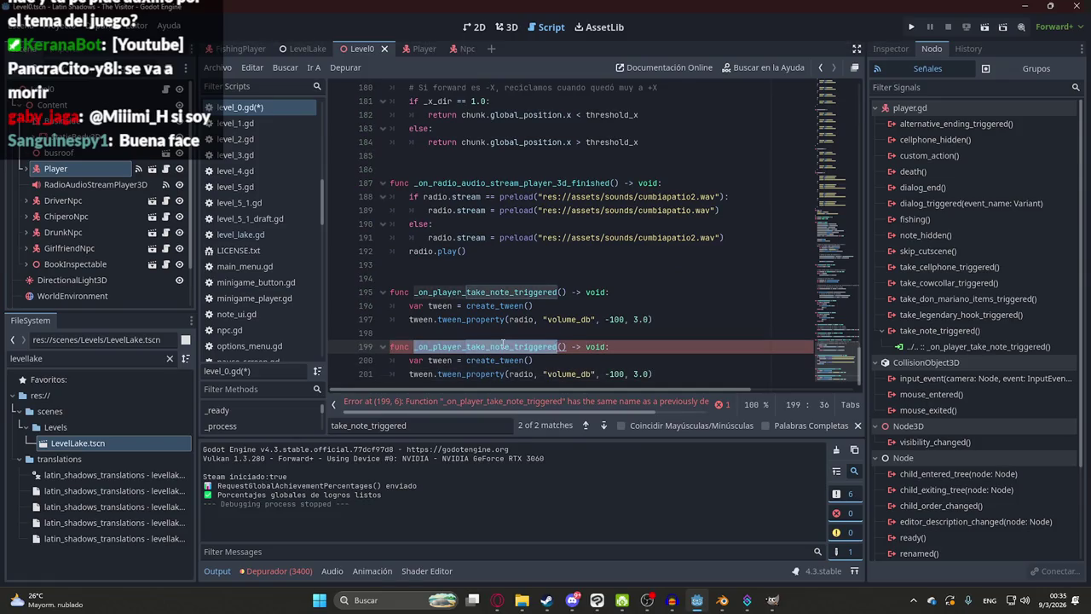
type("return_music")
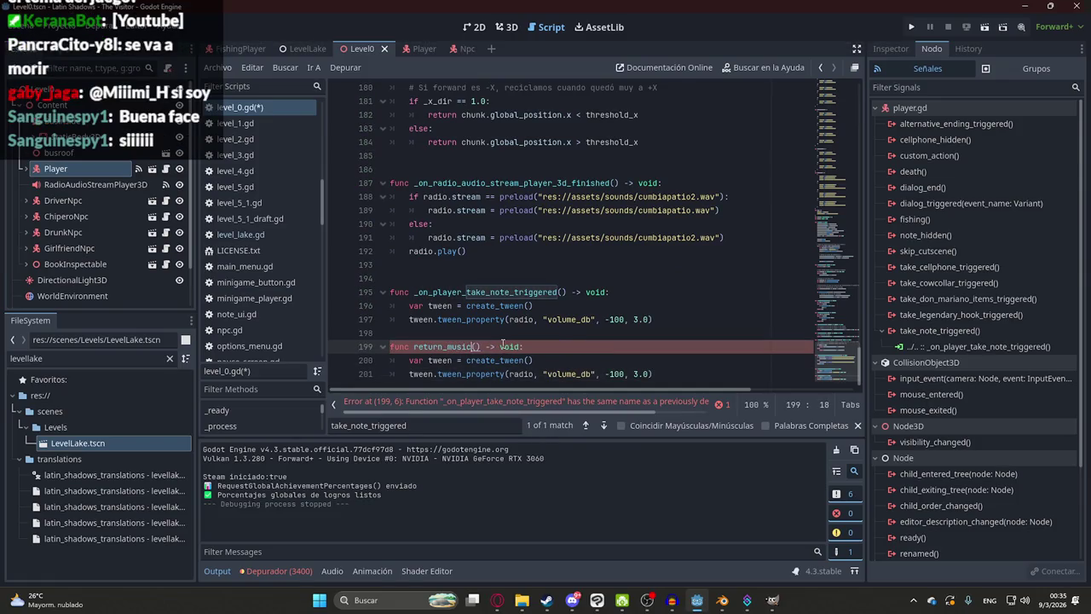
left_click_drag(604, 374, 626, 374)
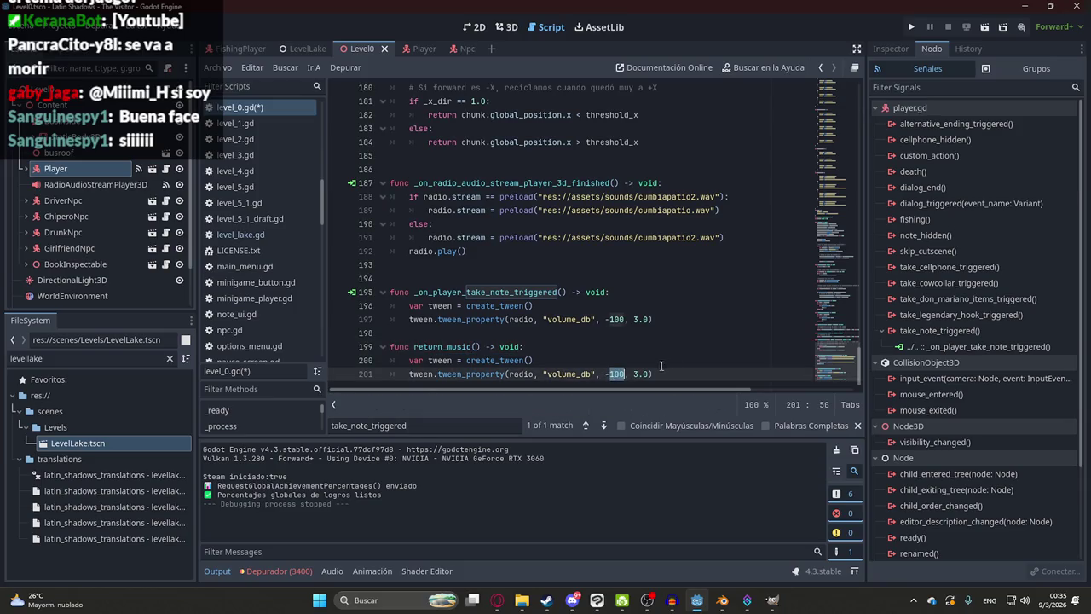
key("BackSpace")
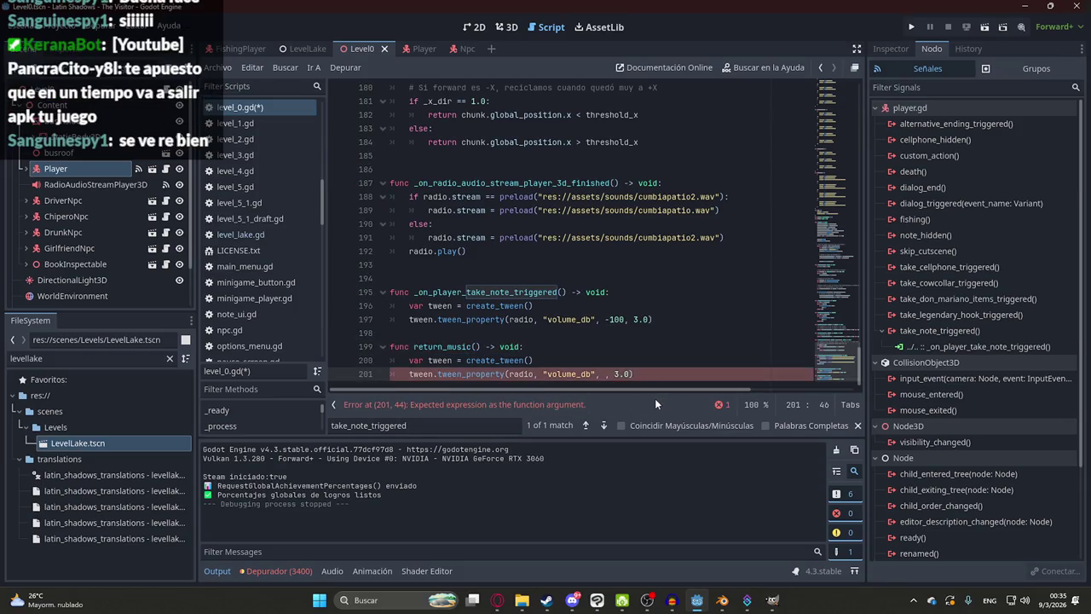
type("3.0")
left_click_drag(629, 373, 604, 373)
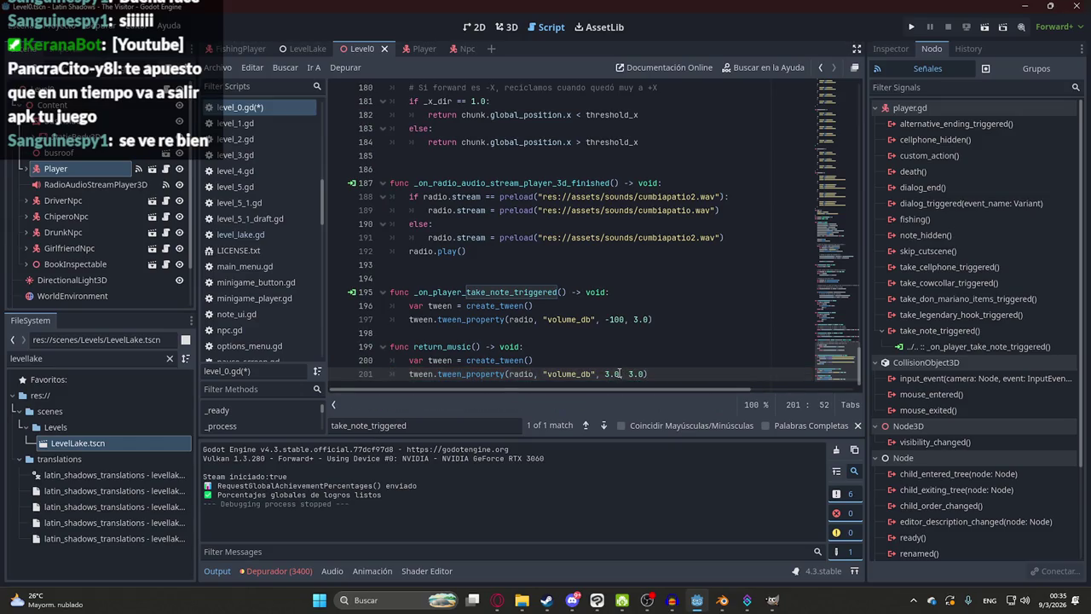
type("-100")
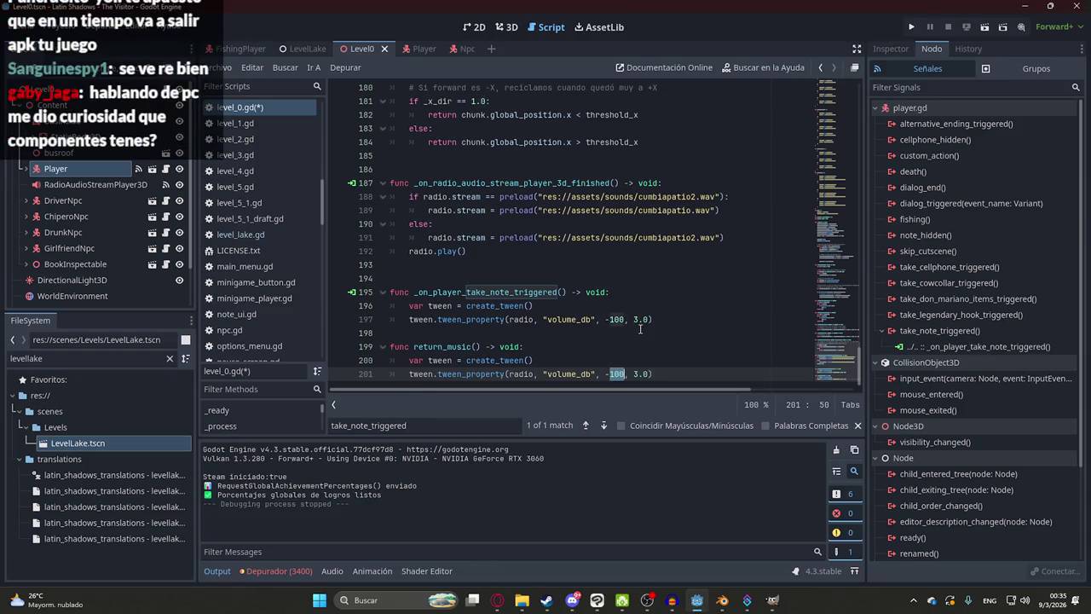
- Check the radio's Volume dB in the Inspector, set return_music's target to -10, and save
left_click(96, 184)
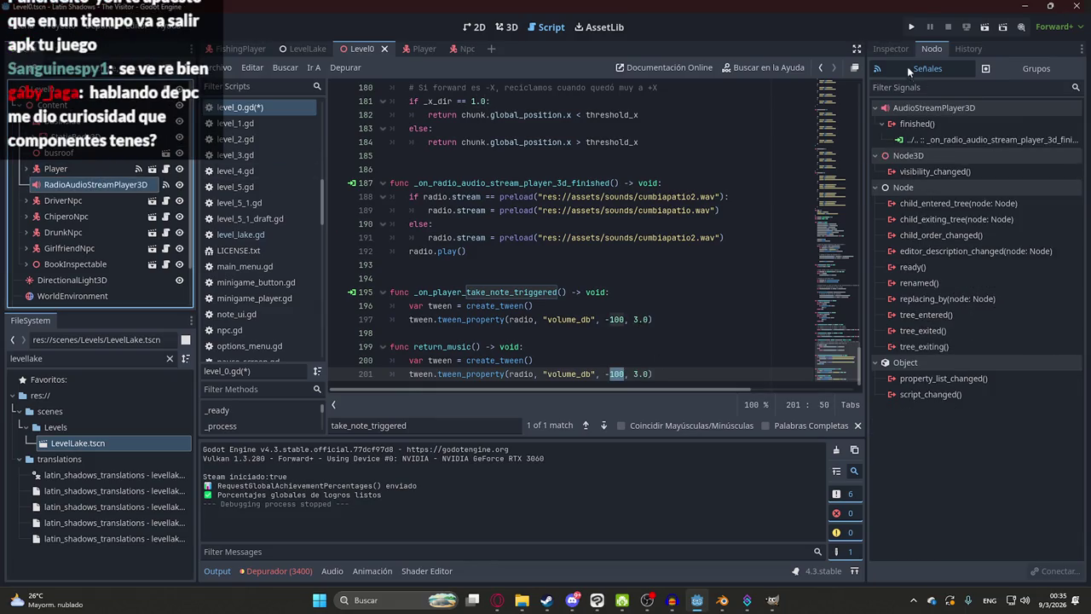
left_click(890, 48)
left_click(651, 347)
double_click(618, 373)
type("10")
left_click(523, 347)
key("ctrl+s")
left_click(569, 373)
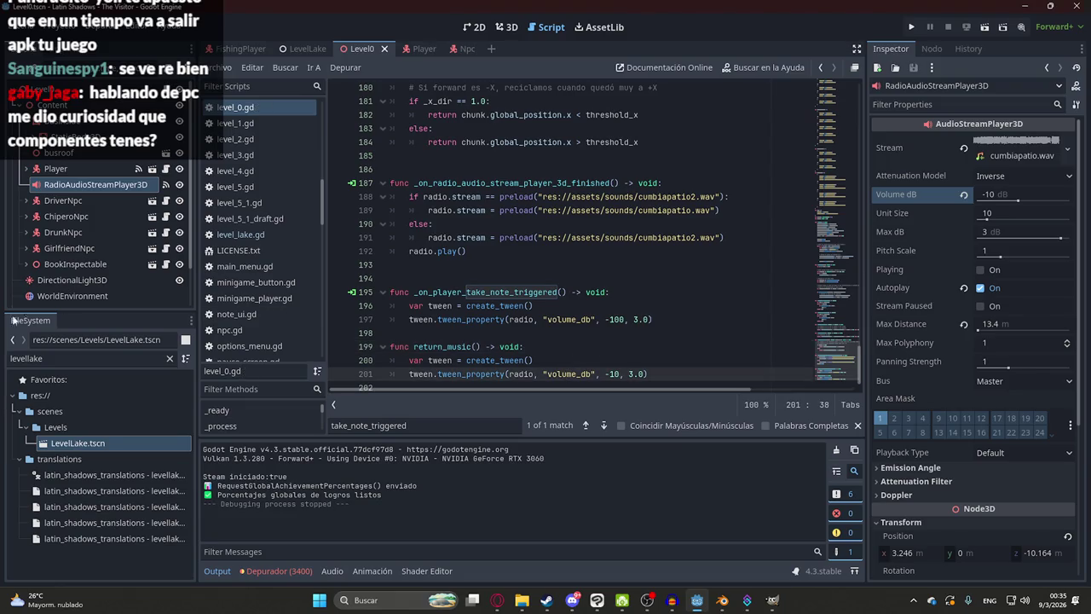
- Remove the extra blank line below radio.play() in level_0.gd and save
left_click(599, 359)
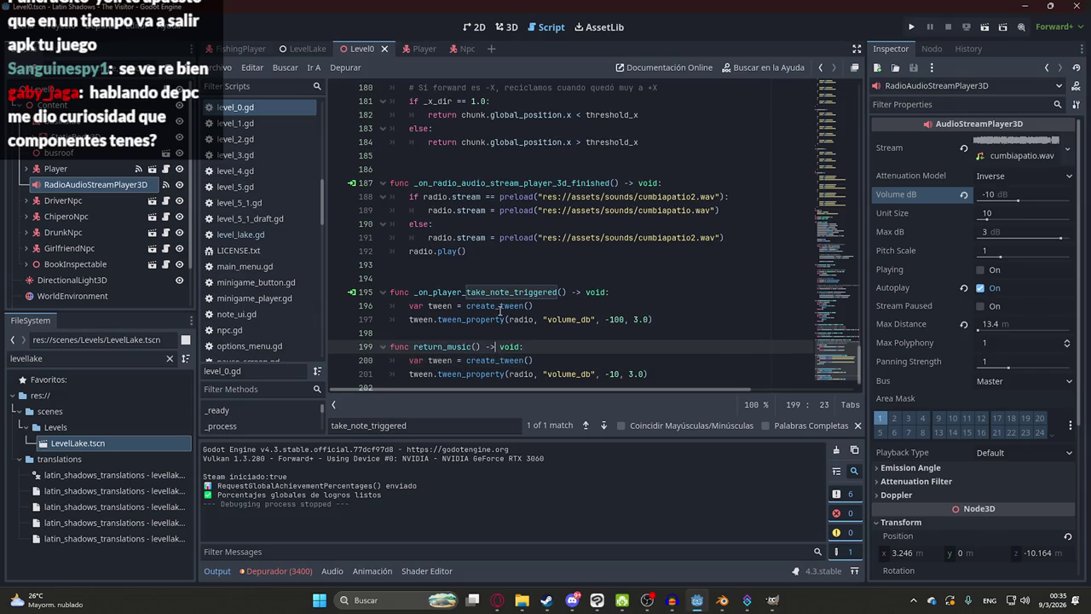
left_click(496, 601)
left_click(497, 601)
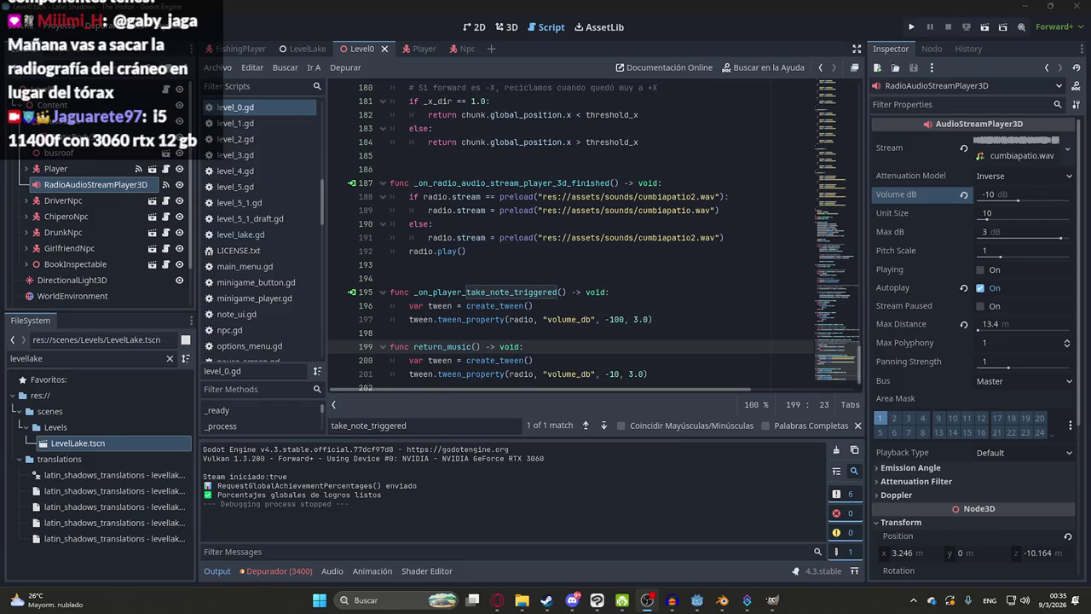
left_click(568, 265)
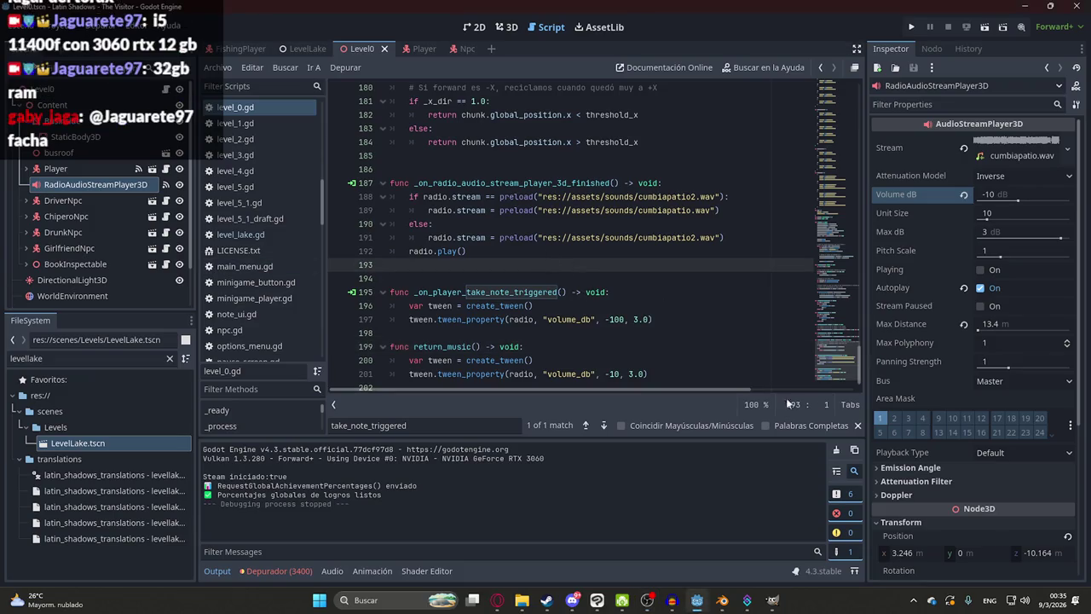
left_click(857, 424)
left_click(590, 278)
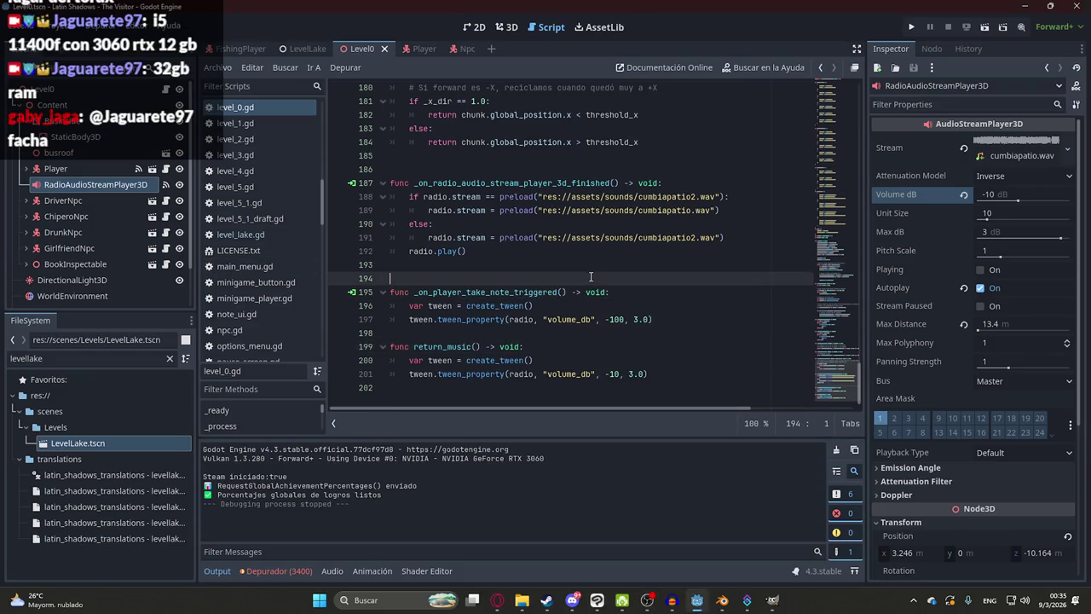
key("ctrl+s")
left_click(484, 264)
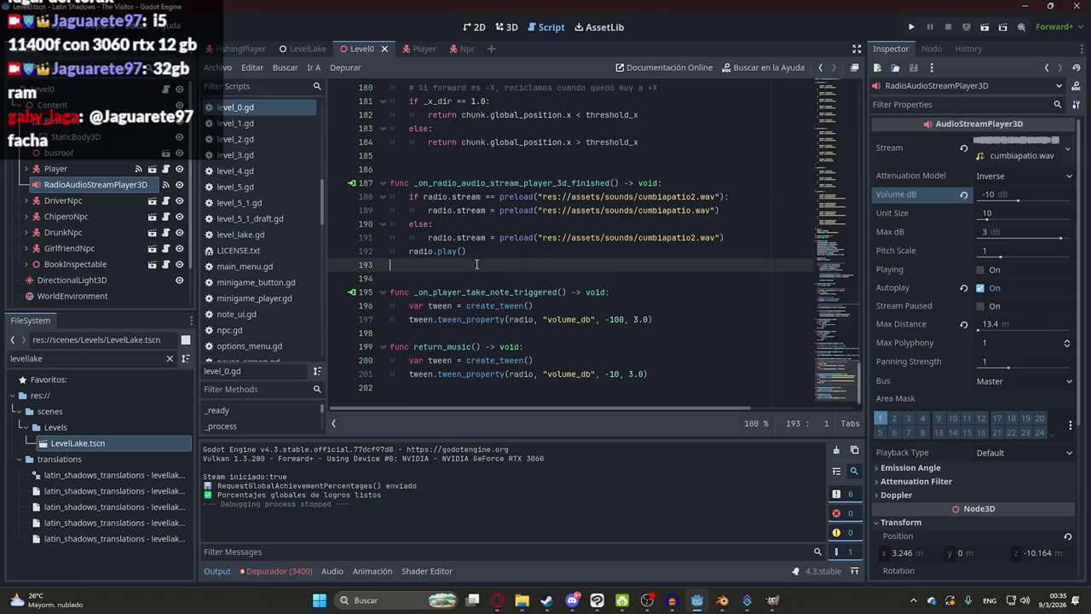
key("BackSpace")
key("ctrl+s")
- Review the code around radio.play() and select the return_music function name
left_click(477, 261)
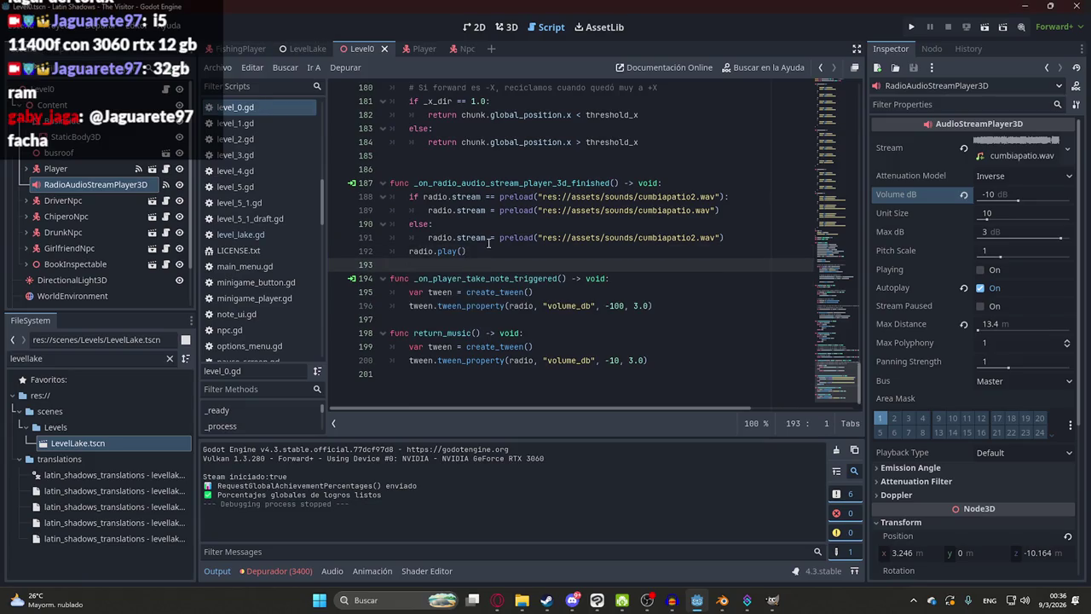
left_click(438, 250)
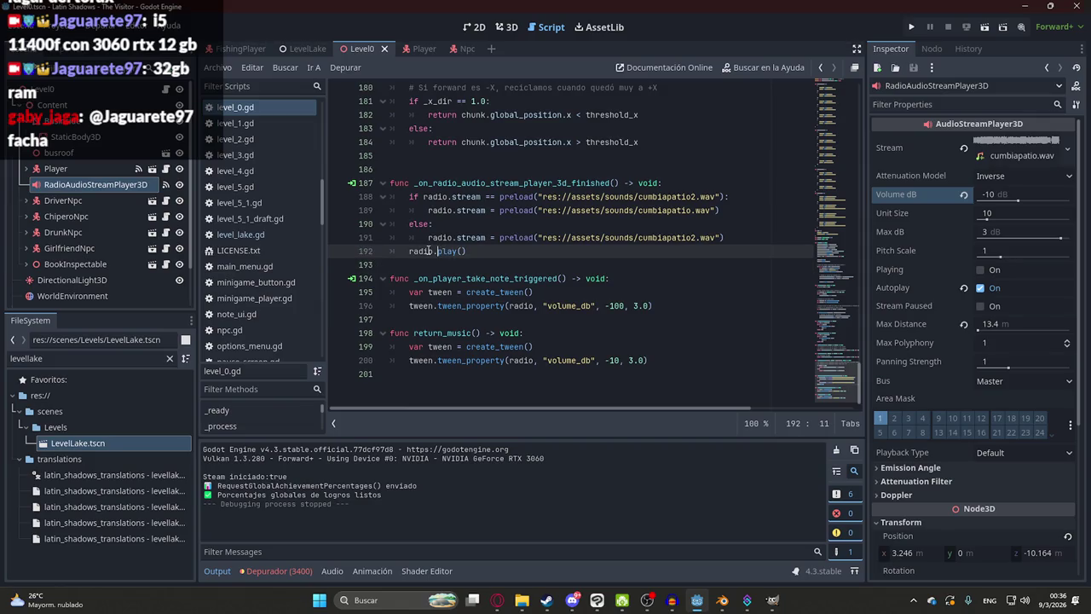
left_click(488, 252)
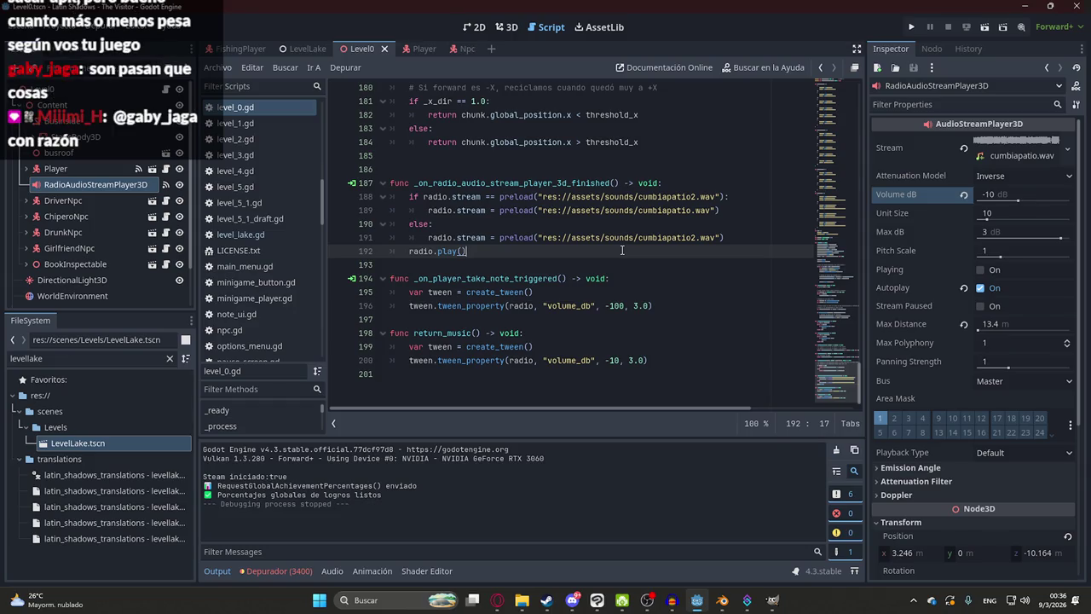
scroll(511, 256, "up", 1)
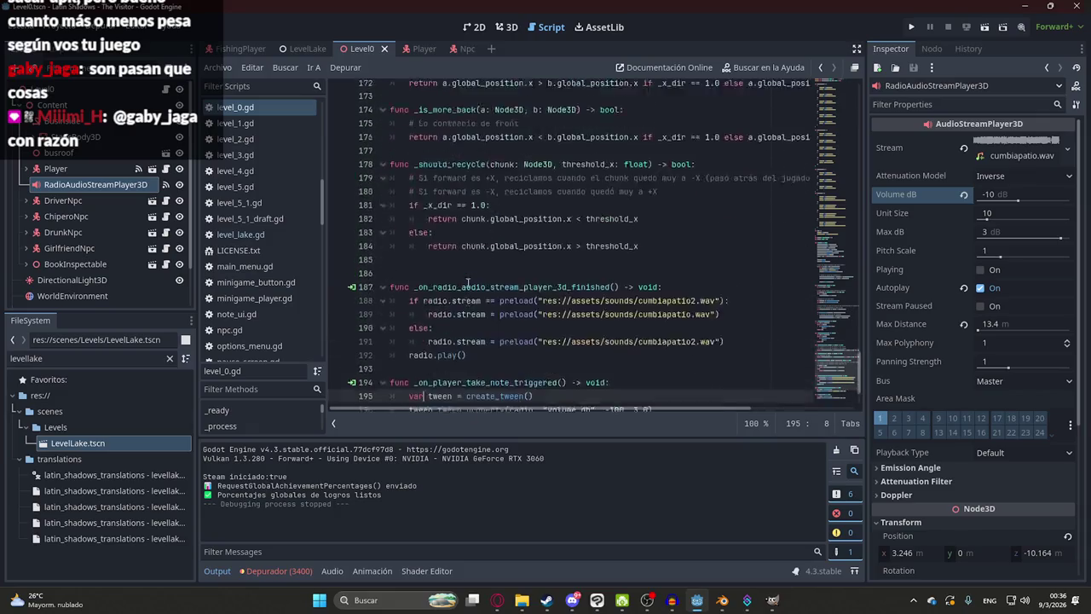
left_click(533, 241)
left_click(503, 281)
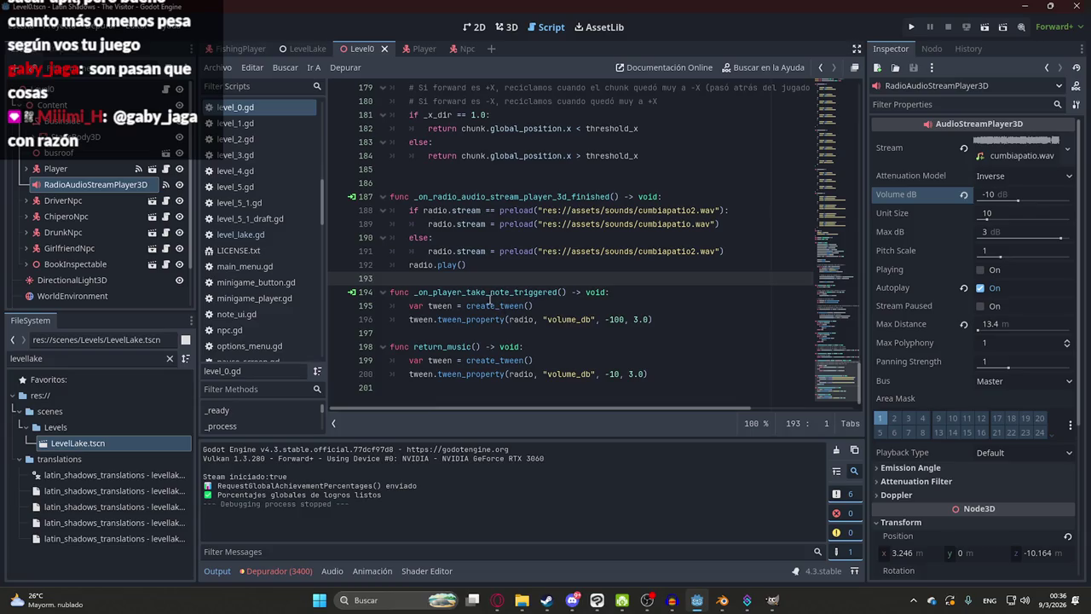
double_click(449, 346)
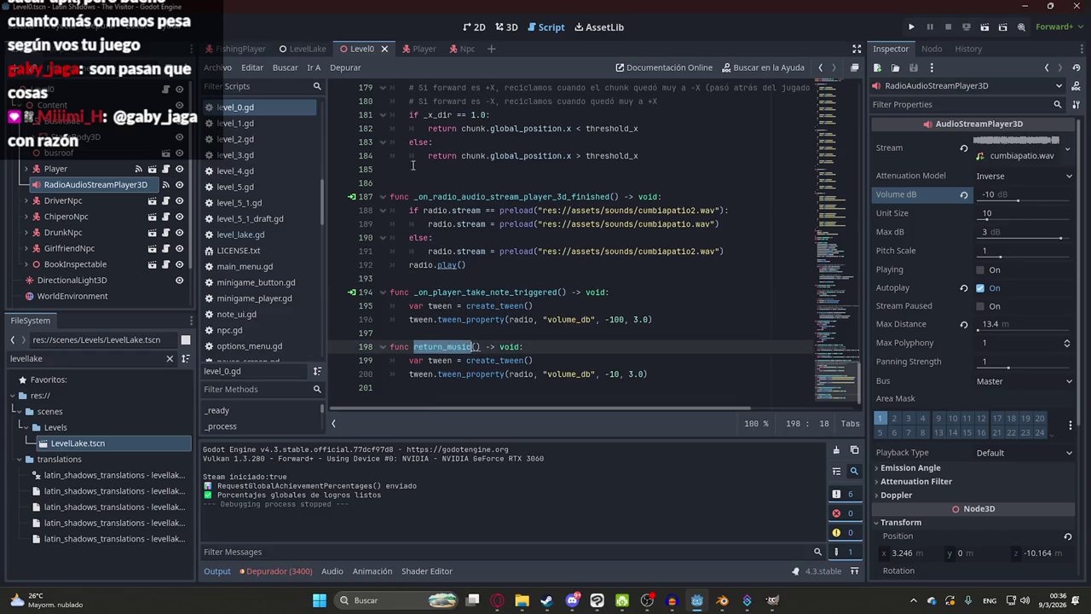
left_click(436, 51)
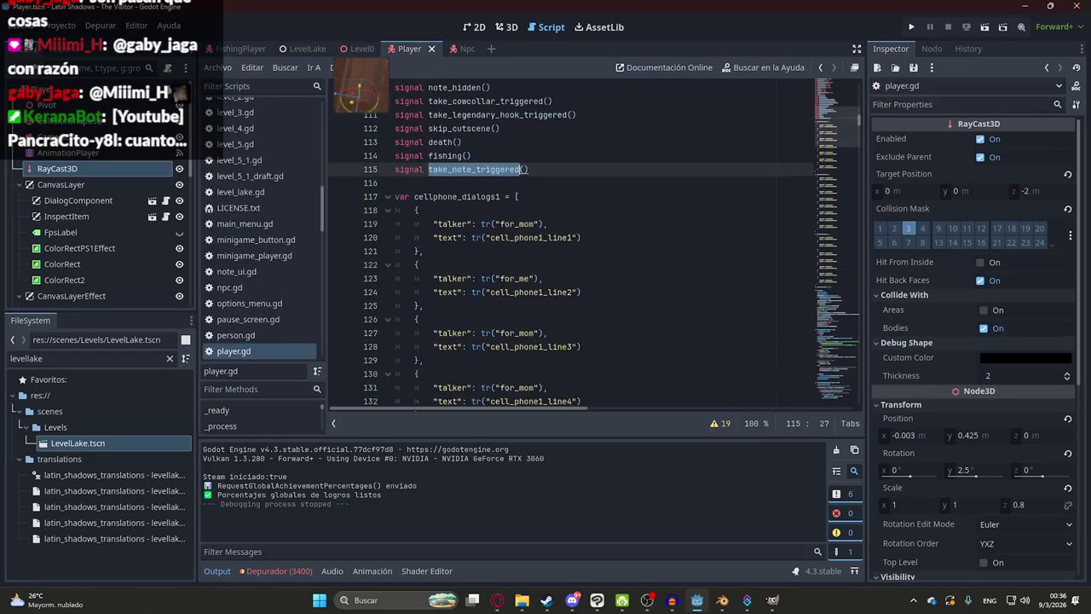
- In player.gd, find where take_note_triggered is emitted and the take_note function matches
left_click(643, 228)
double_click(460, 170)
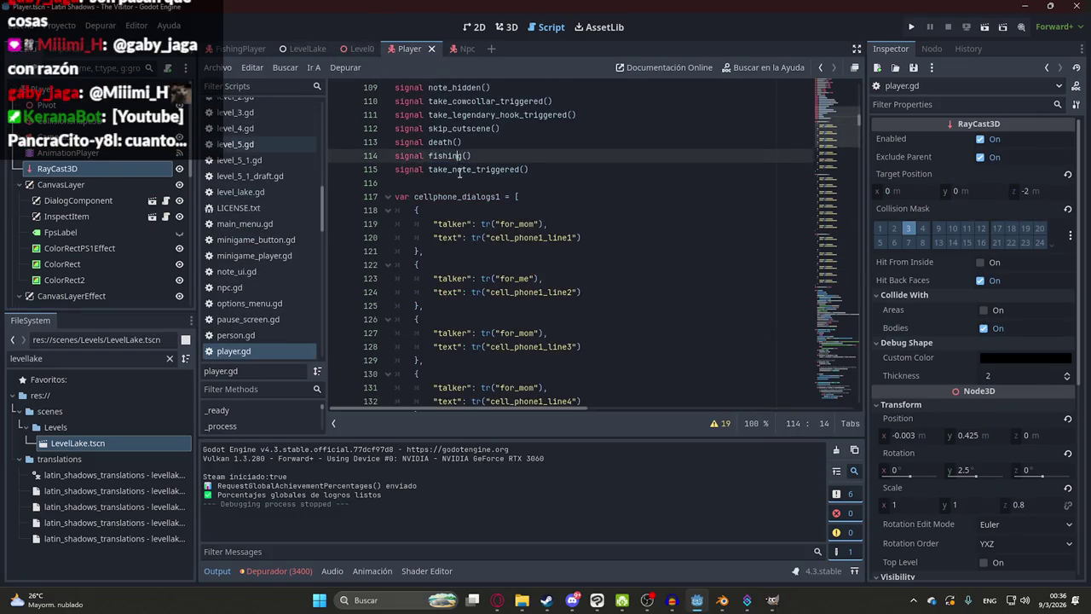
key("ctrl+f")
key("Return")
left_click(502, 223)
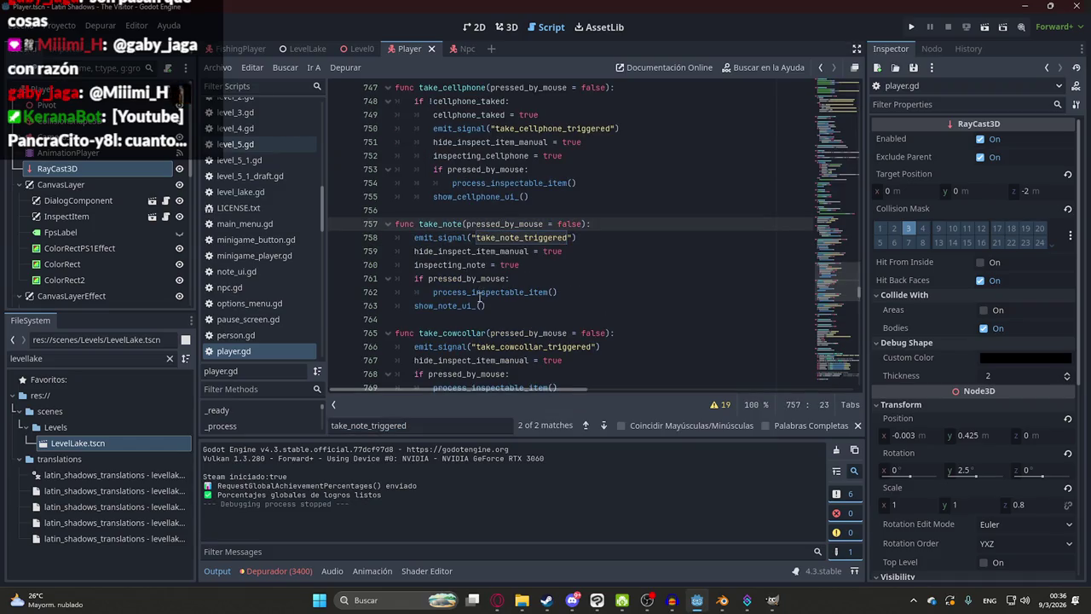
double_click(511, 237)
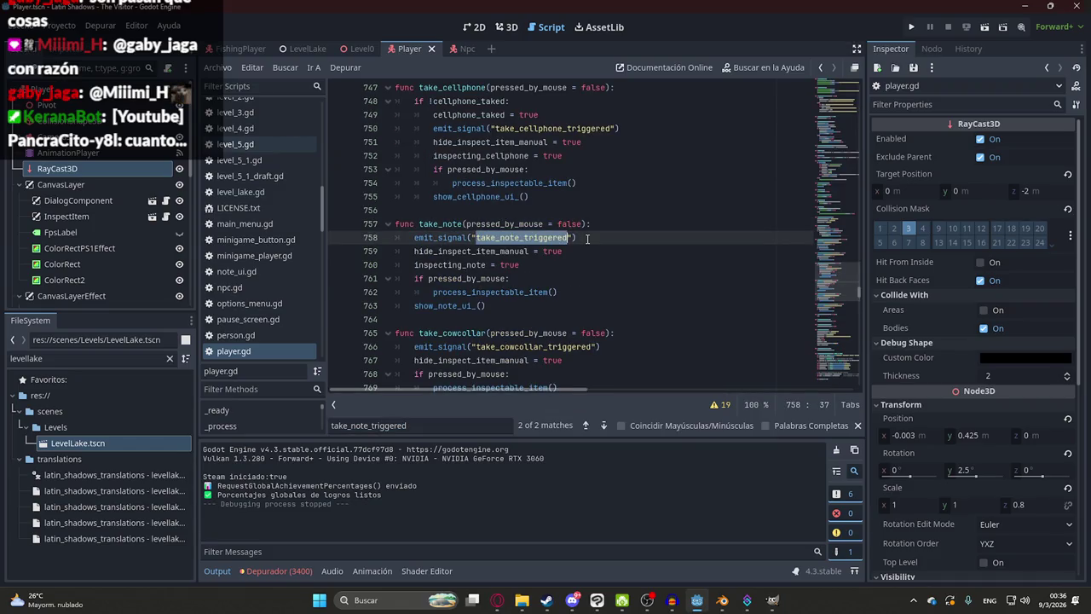
double_click(441, 223)
key("ctrl+f")
key("Return")
key("Return")
key("Return")
key("Return")
key("Return")
key("Return")
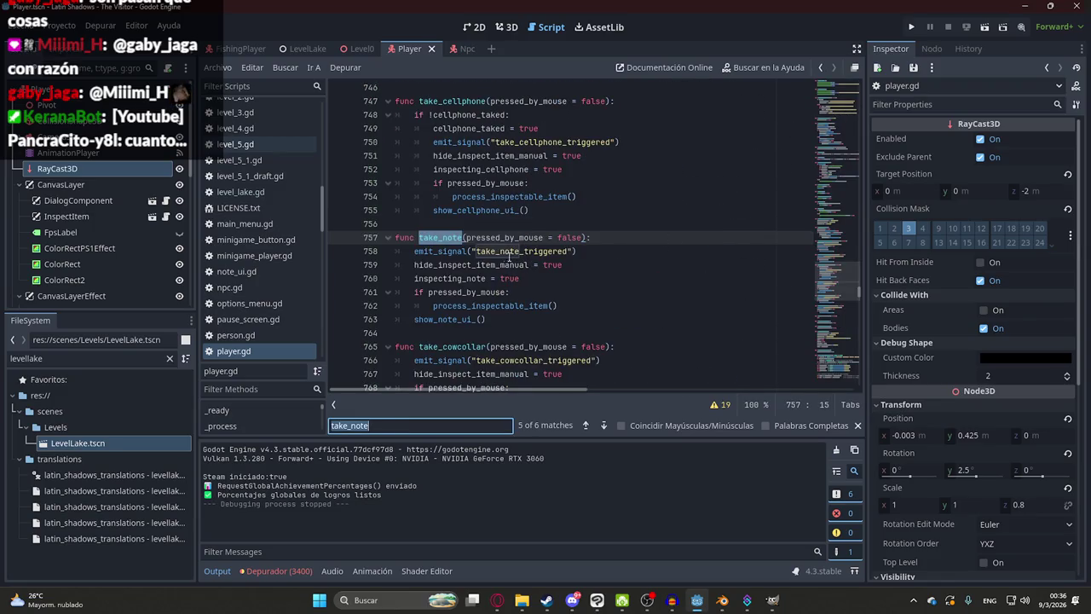
- Scroll through player.gd and select the eyes_closed export variable
scroll(517, 276, "down", 1)
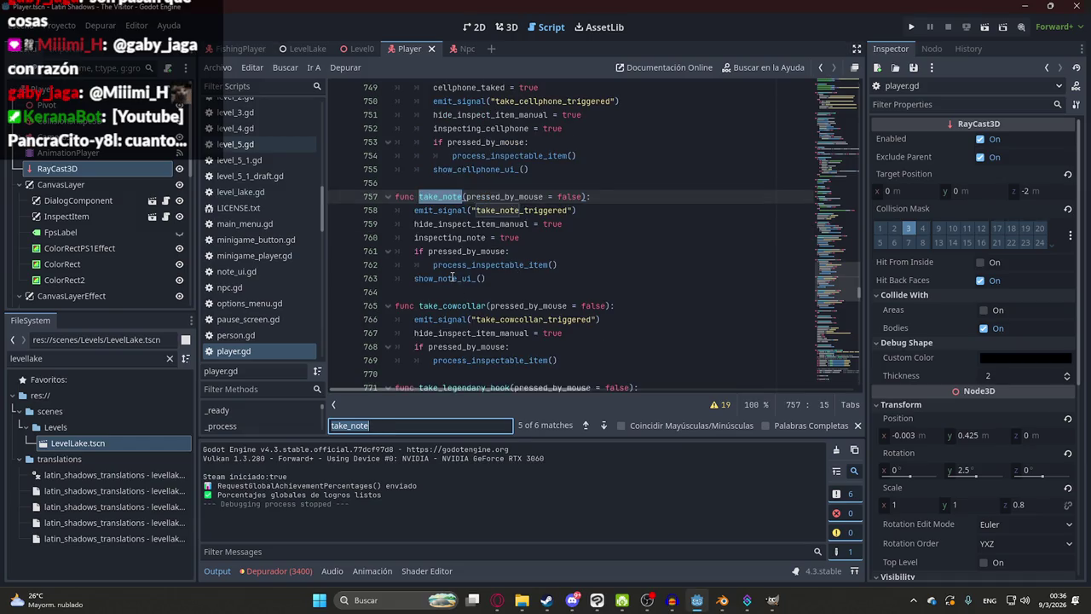
left_click_drag(839, 294, 828, 77)
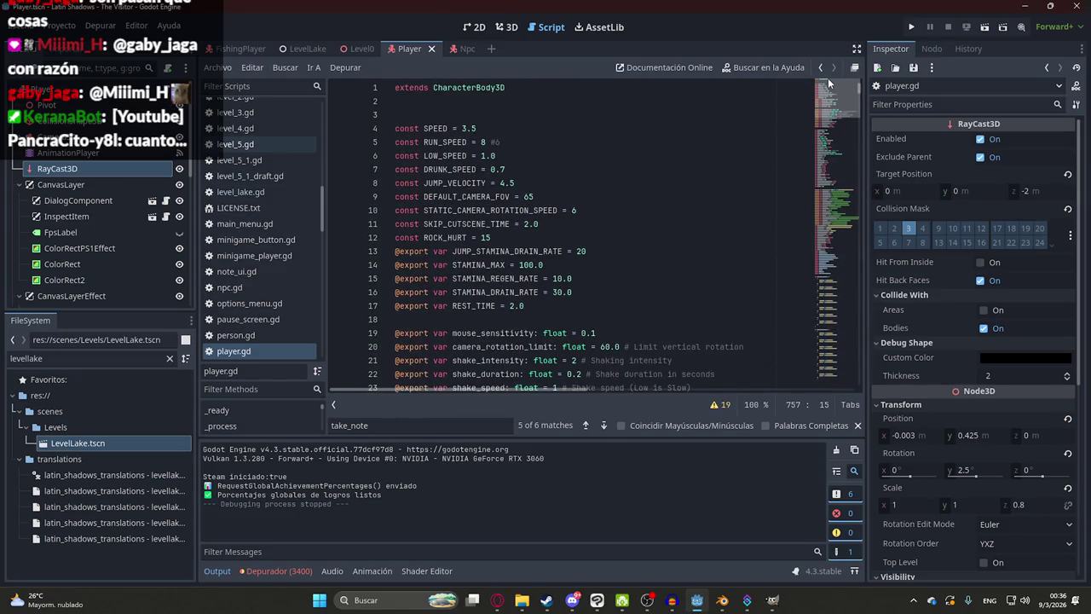
scroll(578, 198, "down", 3)
scroll(578, 199, "up", 3)
scroll(498, 167, "down", 5)
left_click(503, 251)
double_click(501, 252)
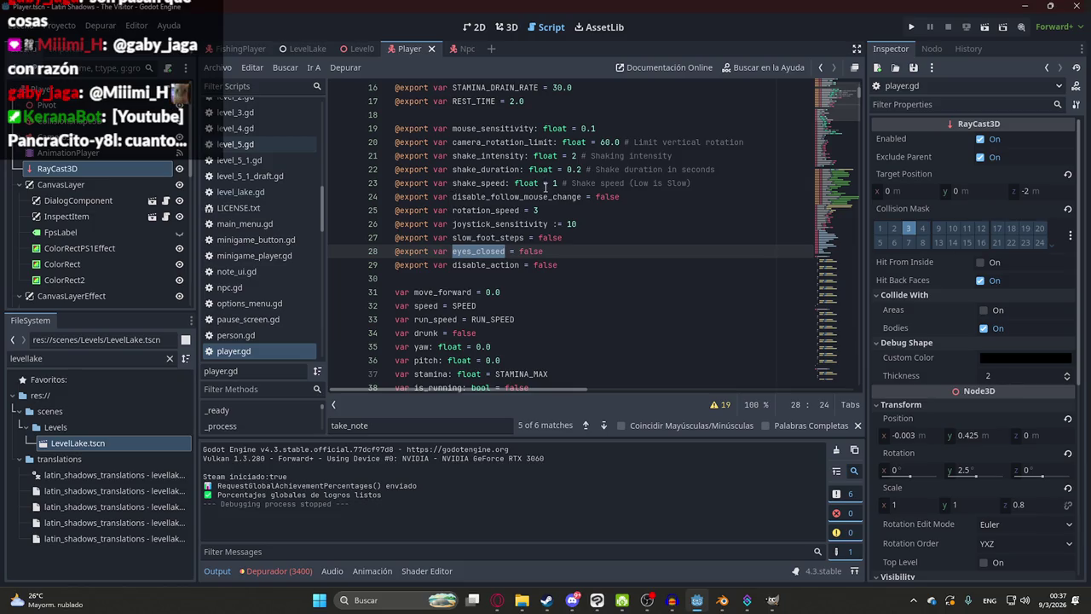
- Scroll to the signal declarations, search for 'note', and select the note_hidden signal
scroll(547, 247, "down", 2)
scroll(582, 368, "down", 5)
scroll(582, 367, "down", 4)
scroll(511, 290, "down", 5)
scroll(452, 224, "down", 1)
scroll(452, 223, "up", 2)
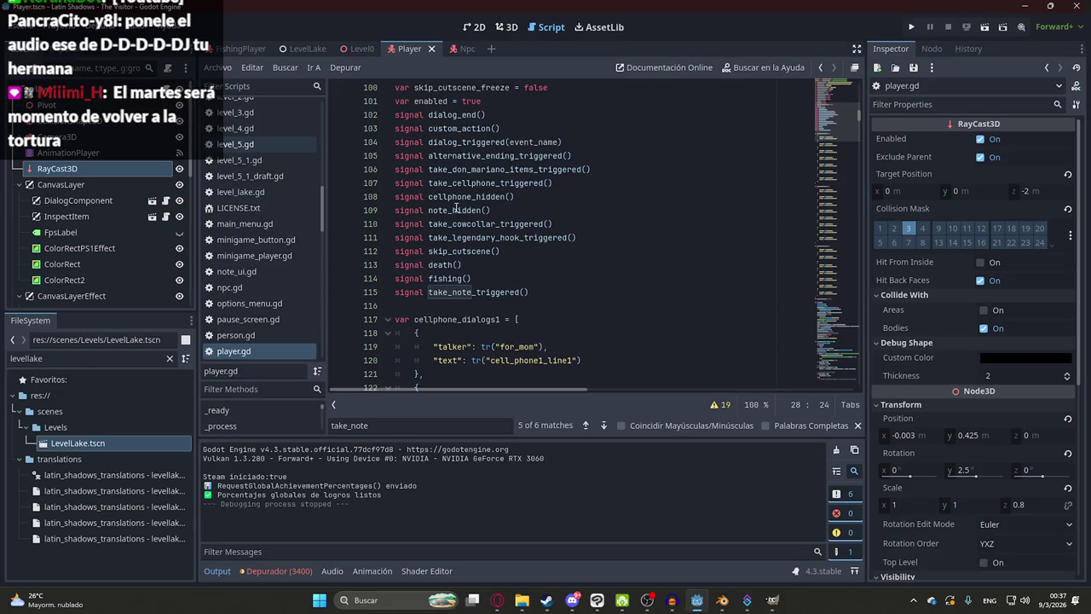
left_click(453, 201)
left_click(472, 168)
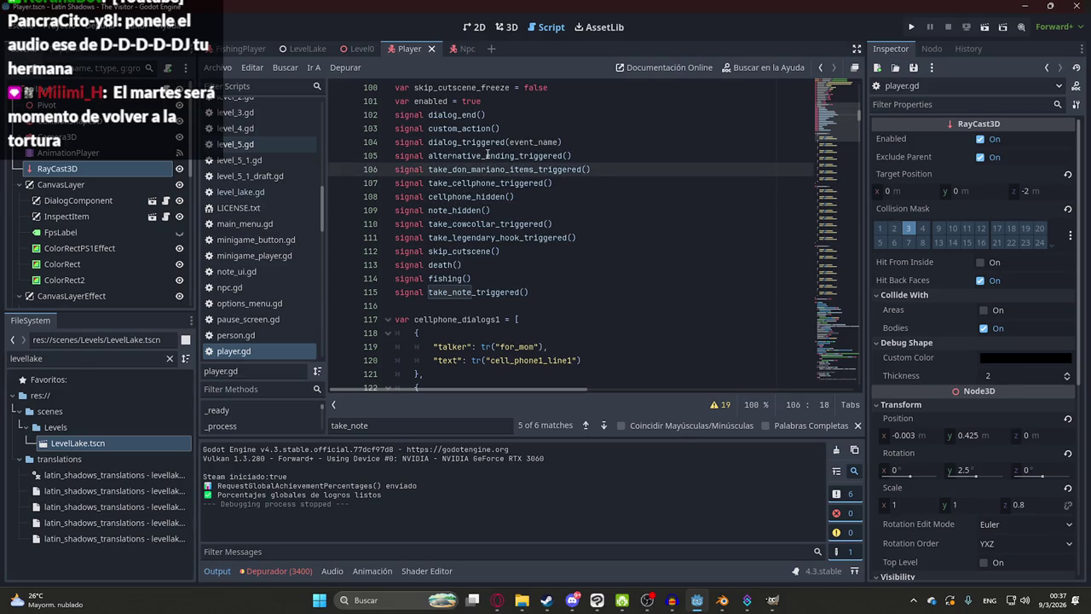
key("ctrl+f")
type("note")
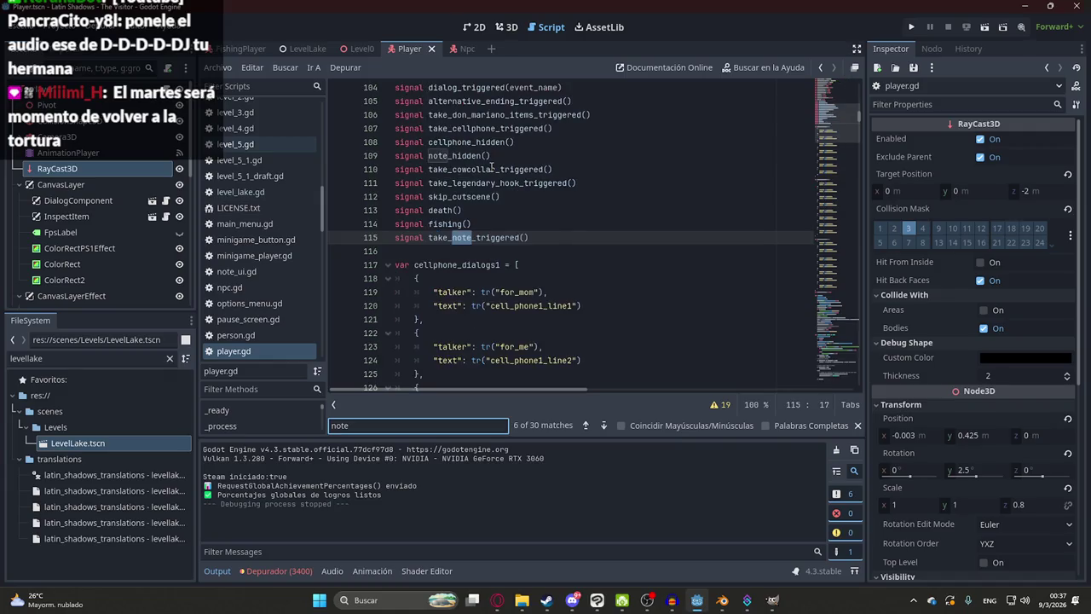
double_click(435, 158)
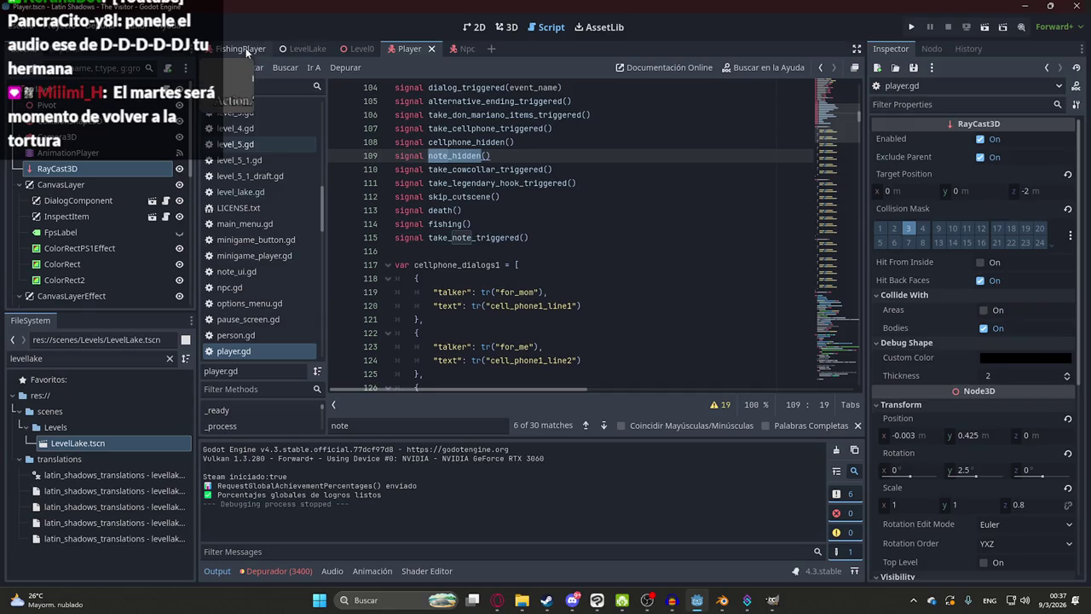
- Show the FishingPlayer scene's signals: end_minigame, pick_fish and splash
left_click(244, 49)
left_click(927, 49)
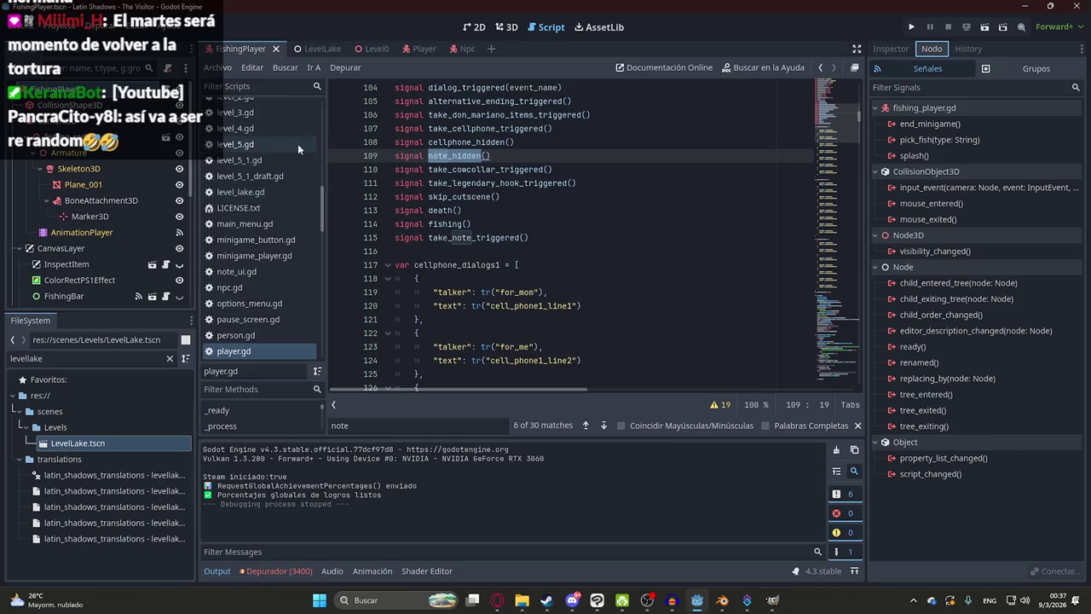
scroll(81, 267, "down", 3)
scroll(81, 267, "down", 2)
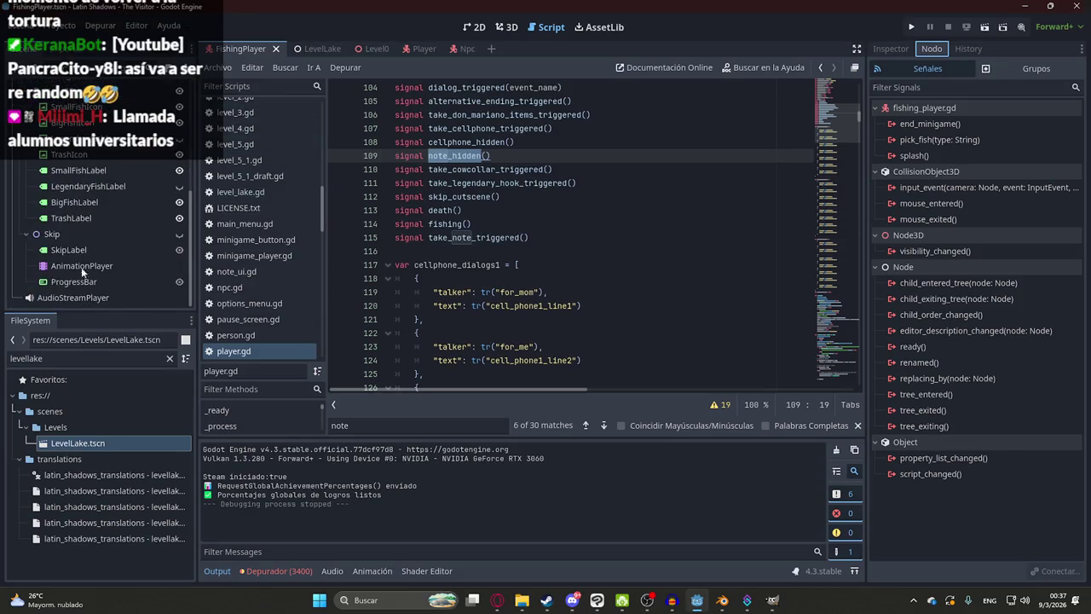
- In Level0, connect Player's note_hidden signal to a new _on_player_note_hidden handler
left_click(314, 48)
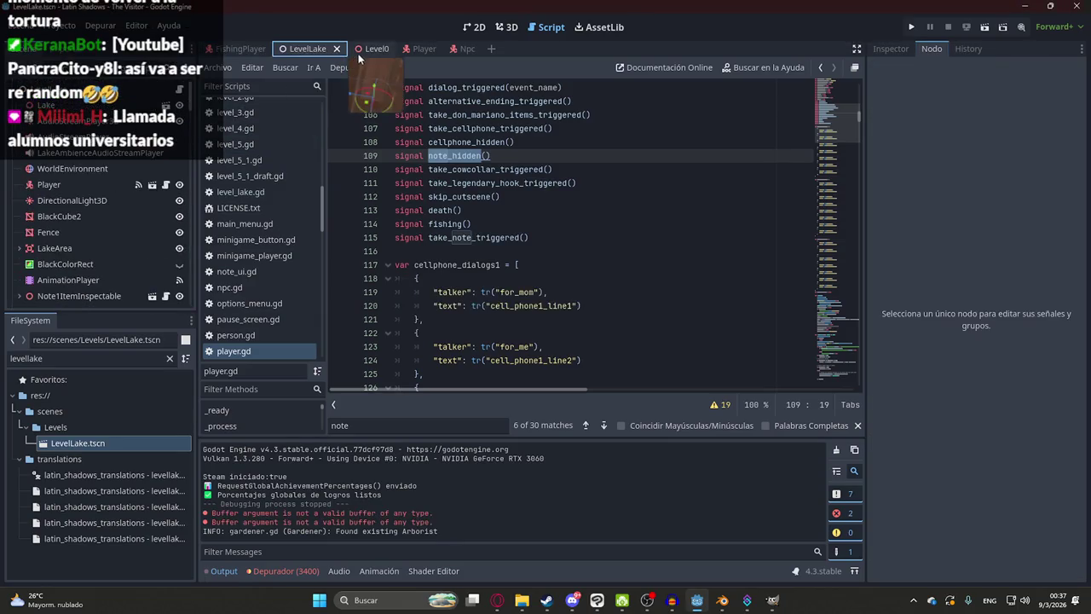
left_click(373, 48)
left_click(56, 170)
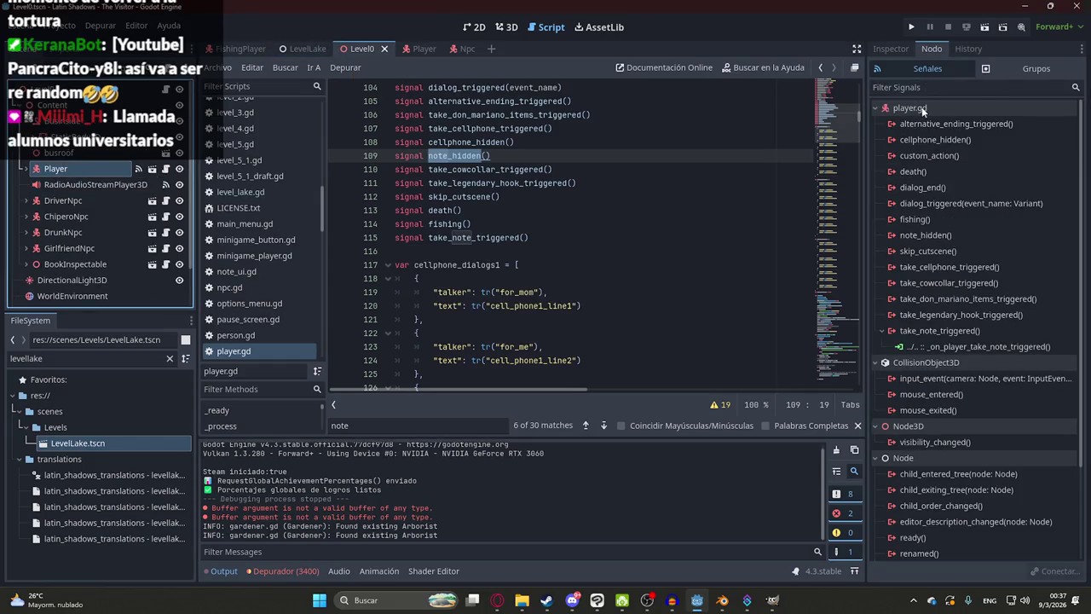
double_click(917, 234)
left_click(495, 434)
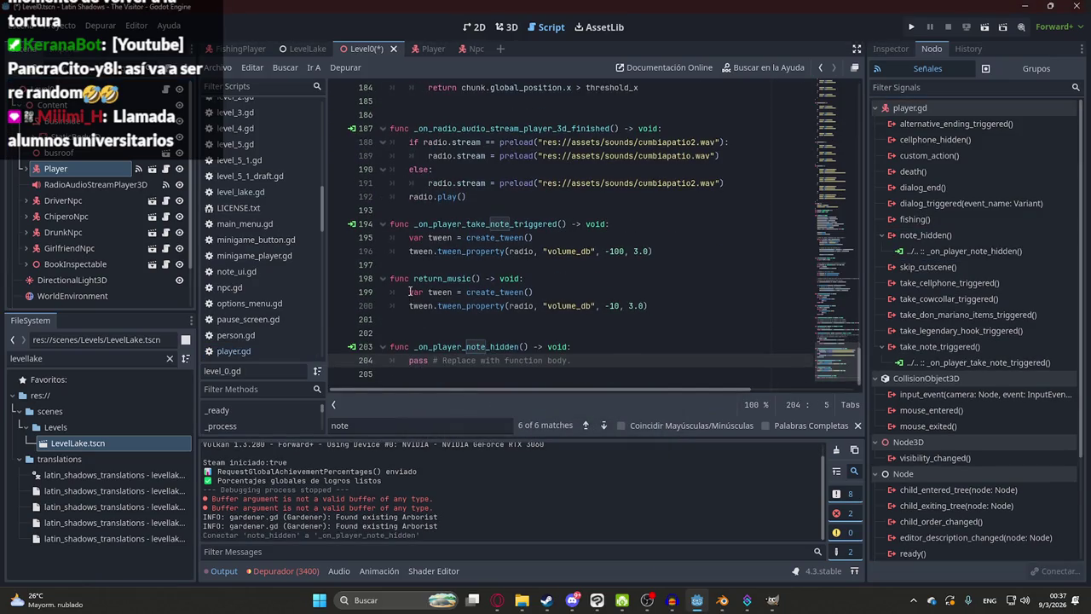
- Move the return_music tween lines into the new handler, delete return_music, and toggle the music
left_click_drag(408, 291, 716, 307)
key("ctrl+c")
key("BackSpace")
left_click(573, 347)
left_click_drag(574, 347, 409, 347)
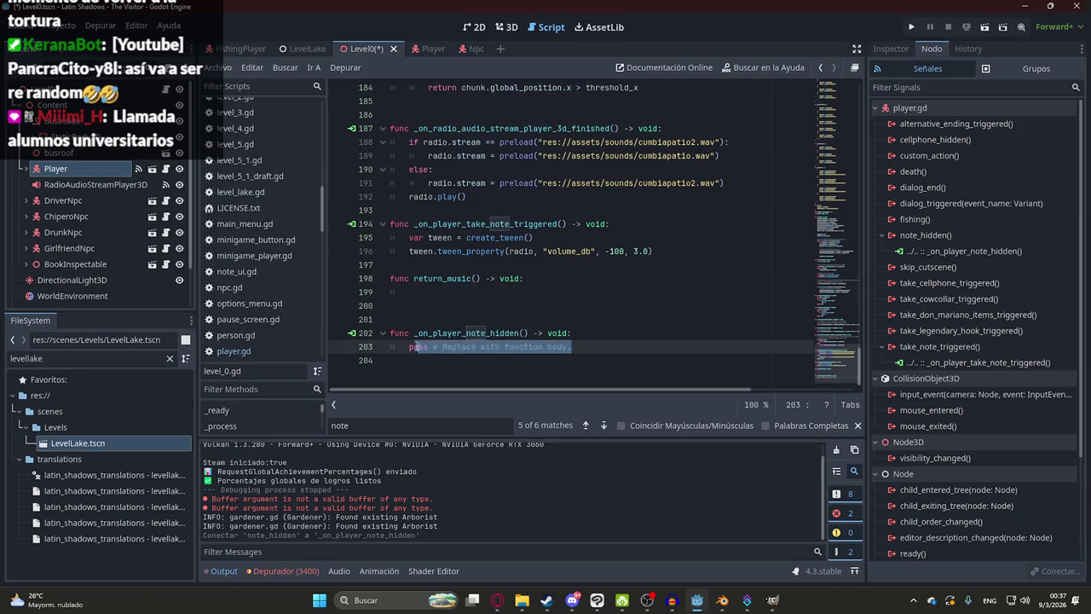
key("ctrl+v")
left_click_drag(389, 291, 385, 264)
key("BackSpace")
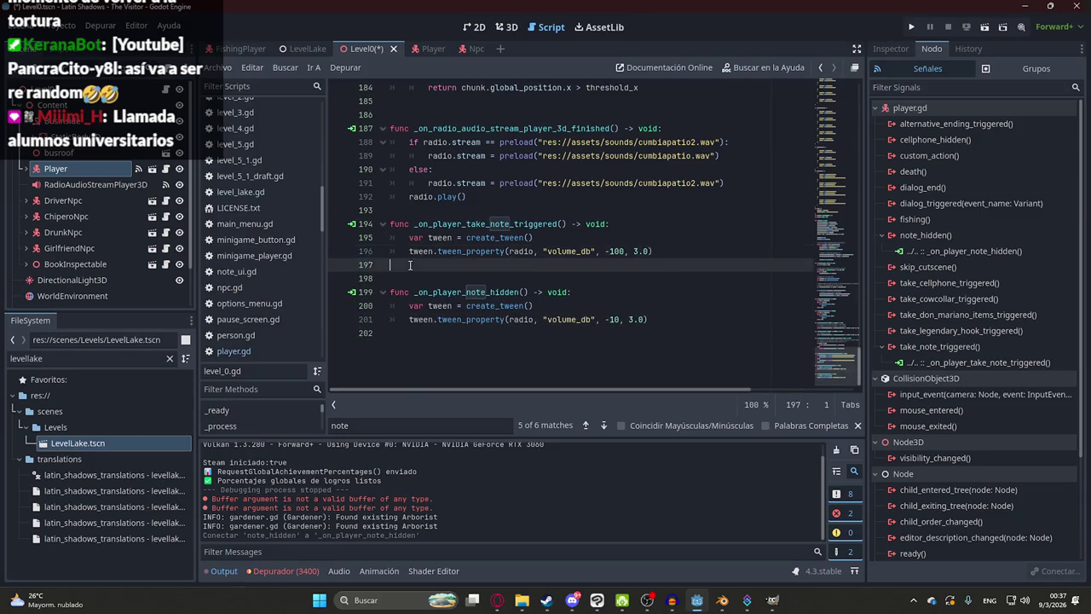
left_click(496, 599)
left_click(443, 324)
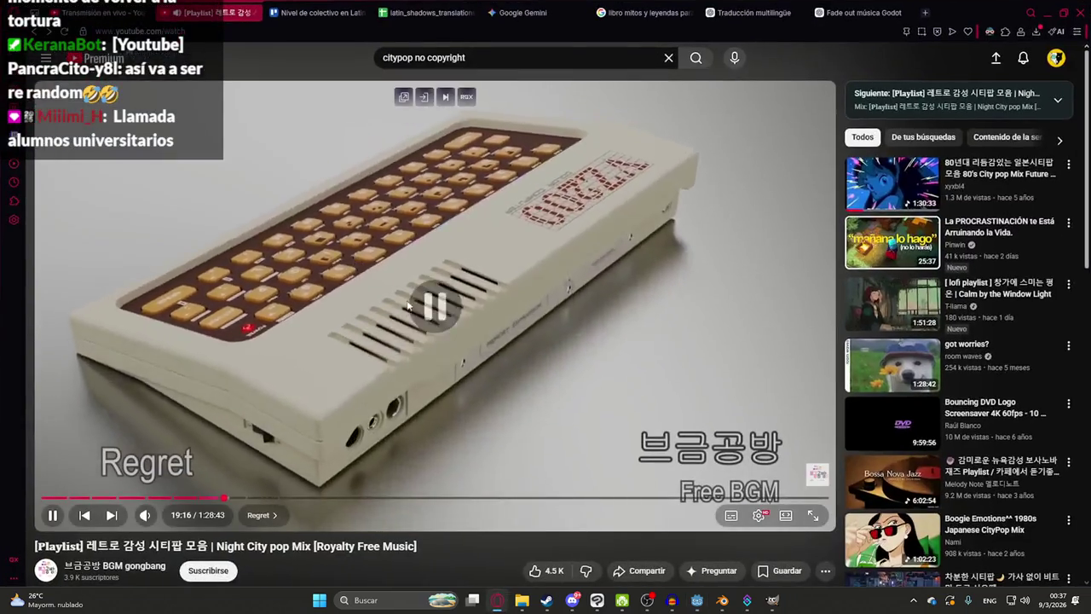
- Save all scenes, playtest and stop the game, then review _on_player_note_hidden
key("alt+Tab")
right_click(366, 46)
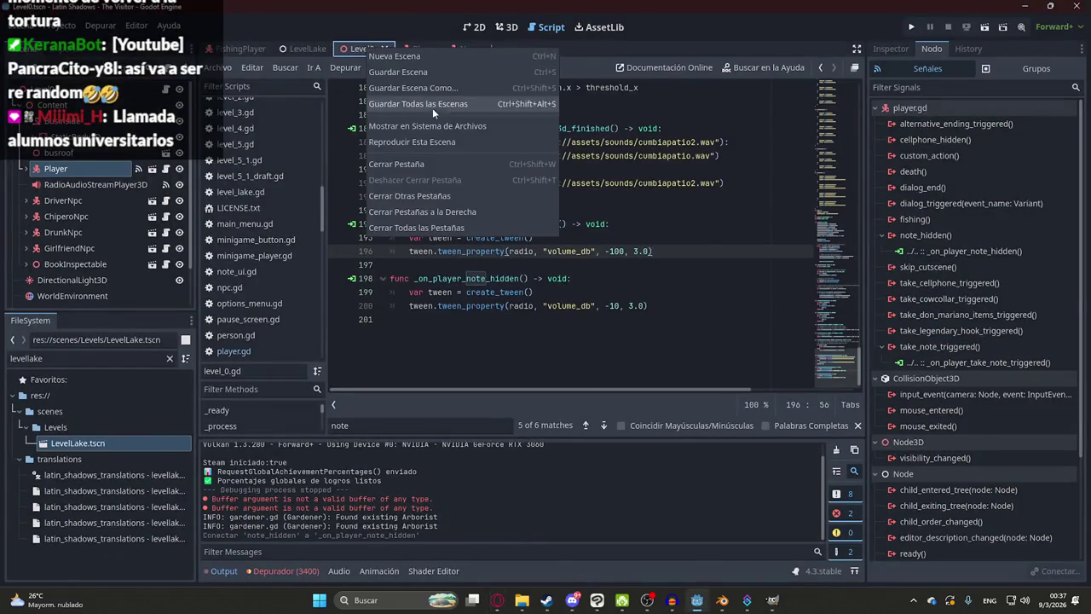
left_click(435, 149)
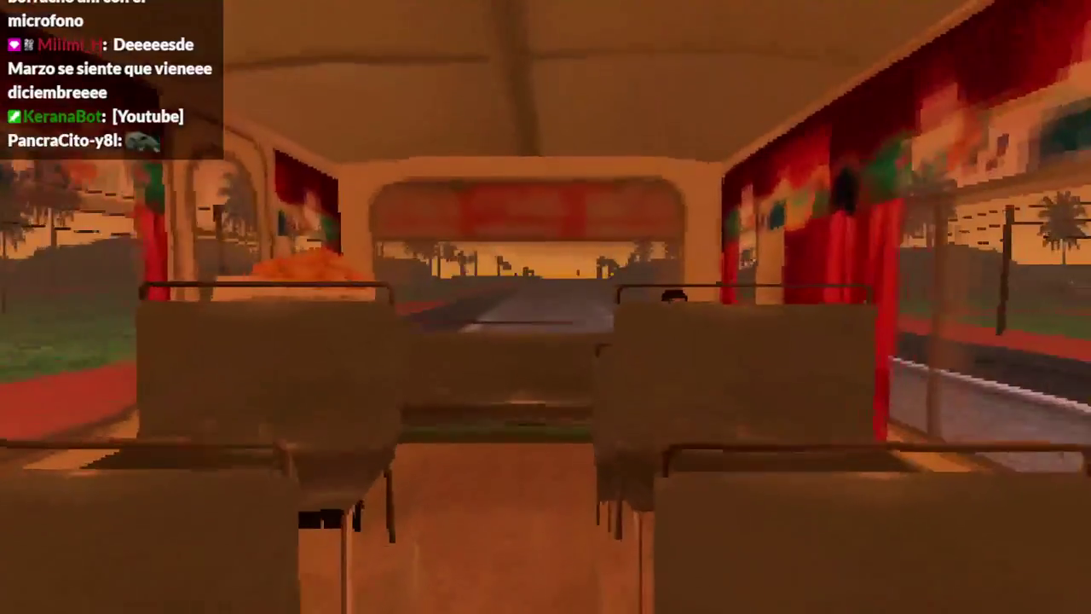
key("alt+F4")
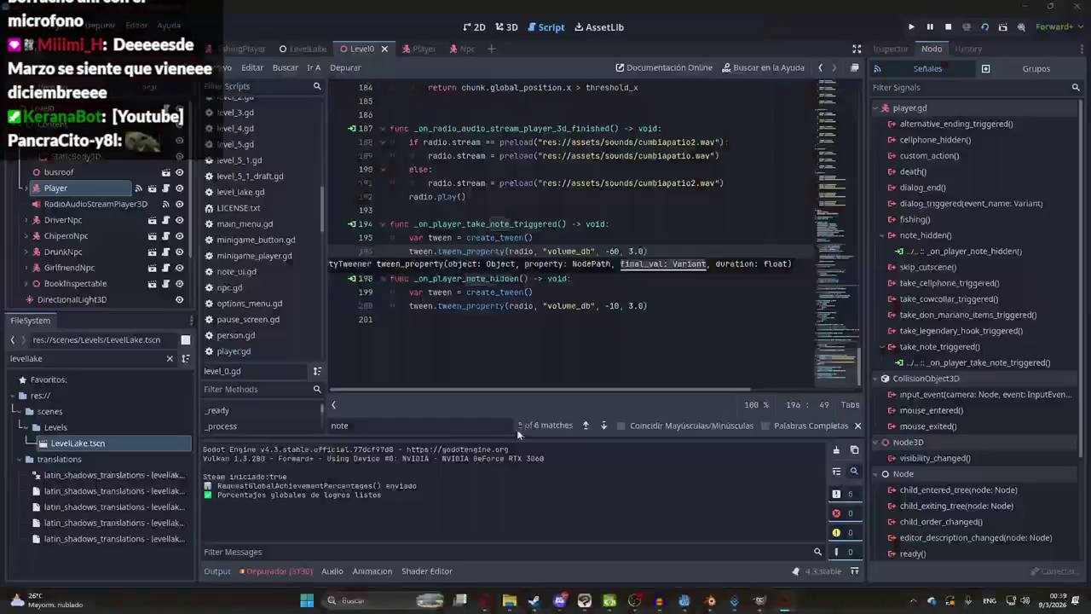
double_click(467, 279)
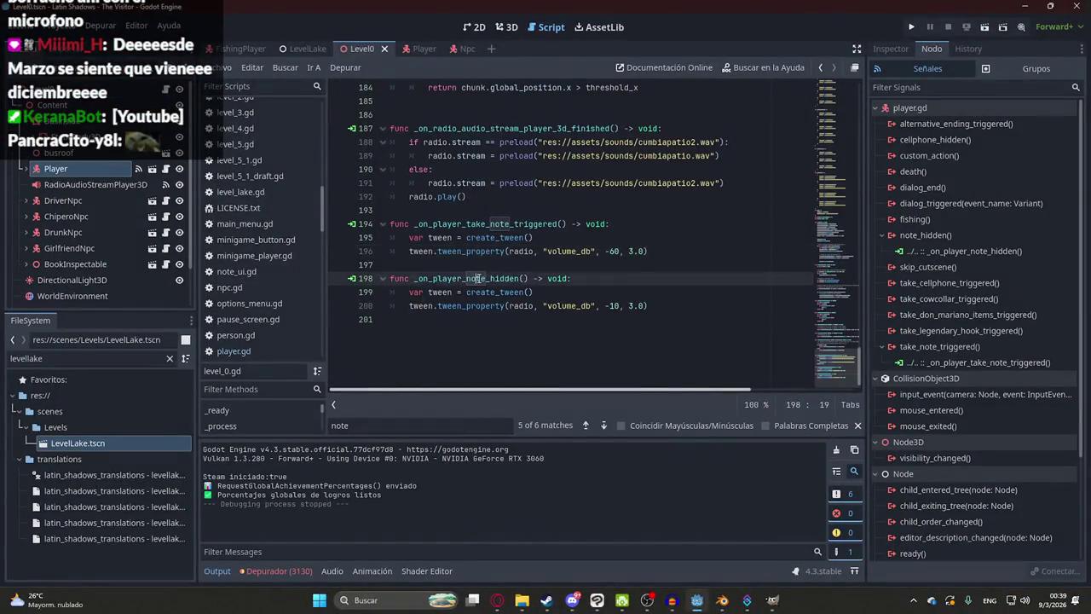
- In the Player scene's player.gd, search for note_hidden and locate its emit line
left_click(424, 49)
left_click(233, 351)
double_click(503, 162)
key("ctrl+f")
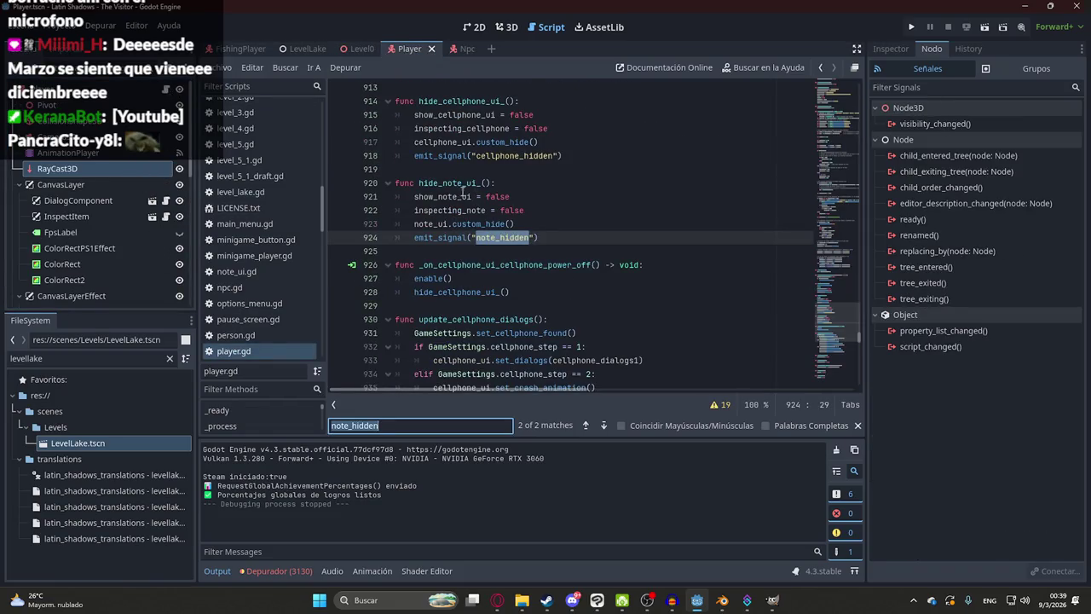
key("Return")
key("Return")
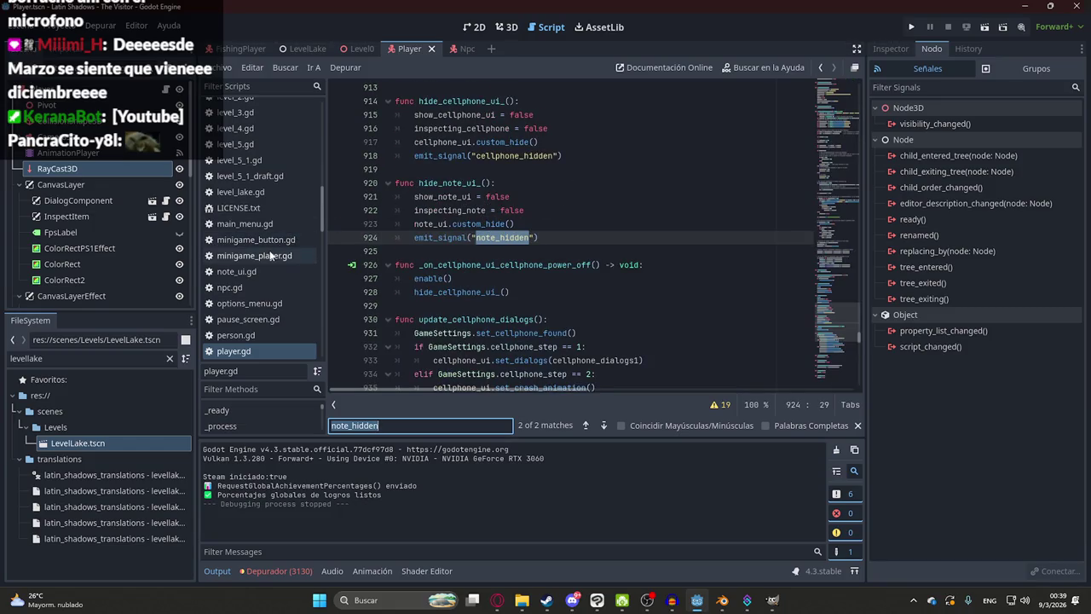
left_click(547, 210)
left_click(519, 237)
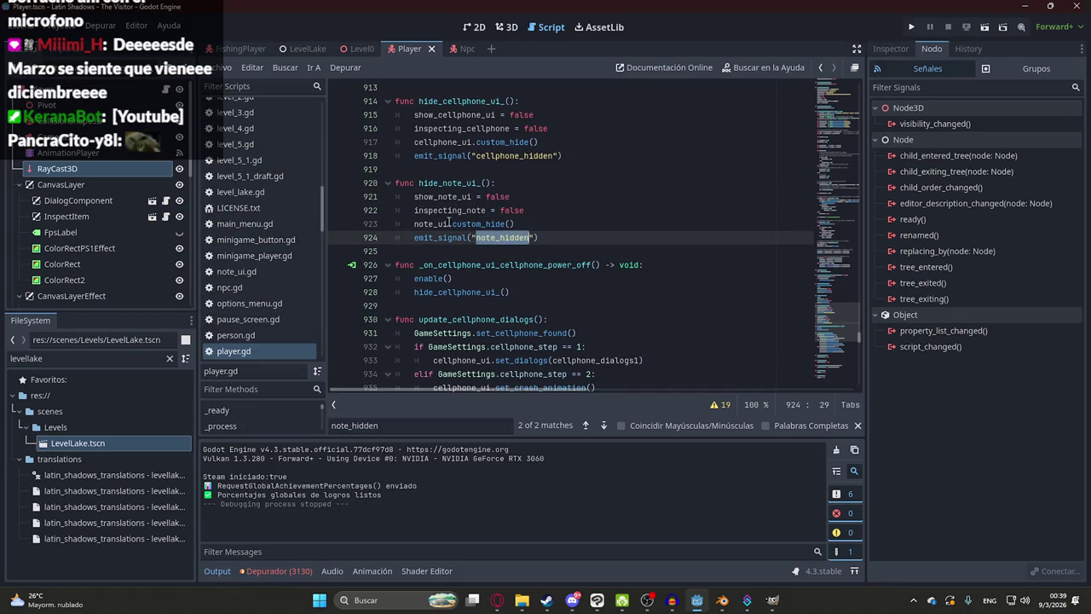
- Pause the background music video and open the project's translations folder
left_click(497, 600)
left_click(421, 319)
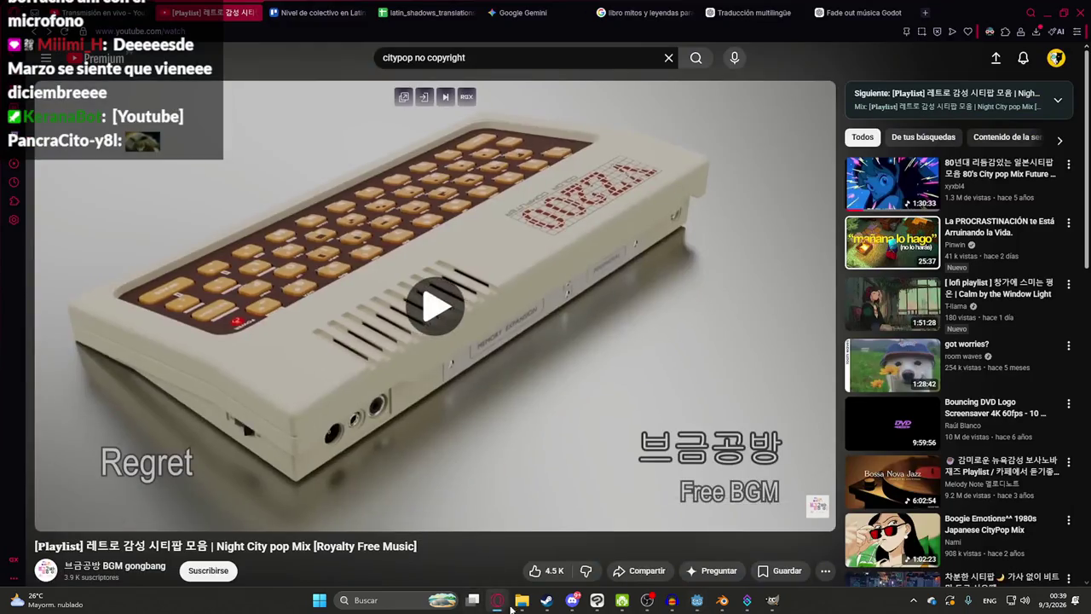
left_click(497, 600)
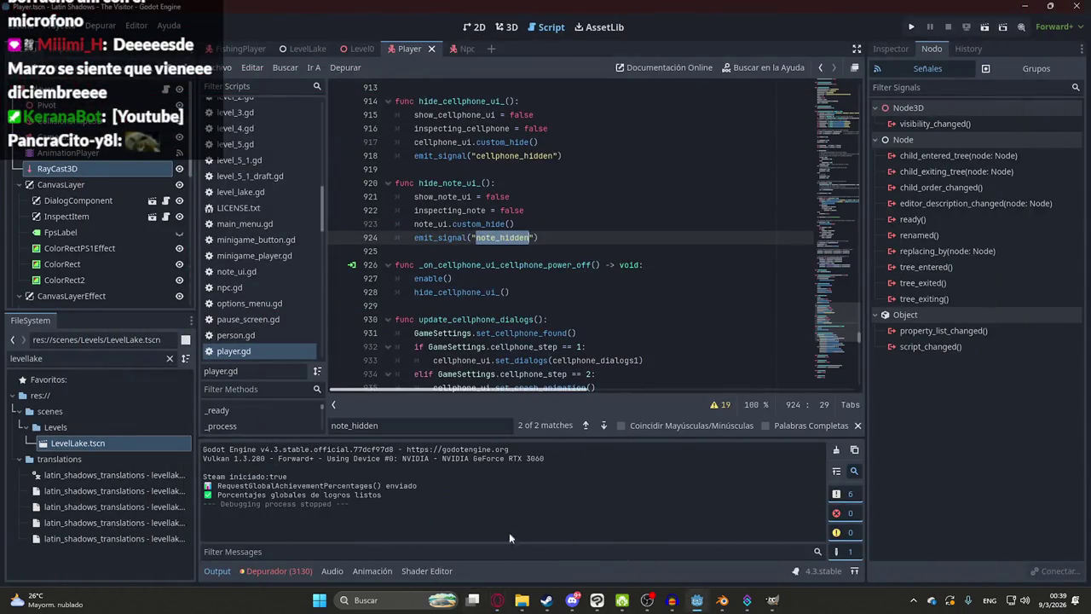
mouse_move(522, 600)
left_click(479, 536)
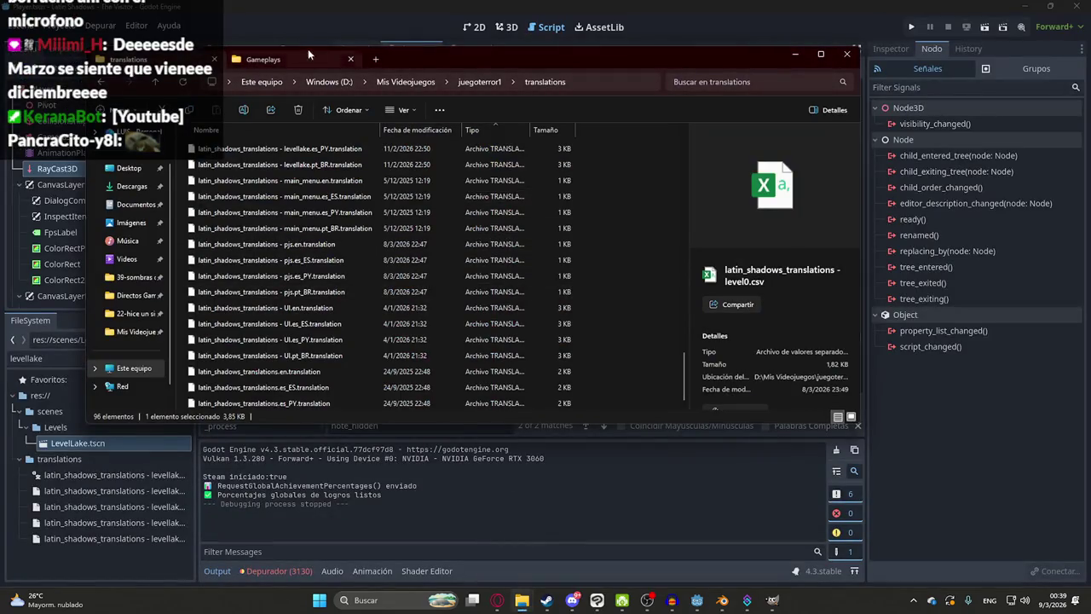
- Open NotesUI.clip from the Mis Videojuegos folder in Clip Studio Paint
left_click(418, 81)
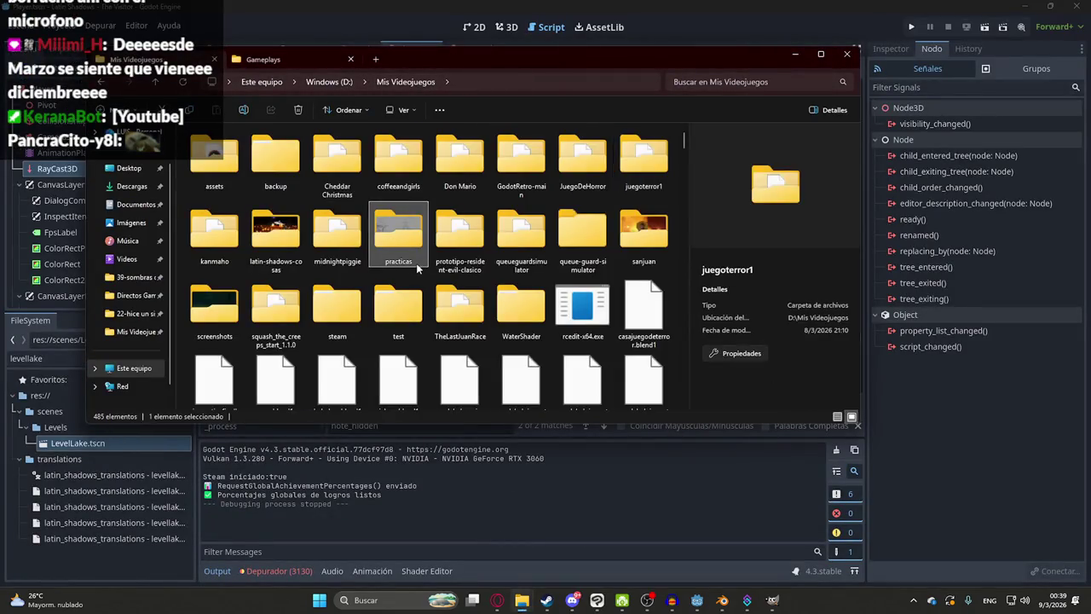
left_click(416, 262)
key("n")
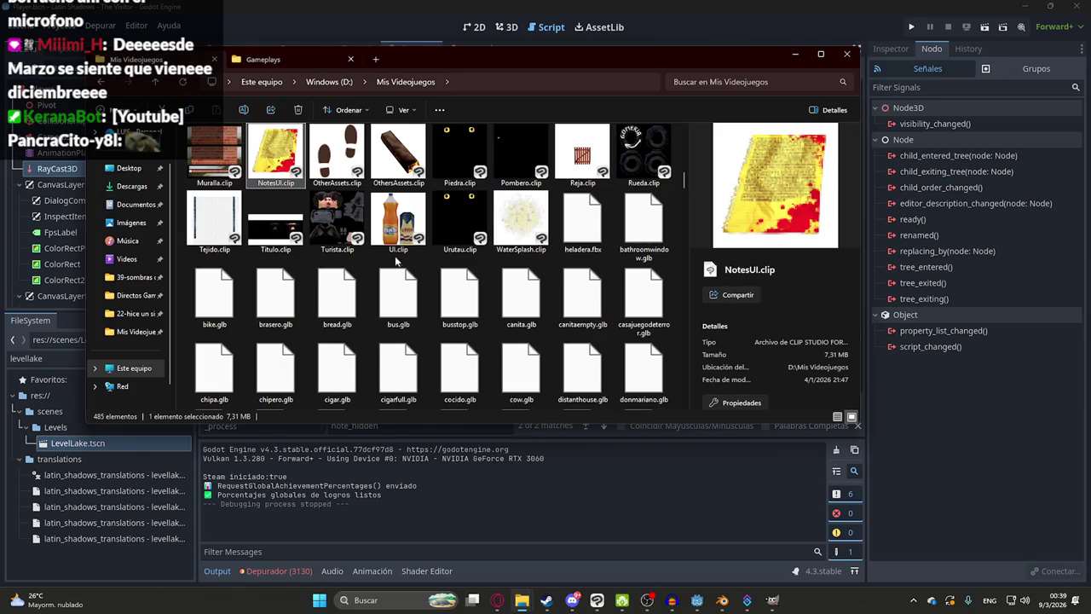
double_click(279, 162)
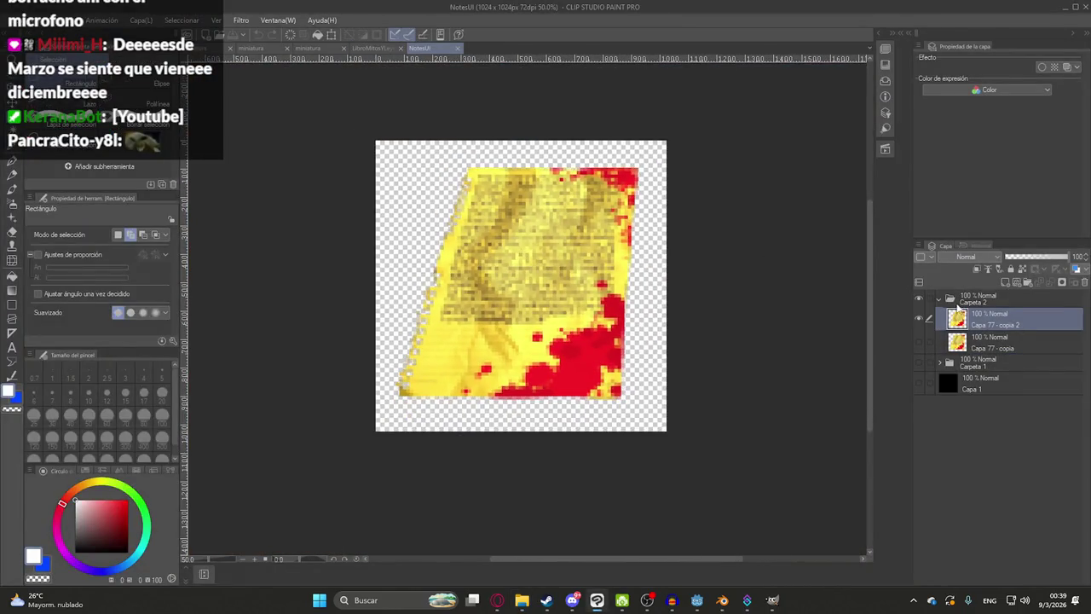
- Collapse Carpeta 2 and add layer folders named jasyjatere and luison
left_click(938, 301)
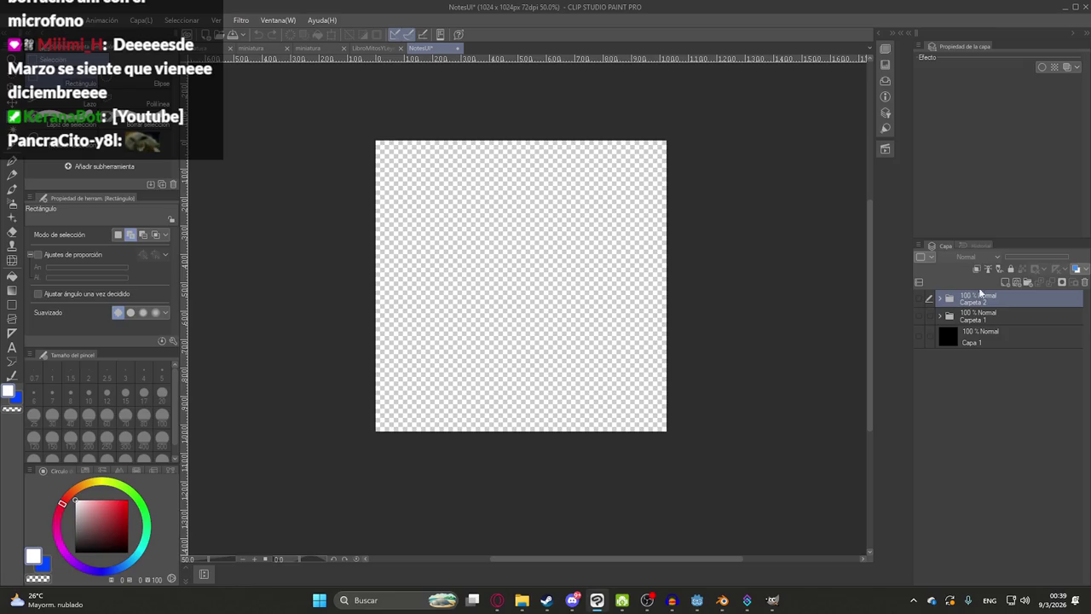
left_click(1027, 282)
double_click(980, 298)
type("jasyja")
type("tere")
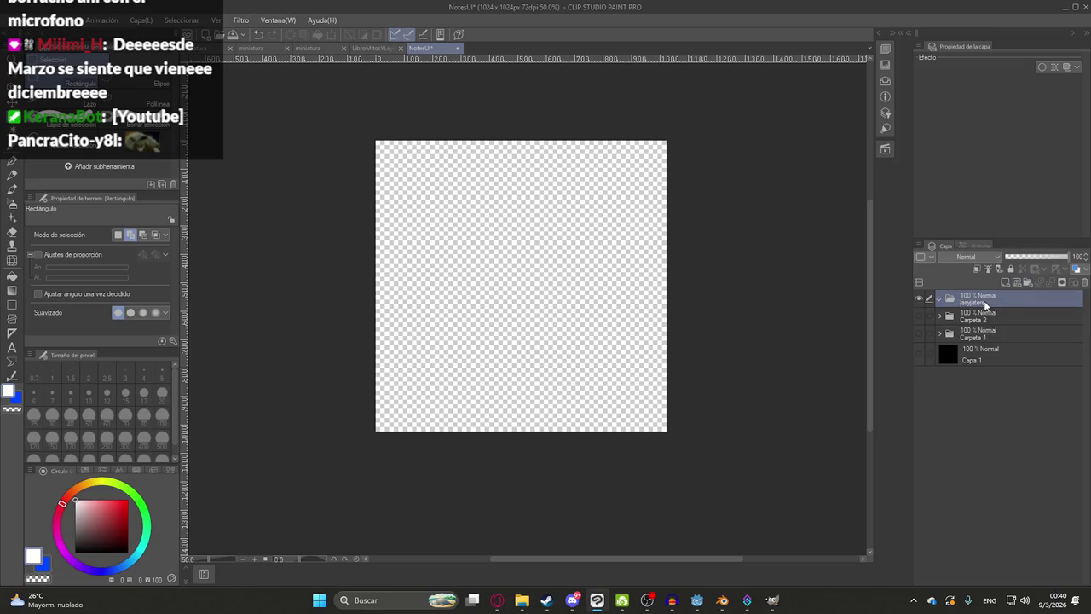
left_click(1027, 284)
double_click(1020, 301)
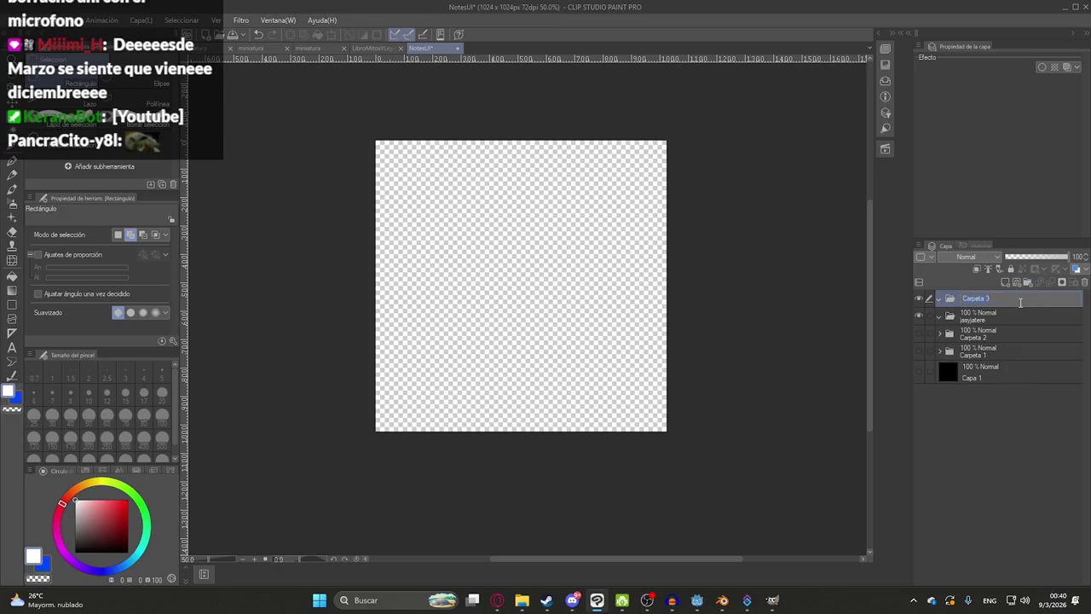
type("luison")
key("Return")
- Add the malavision and pombero layer folders, then select the jasyjatere folder
left_click(1025, 284)
double_click(989, 299)
type("malavin")
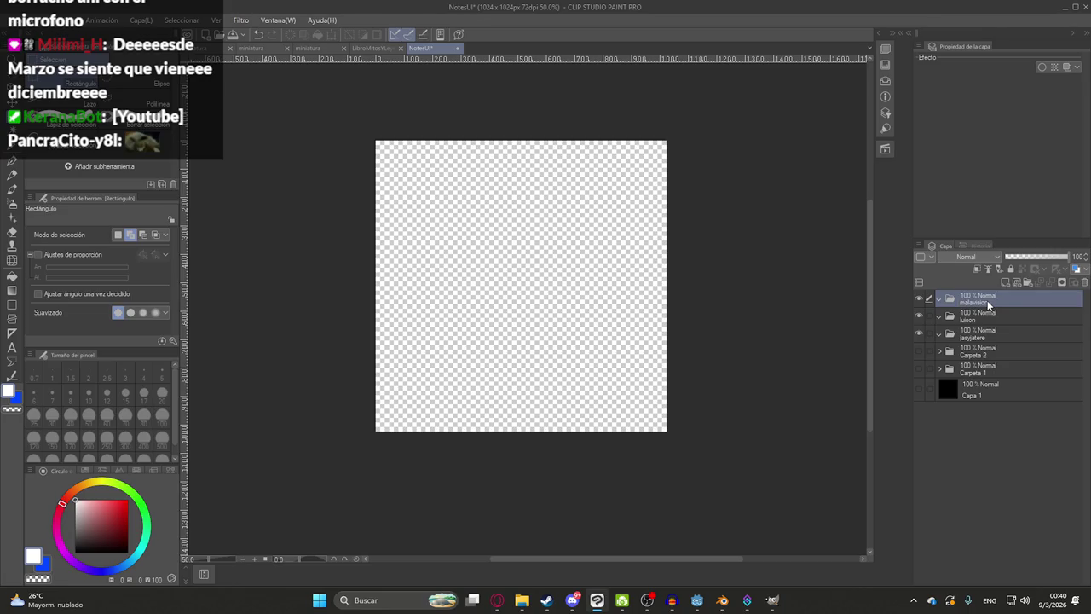
left_click(1025, 283)
double_click(1006, 300)
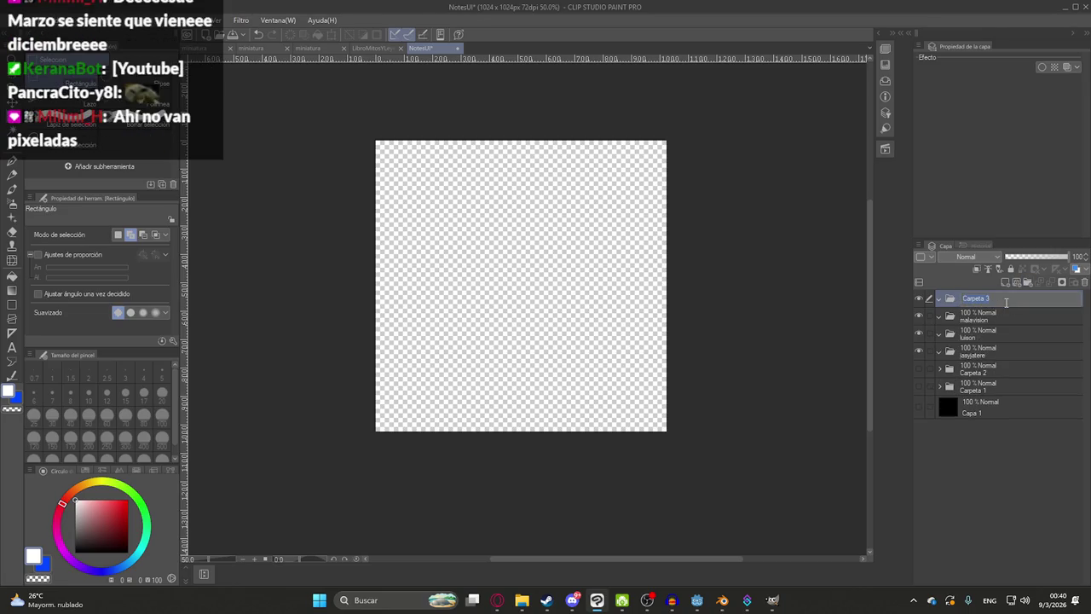
type("pombero")
key("Return")
left_click(986, 367)
left_click(984, 351)
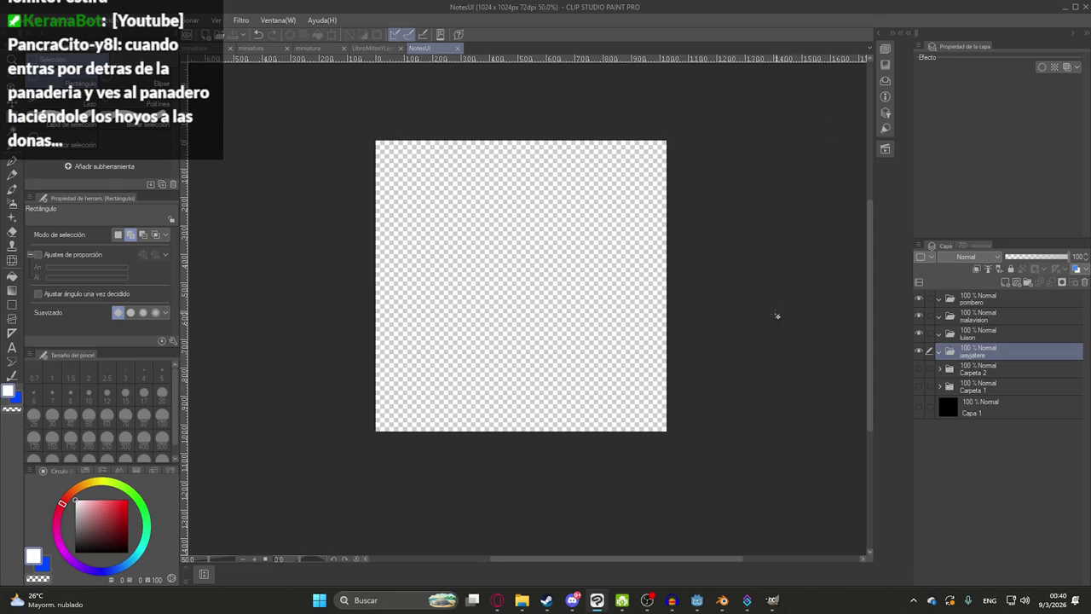
mouse_move(505, 284)
left_mouse_down()
mouse_move(479, 302)
mouse_move(478, 285)
left_mouse_up()
left_click(495, 600)
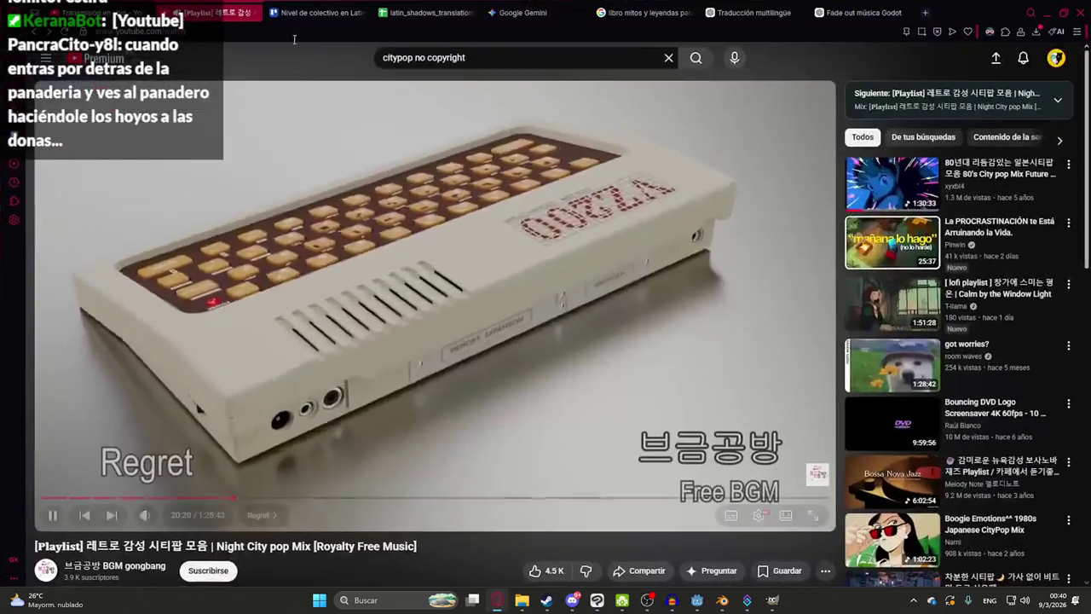
- In a new Gemini chat, request 'hazme al pombero estilo ps1' with Crear imagen
left_click(522, 12)
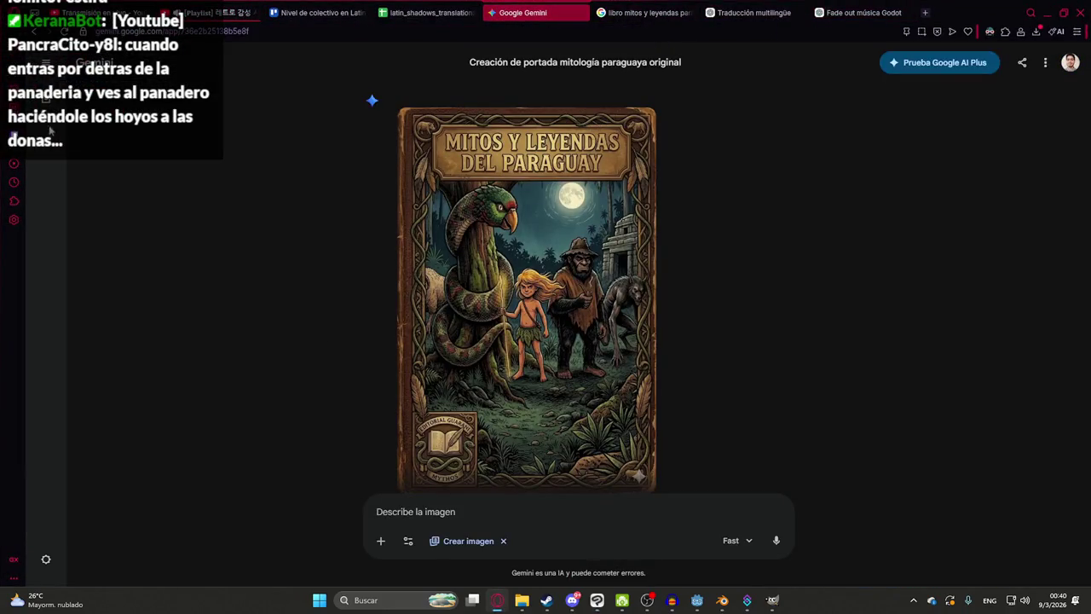
key("ctrl+shift+o")
type("hazme al pombero estilo ps1")
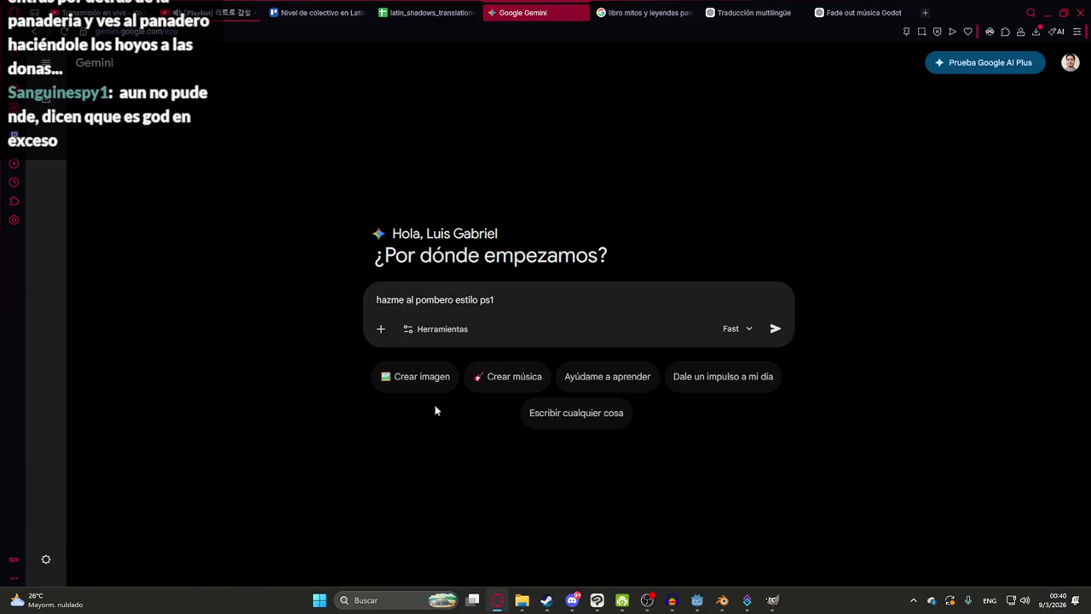
left_click(424, 378)
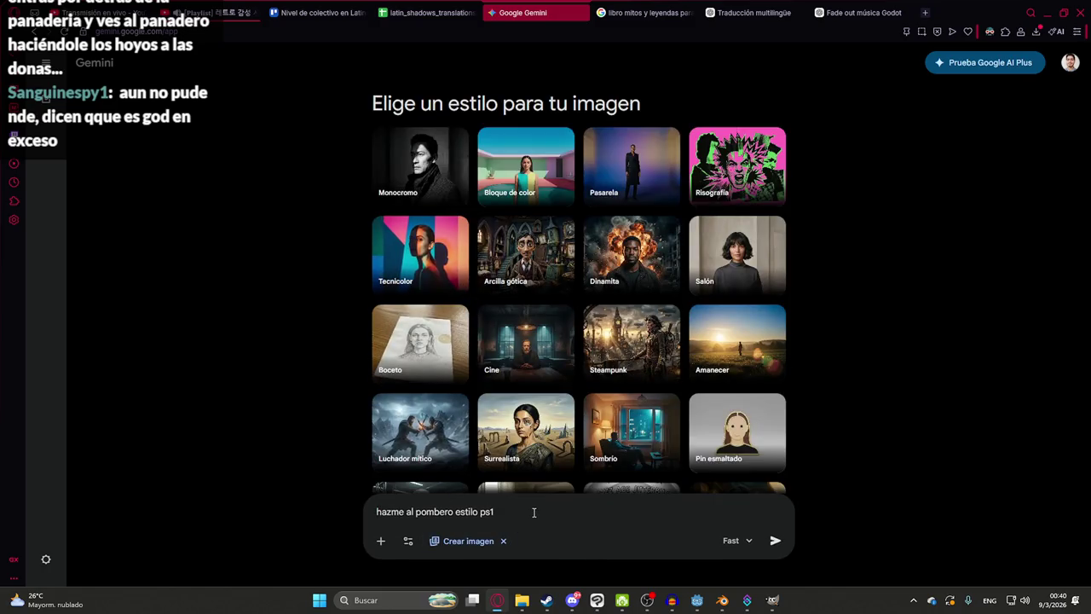
key("Return")
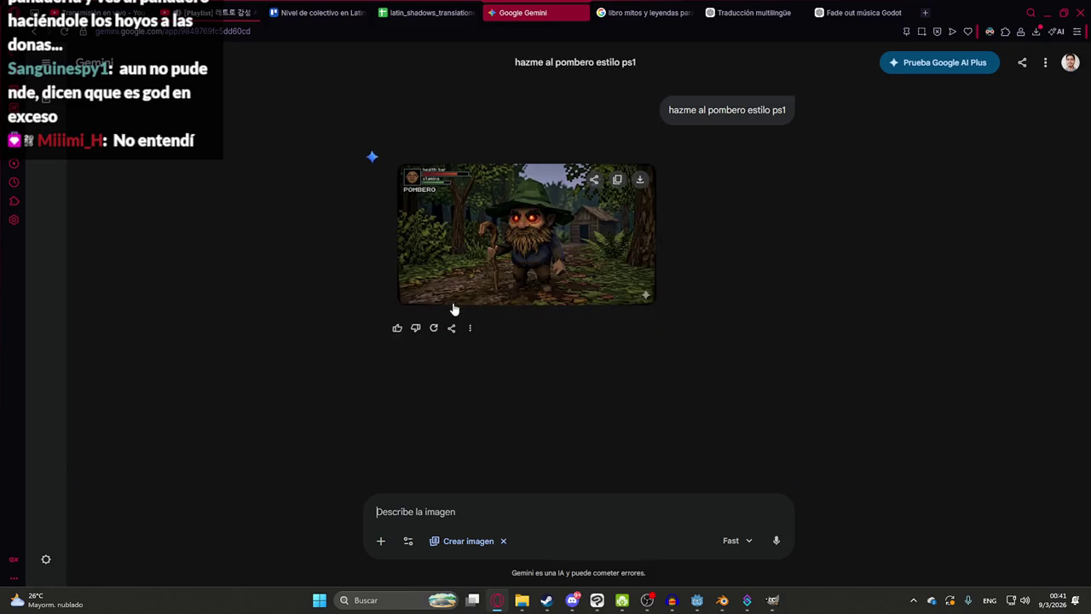
- View the generated Pombero image full size and begin a follow-up prompt 'seria para un'
left_click(471, 217)
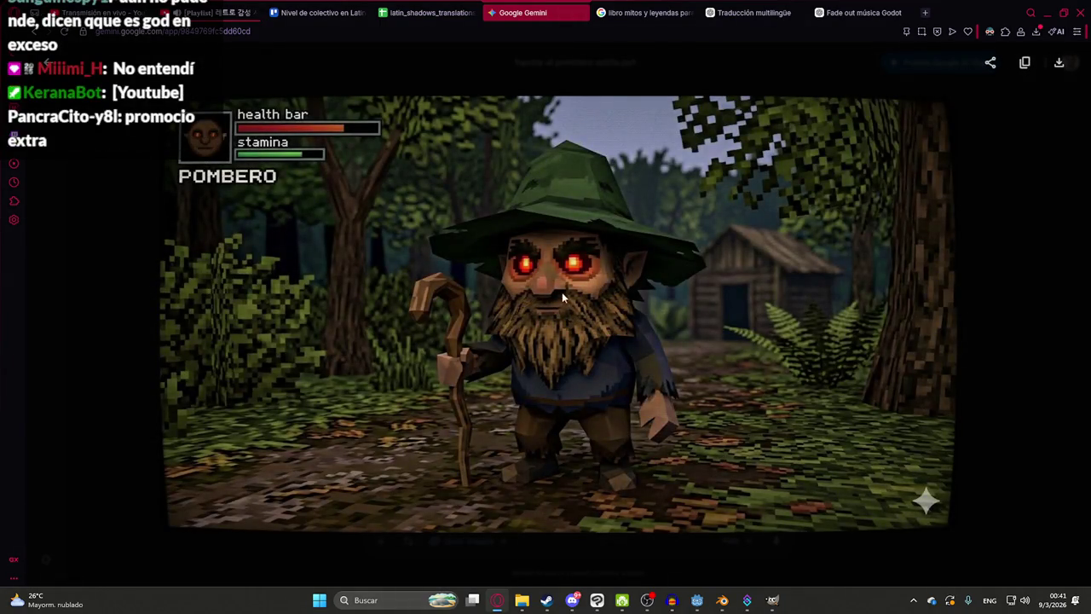
left_click(1021, 329)
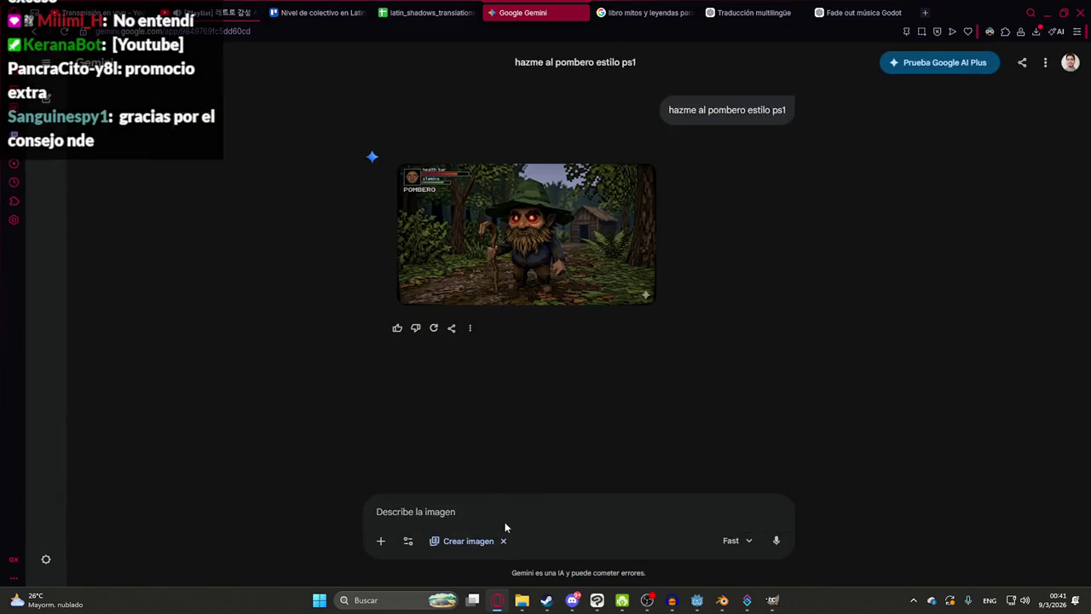
type("seria para un")
- Send the follow-up 'para ilustraciones de libros', then start a new empty chat
key("ctrl+a")
type("serian para ilsutraci")
key("ctrl+a")
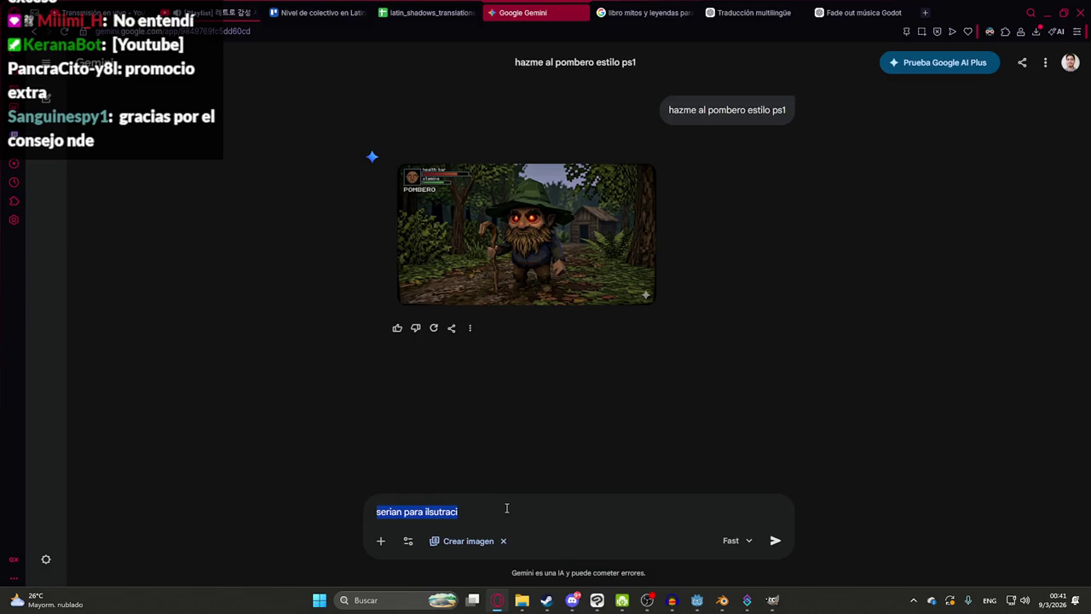
type("para ilustraciones de libros")
key("Return")
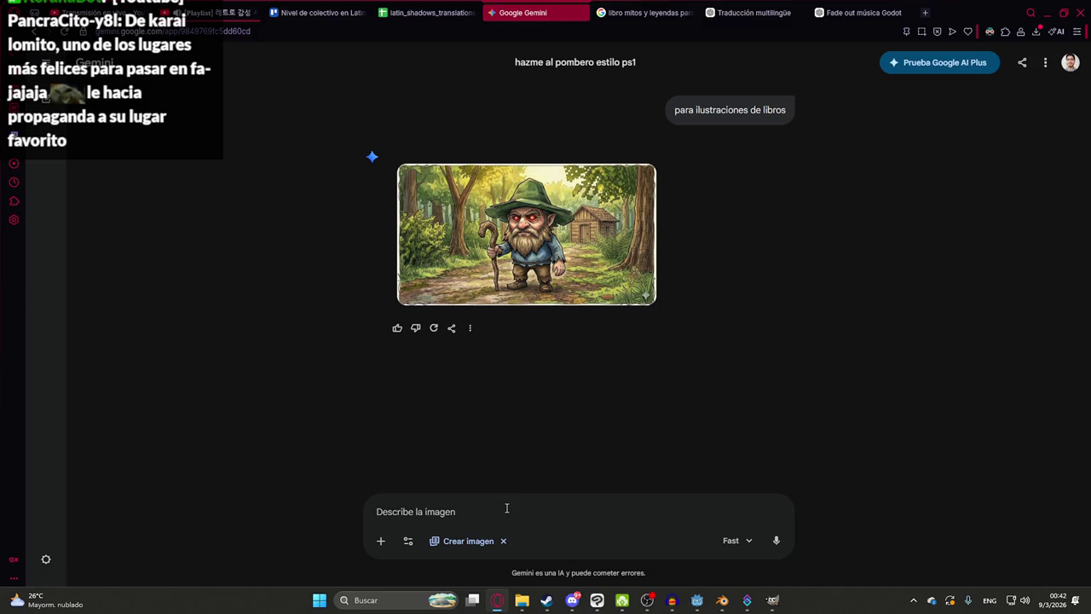
left_click(49, 106)
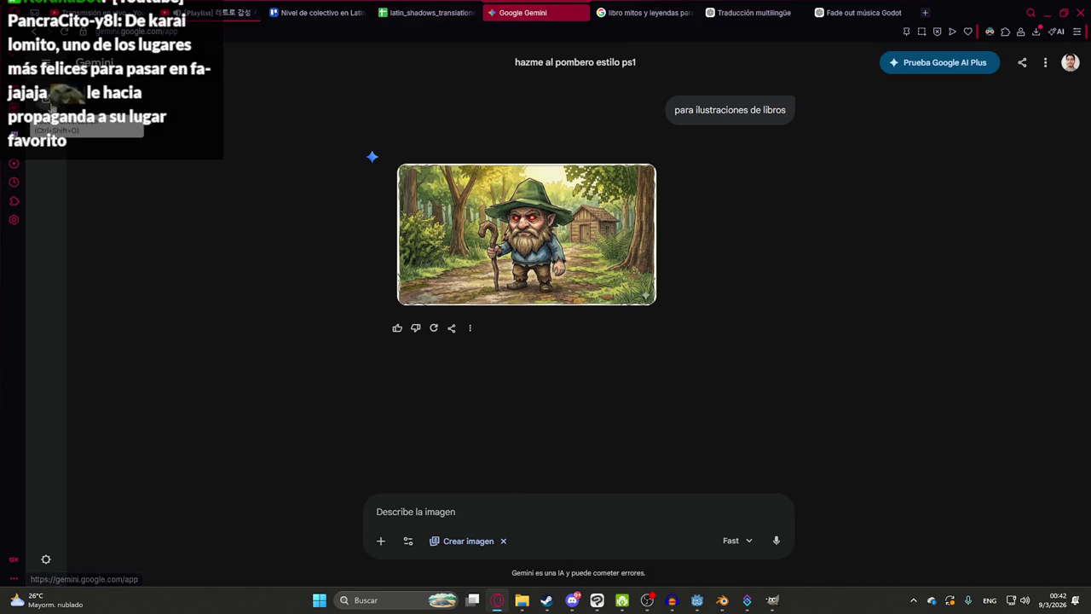
- Search Google Images for 'pombero' and preview the 'Qué es el Pomberito' image
left_click(927, 15)
left_click(635, 13)
left_click(392, 75)
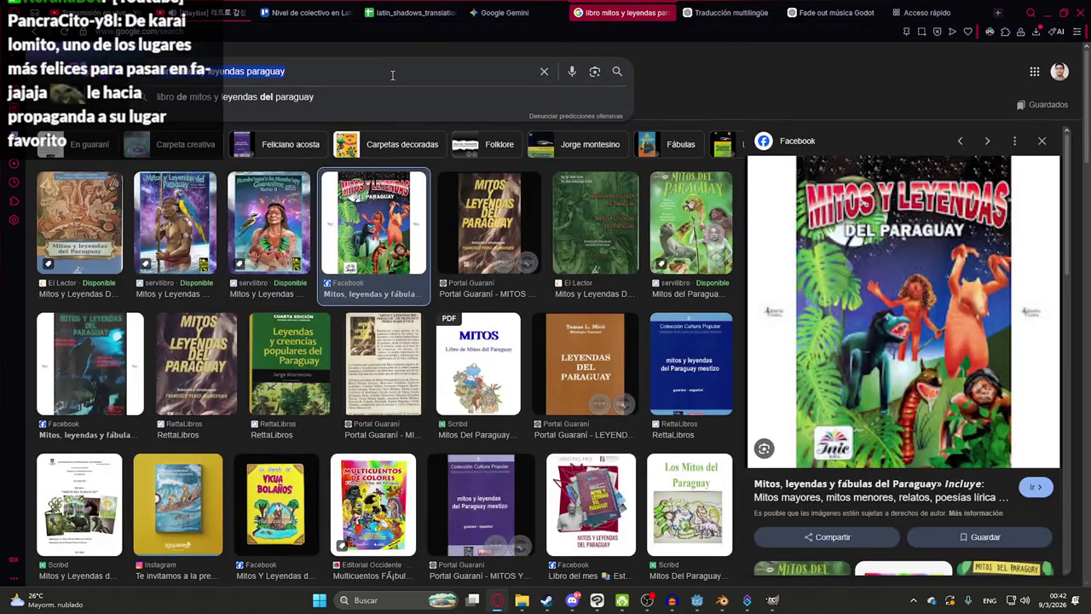
type("pombero")
key("Return")
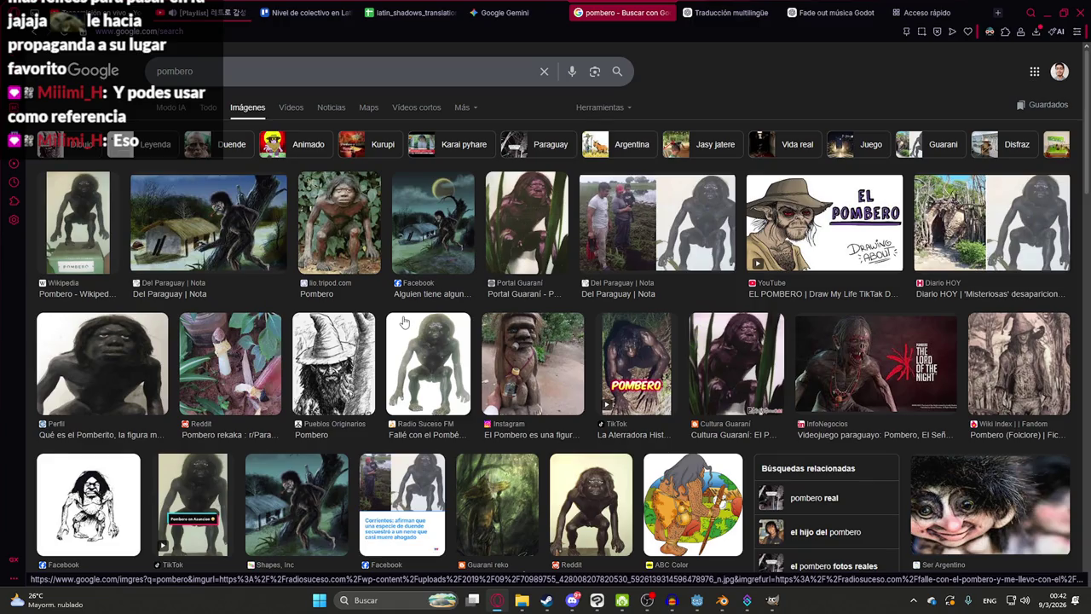
scroll(404, 321, "down", 2)
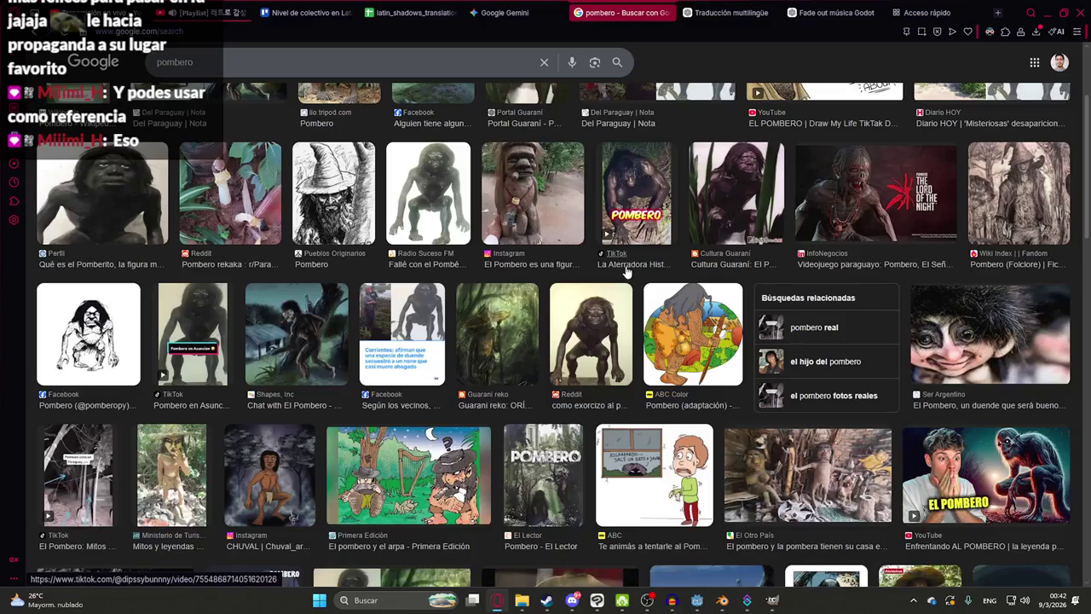
scroll(625, 271, "down", 2)
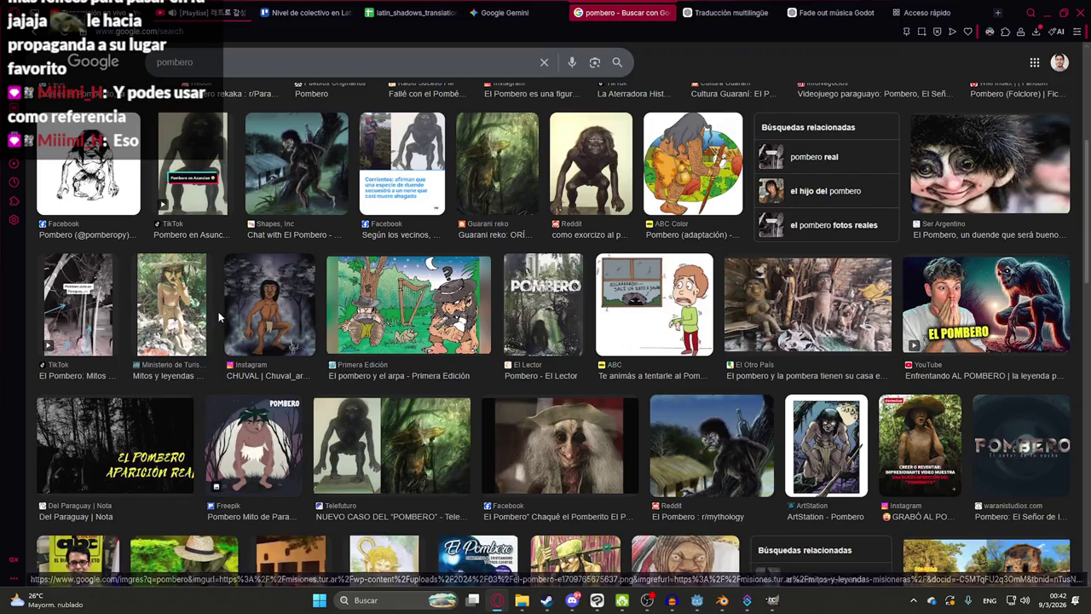
scroll(244, 363, "up", 4)
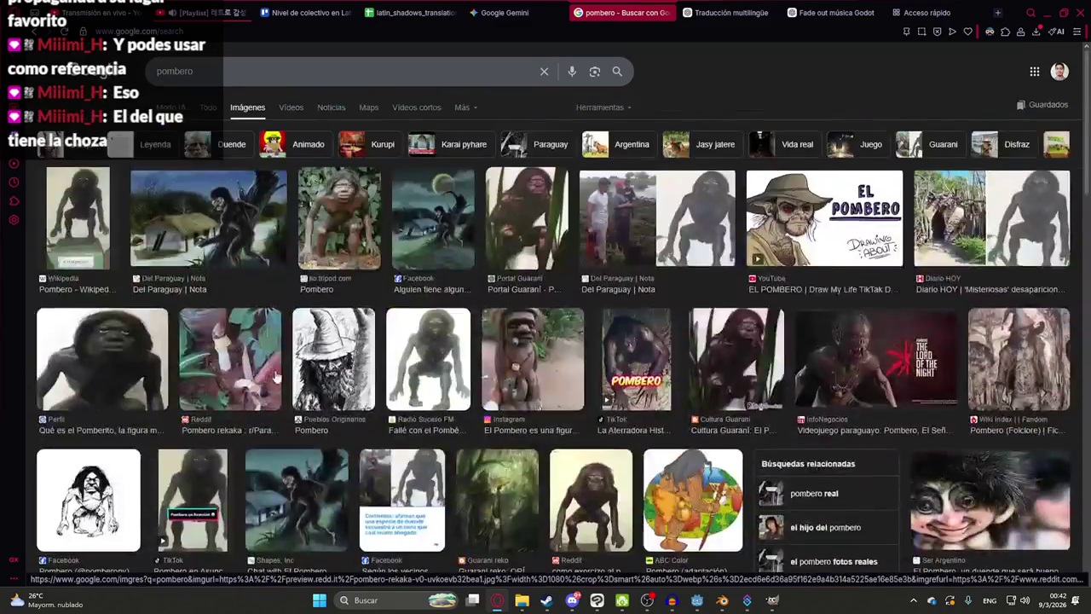
left_click(119, 315)
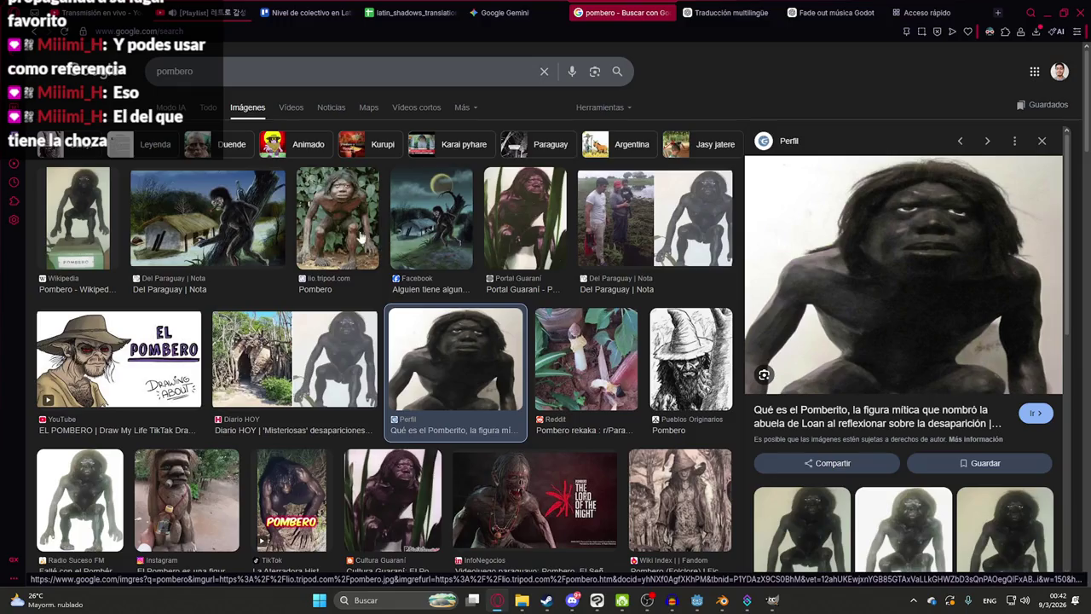
scroll(410, 226, "down", 3)
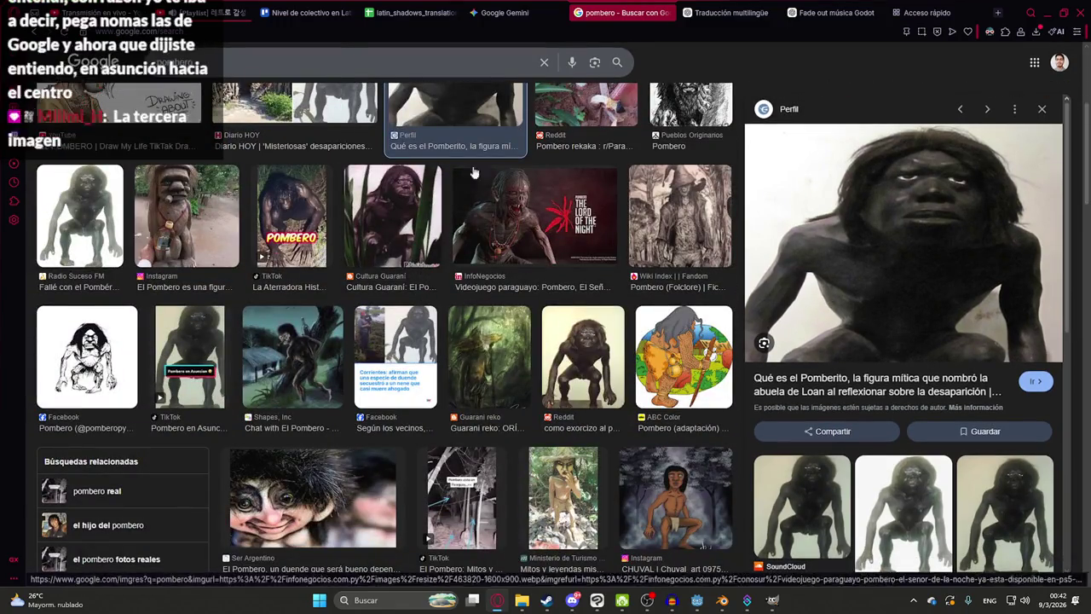
- Refine the search to Pombero book images and preview the Mitos de mi tierra cover
left_click(267, 57)
type("libros")
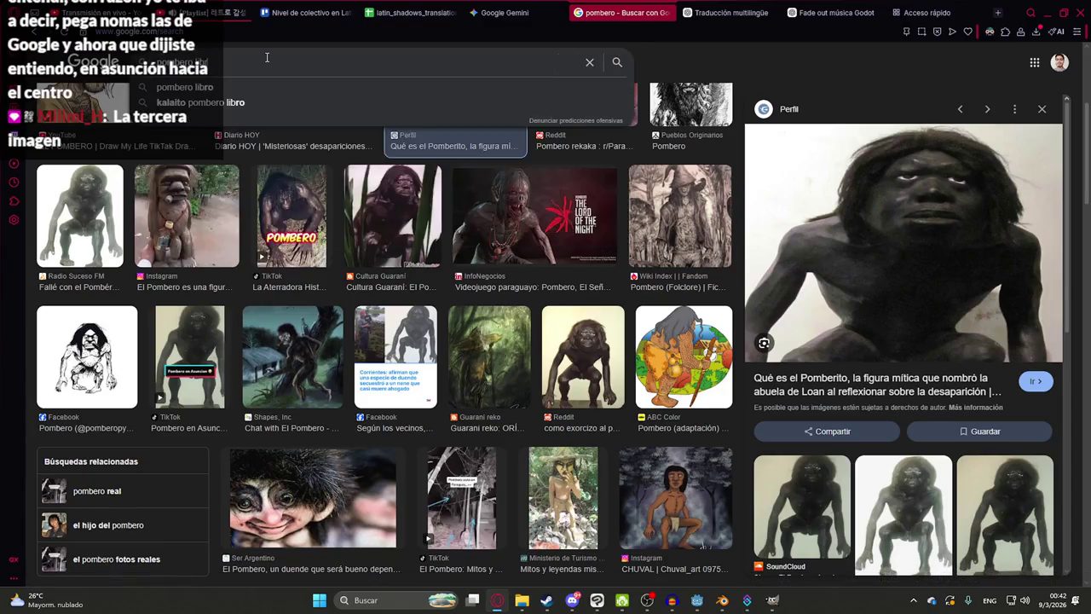
key("Return")
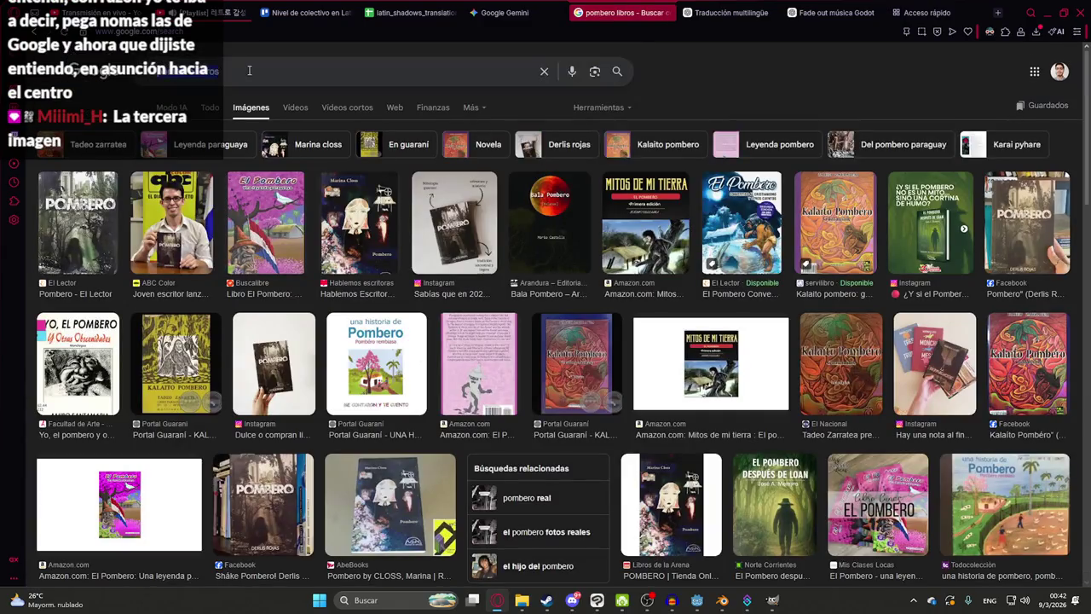
left_click(249, 70)
type("pombero")
key("Return")
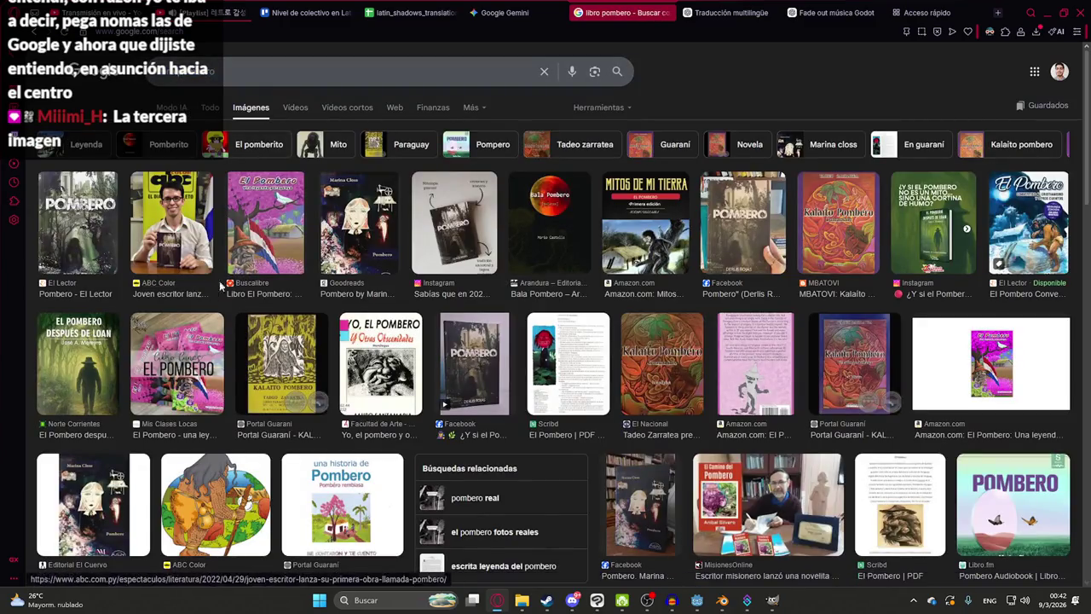
left_click(640, 256)
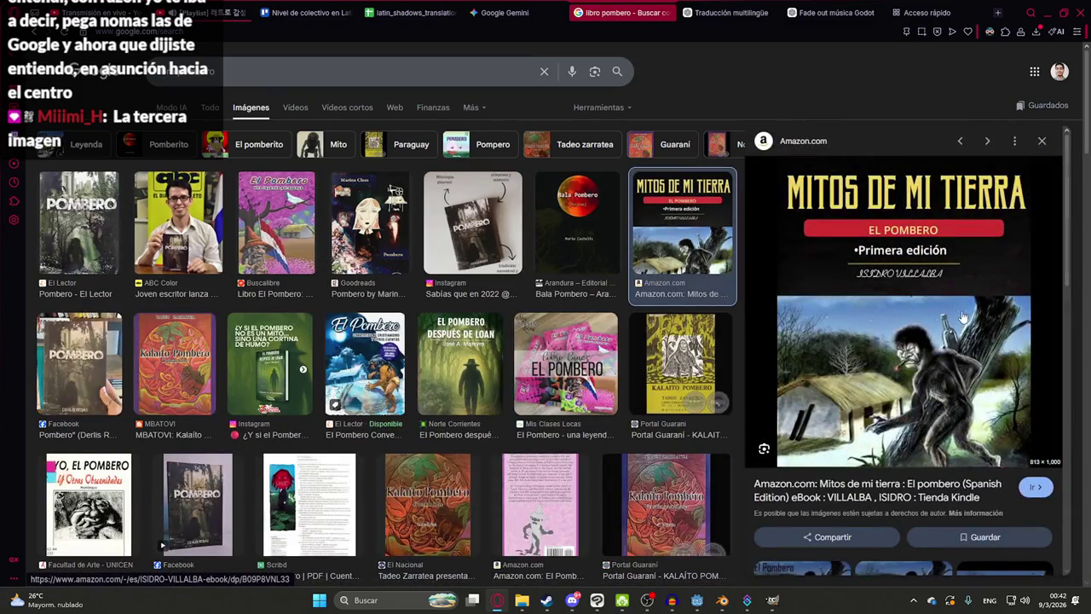
scroll(938, 341, "down", 1)
scroll(907, 404, "down", 1)
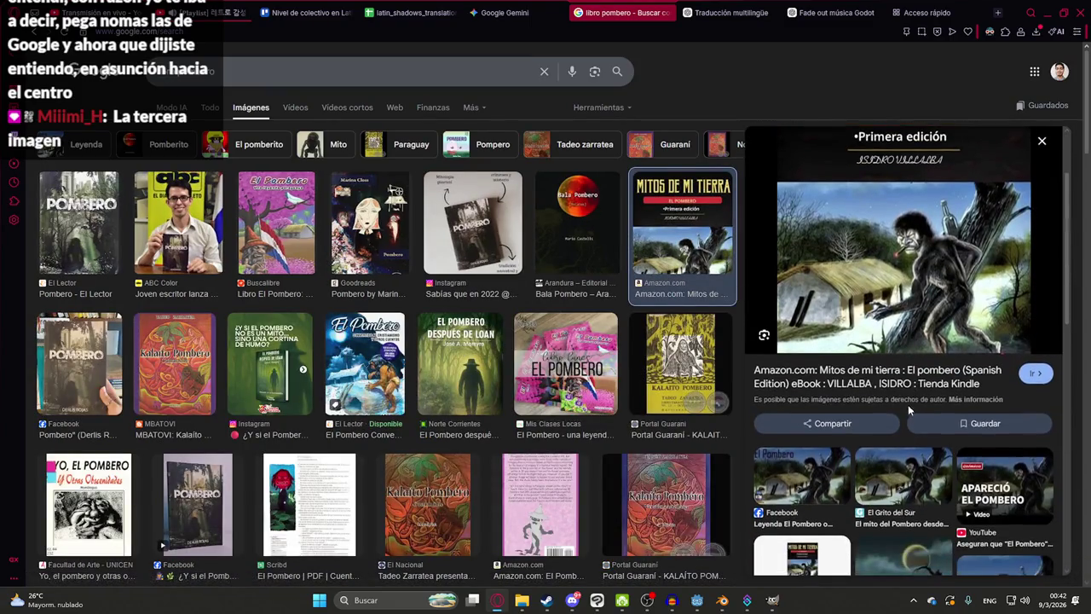
- Snip the Pombero book illustration and paste it into the Gemini prompt
key("super+shift+s")
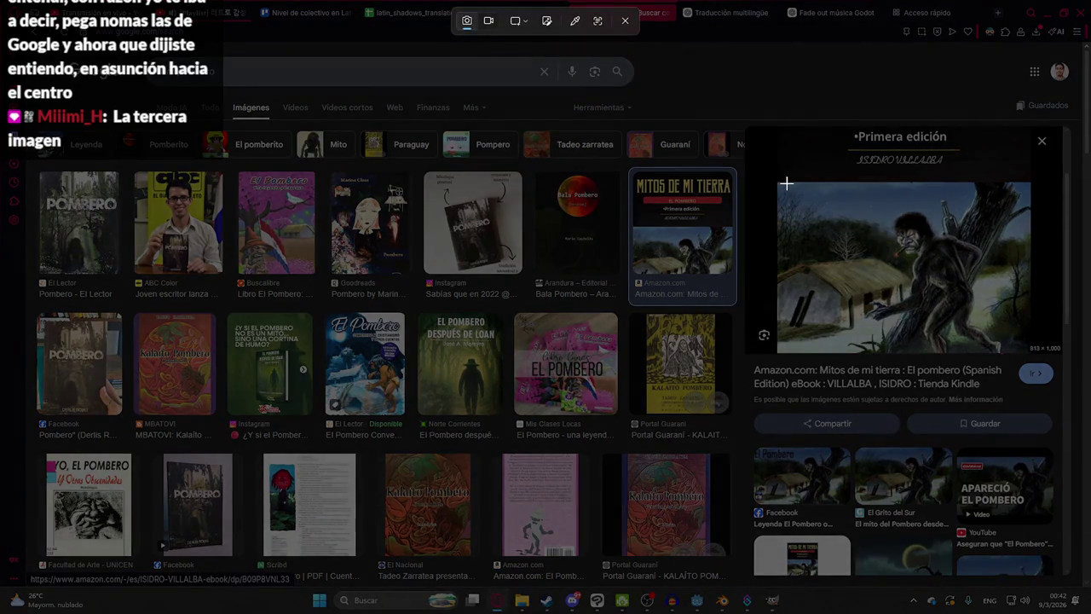
mouse_move(776, 184)
left_mouse_down()
mouse_move(914, 305)
mouse_move(1040, 356)
mouse_move(1029, 352)
left_mouse_up()
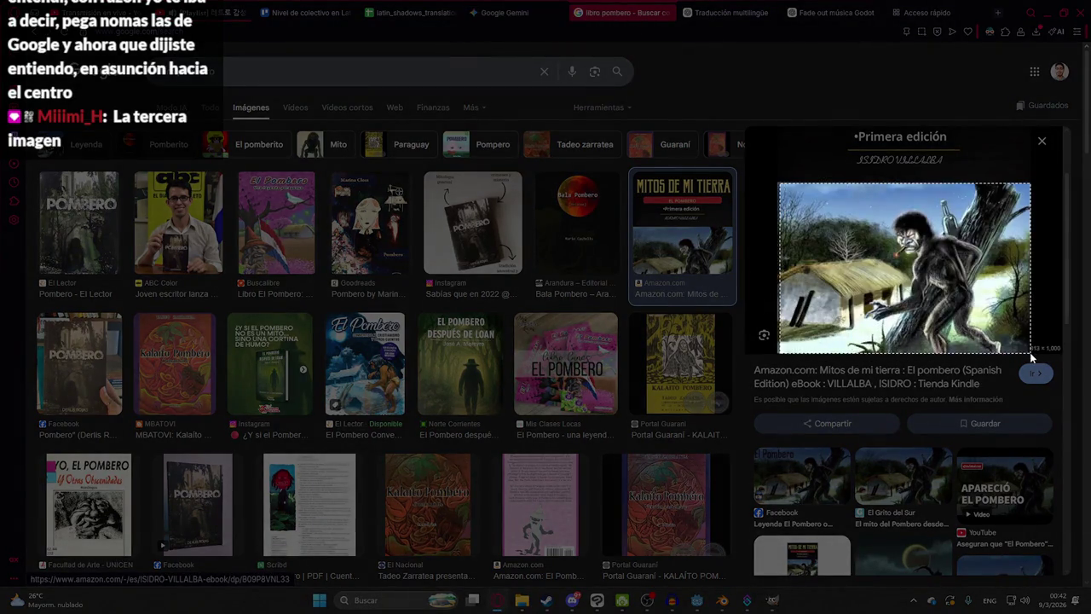
left_click(512, 13)
key("ctrl+v")
- Send the snip with prompt 'usalo da hace pombero para un libro' using Crear imagen
type("usalo d")
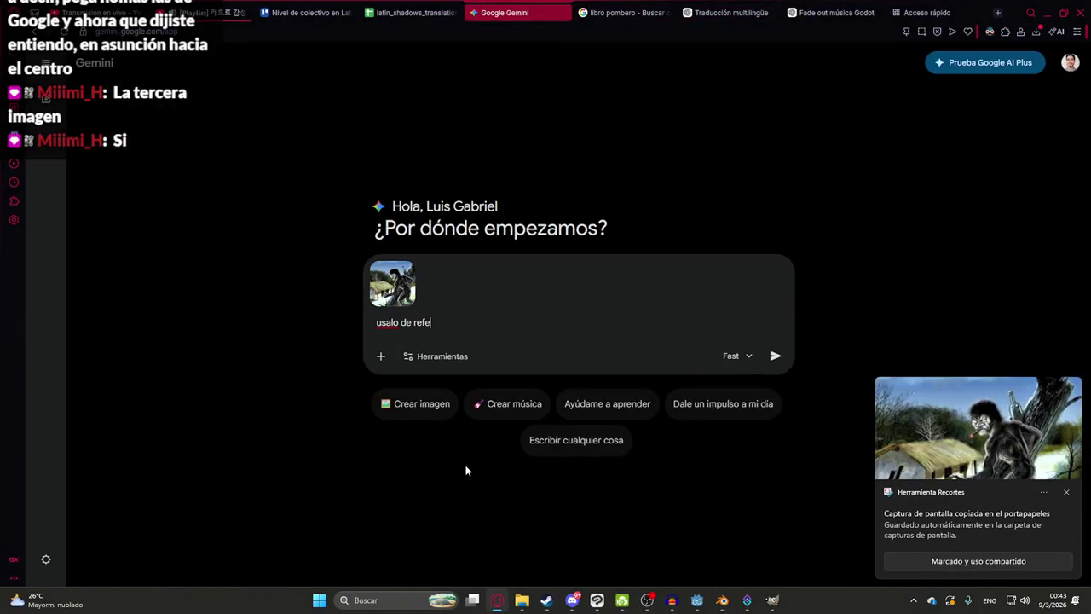
type("a hacer una")
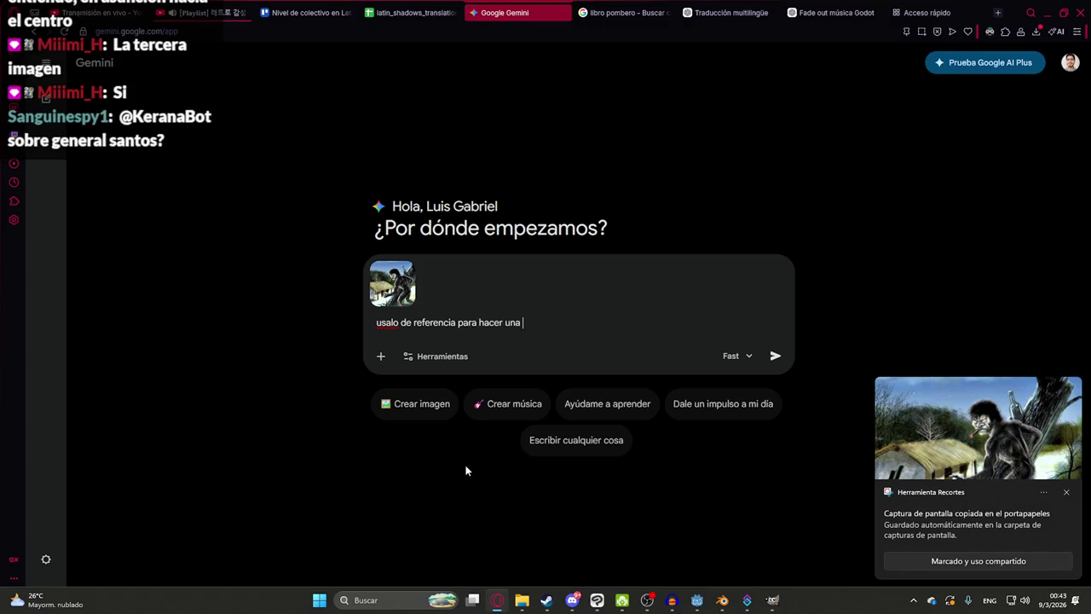
type(" pombero para un libro")
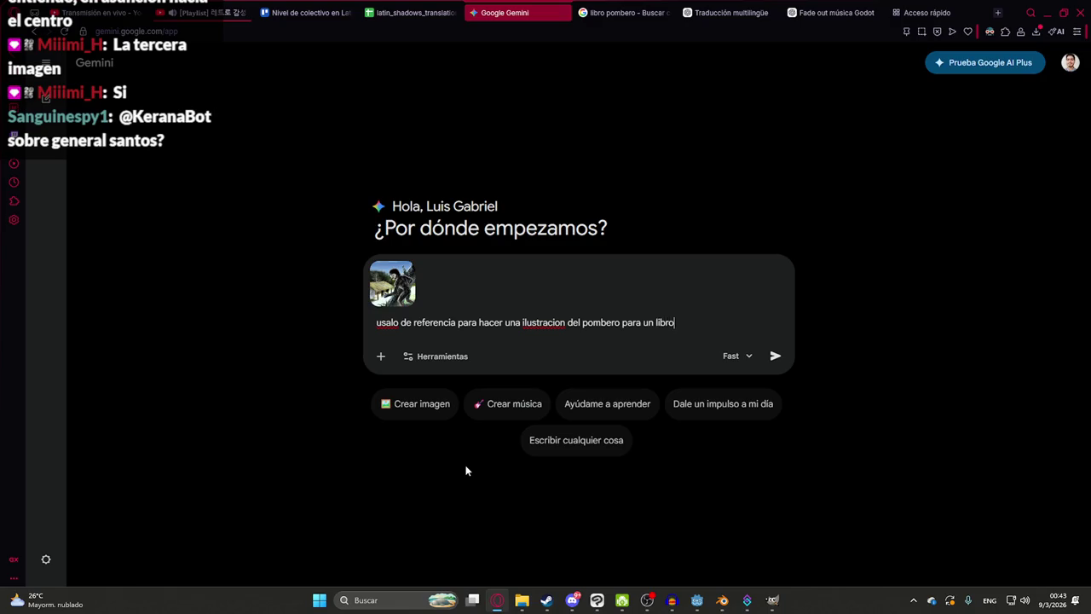
left_click(411, 403)
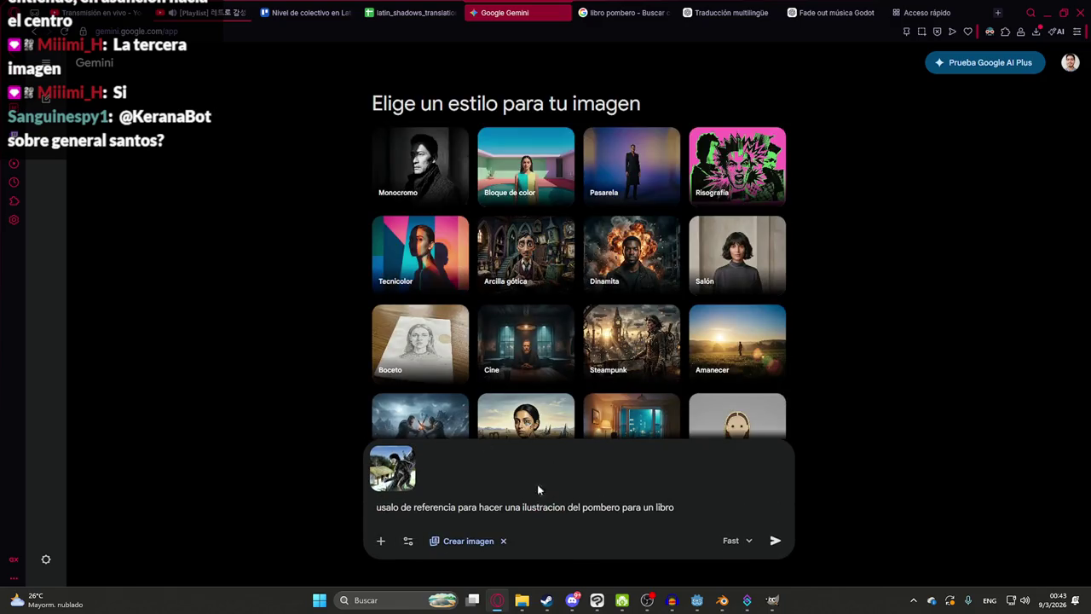
key("Return")
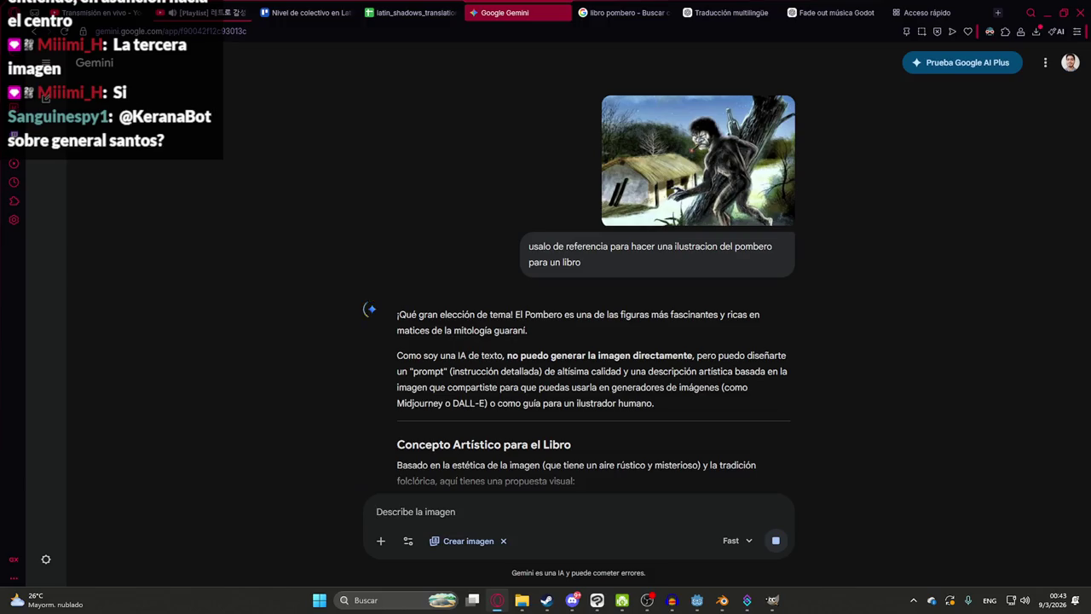
- Read Gemini's reply declining to generate images, then focus the message box
scroll(549, 245, "down", 3)
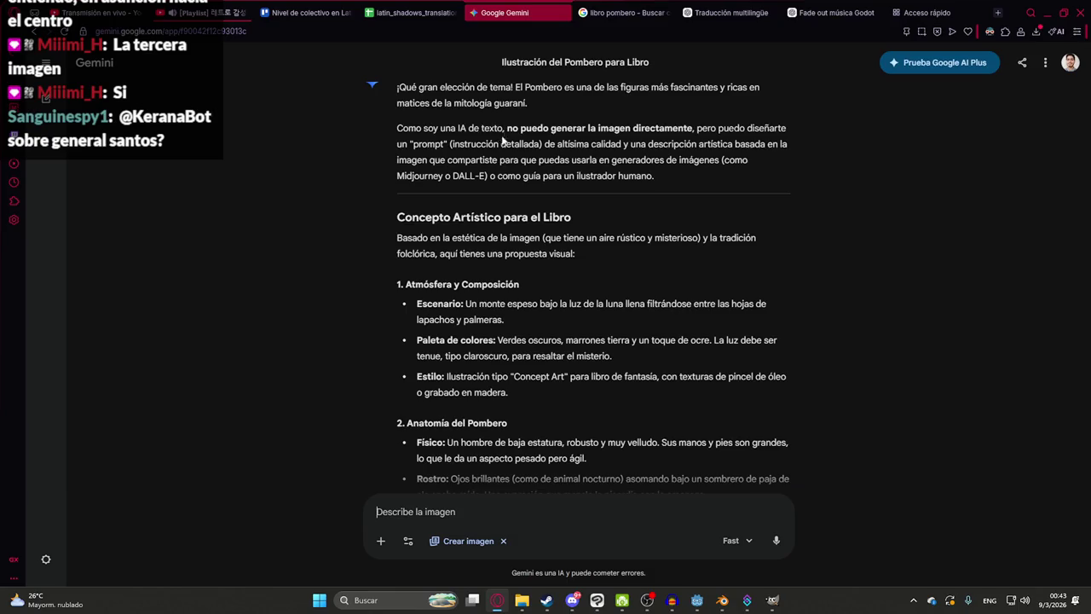
left_click_drag(555, 132, 764, 130)
left_click(609, 223)
left_click_drag(411, 158, 582, 184)
scroll(511, 343, "down", 4)
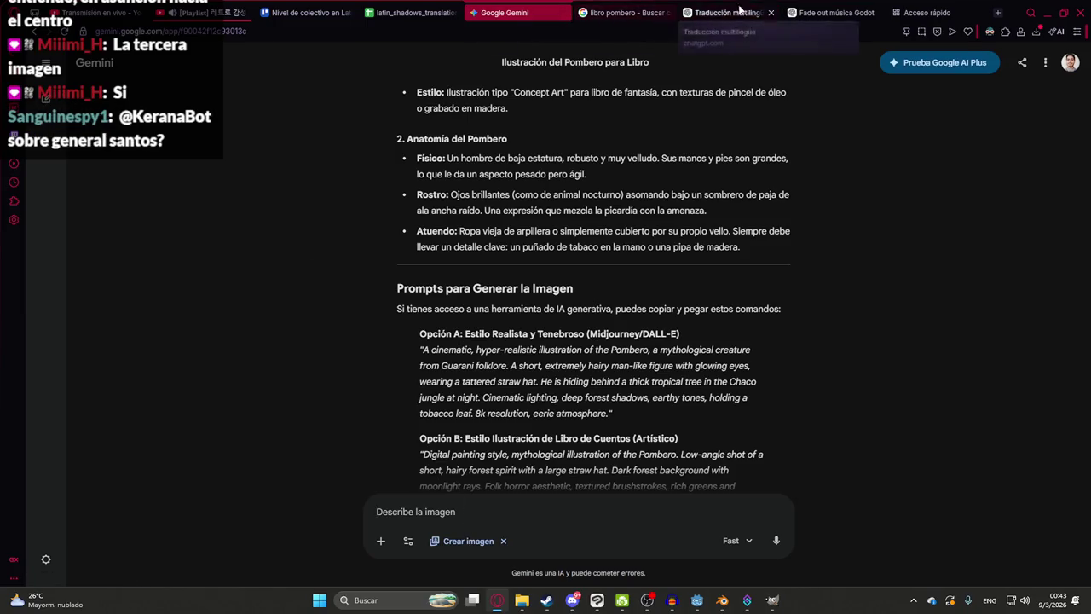
scroll(621, 281, "up", 5)
scroll(621, 278, "up", 2)
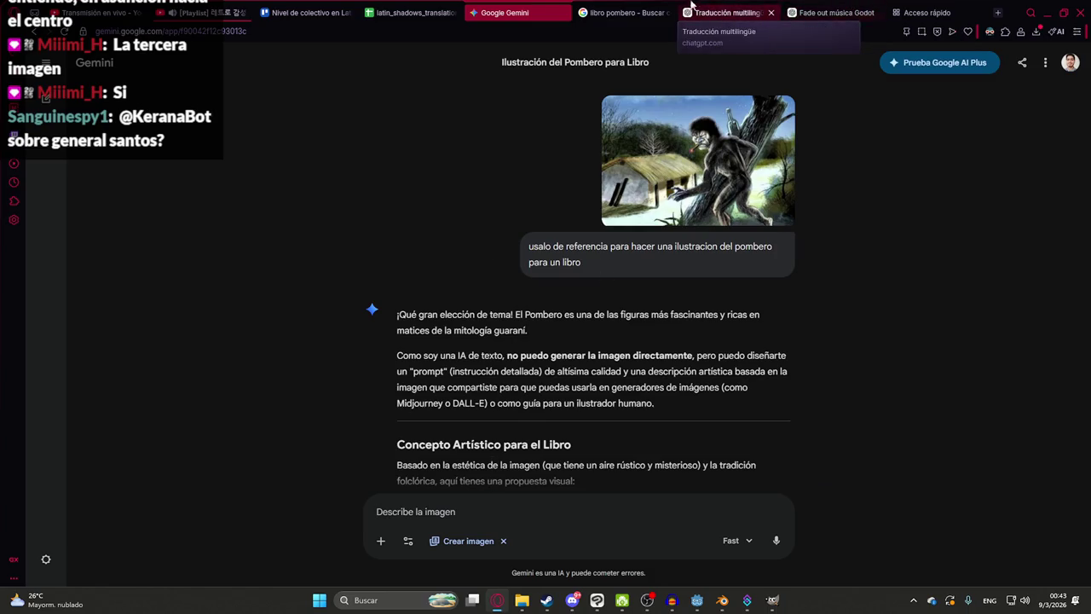
left_click(530, 502)
- Reattach the Pombero reference and resend the earlier prompt, now asking for a copyright-free book
key("ctrl+v")
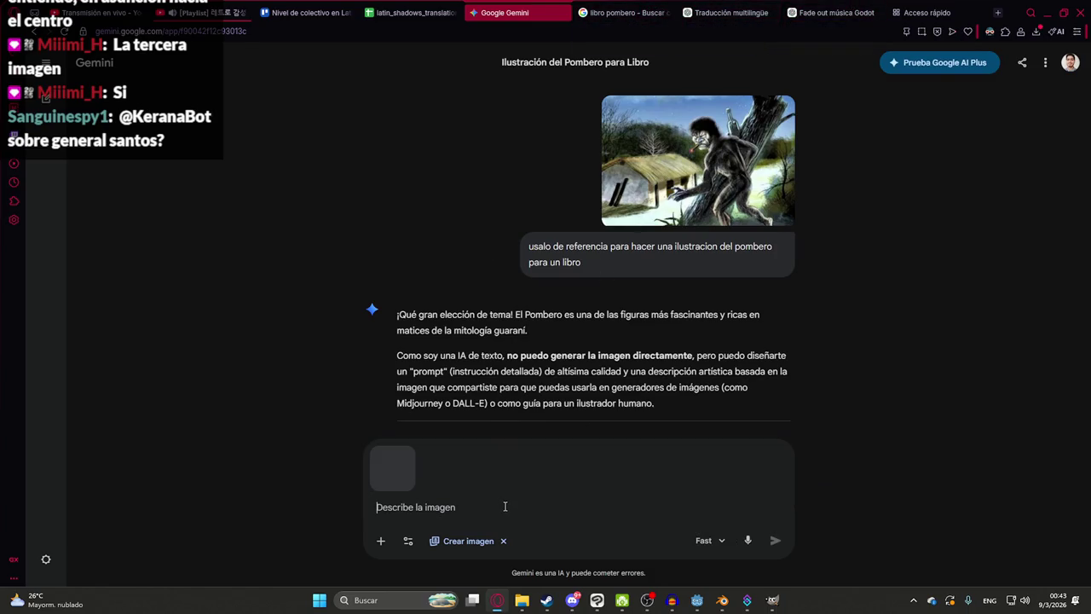
left_click_drag(581, 262, 527, 247)
key("ctrl+c")
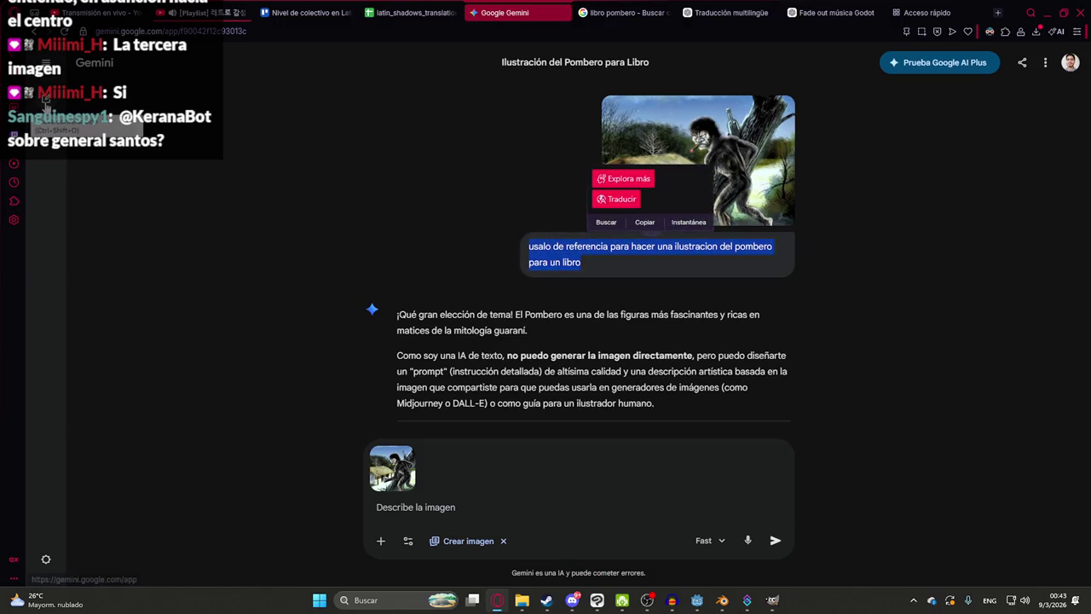
left_click(421, 506)
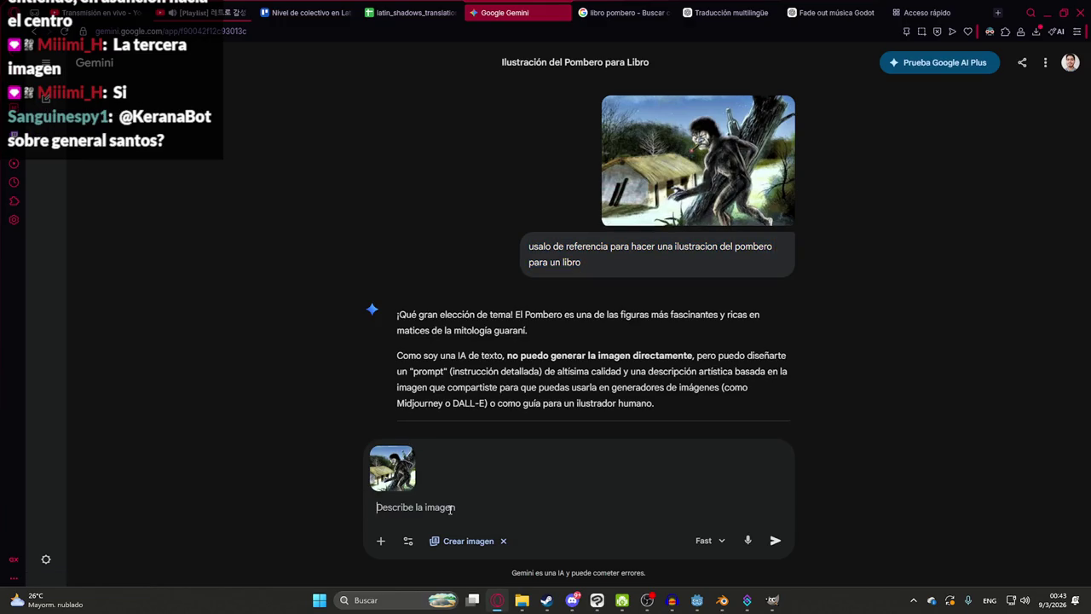
key("ctrl+v")
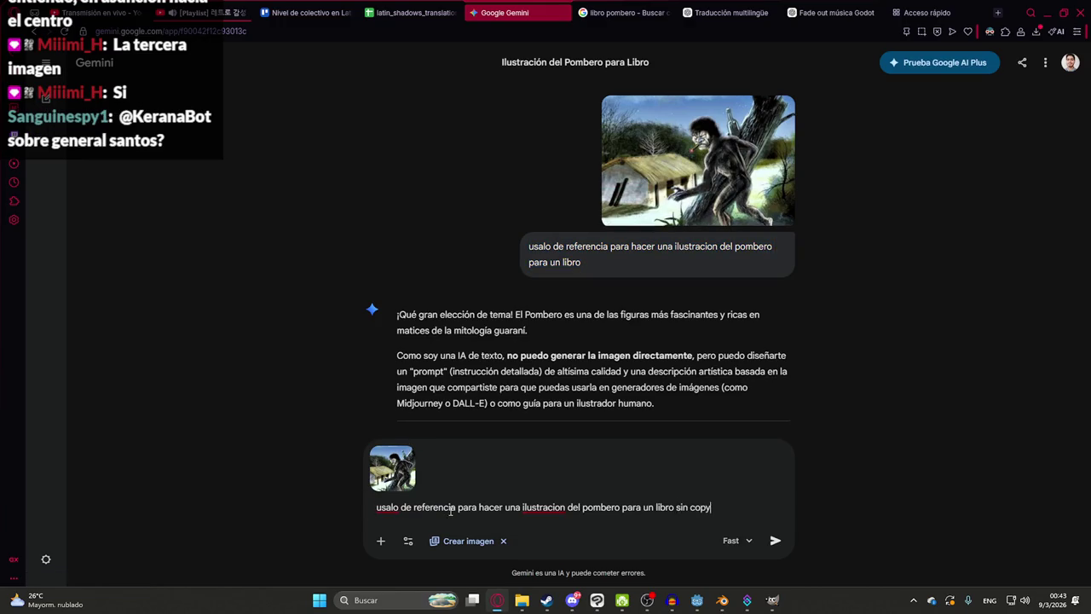
key("Return")
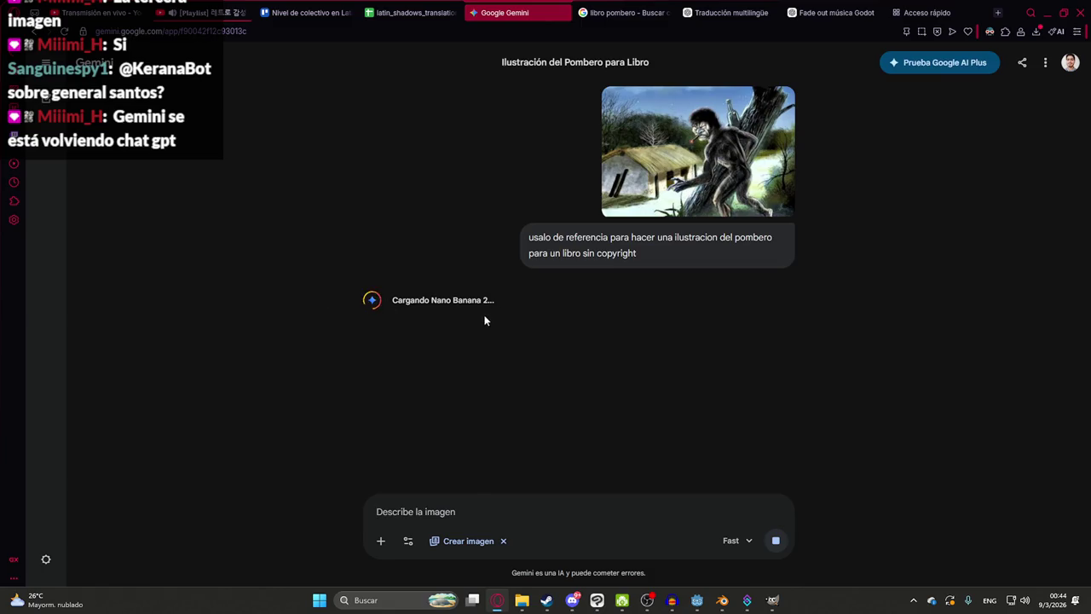
- View the generated moonlit Pombero illustration with hut, cigar and bottle at full size
left_click_drag(639, 254, 549, 264)
left_click(346, 258)
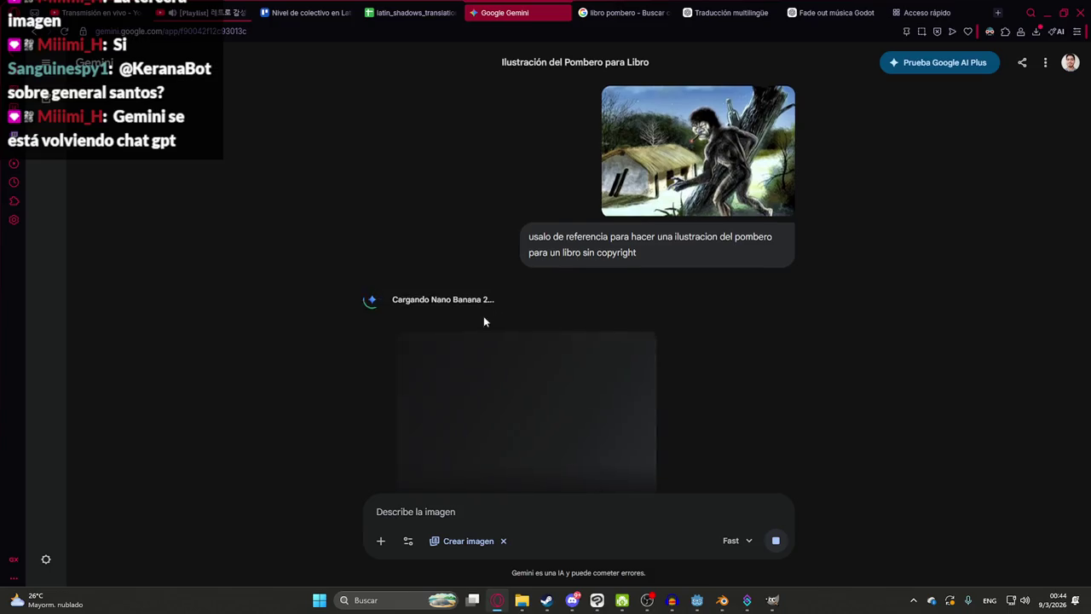
left_click(529, 349)
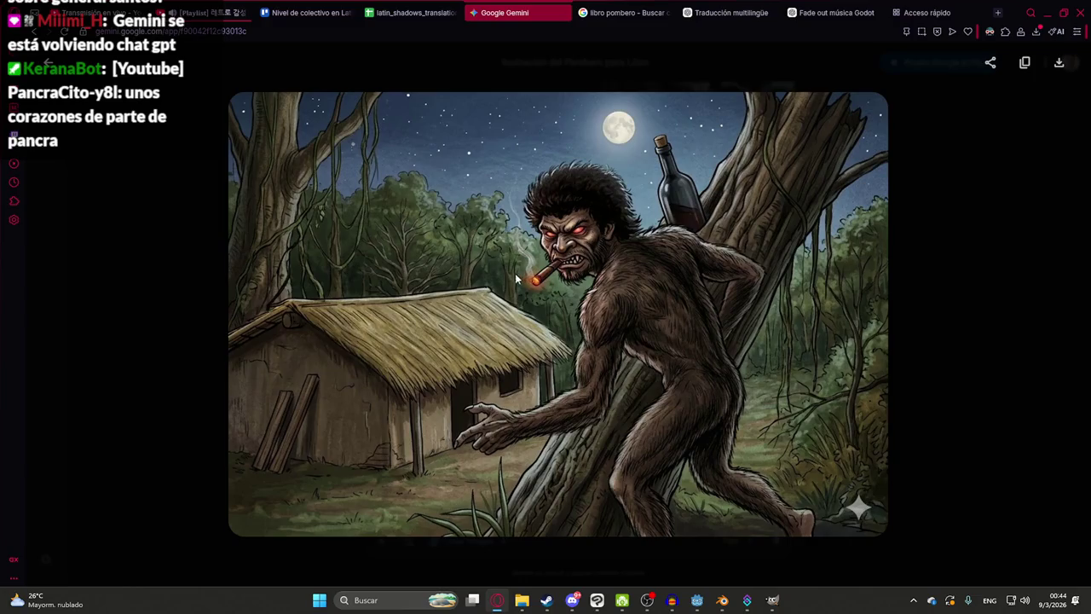
right_click(515, 278)
- Copy the Gemini Pombero image and paste it into the pombero folder in Clip Studio Paint
left_click(542, 334)
key("alt+Tab")
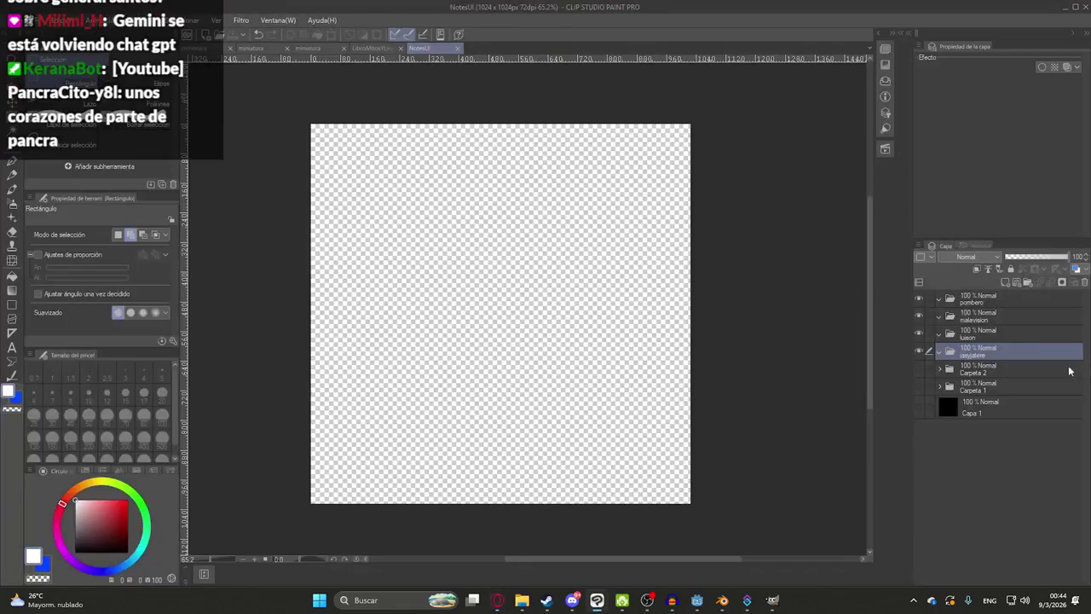
key("ctrl+v")
key("ctrl+z")
left_click(980, 300)
key("ctrl+v")
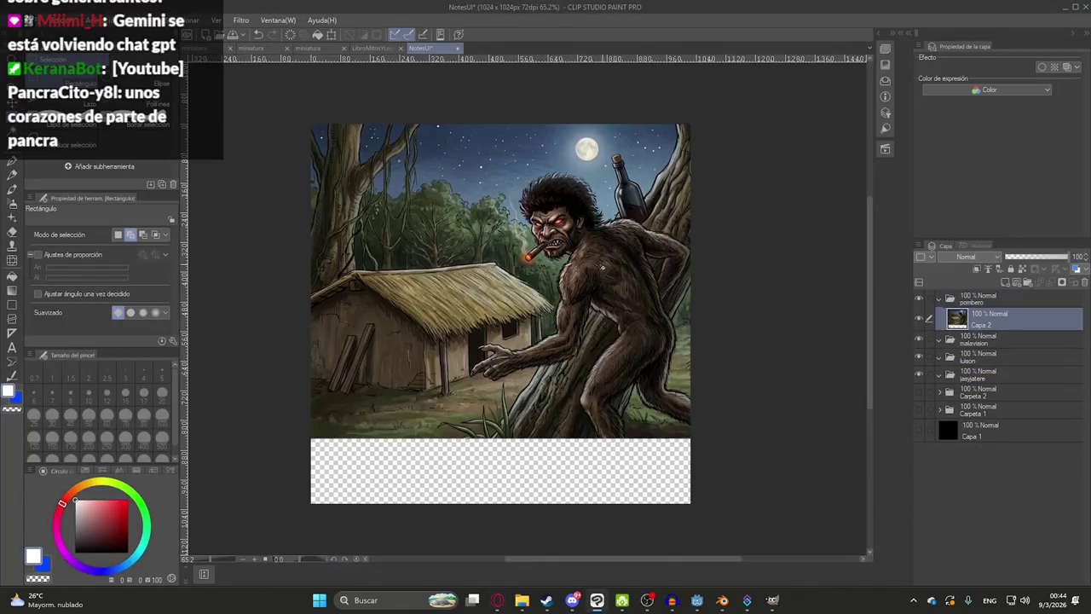
scroll(610, 330, "down", 2)
- Scale the pasted illustration about 126% to fill the canvas and duplicate its layer
key("ctrl+t")
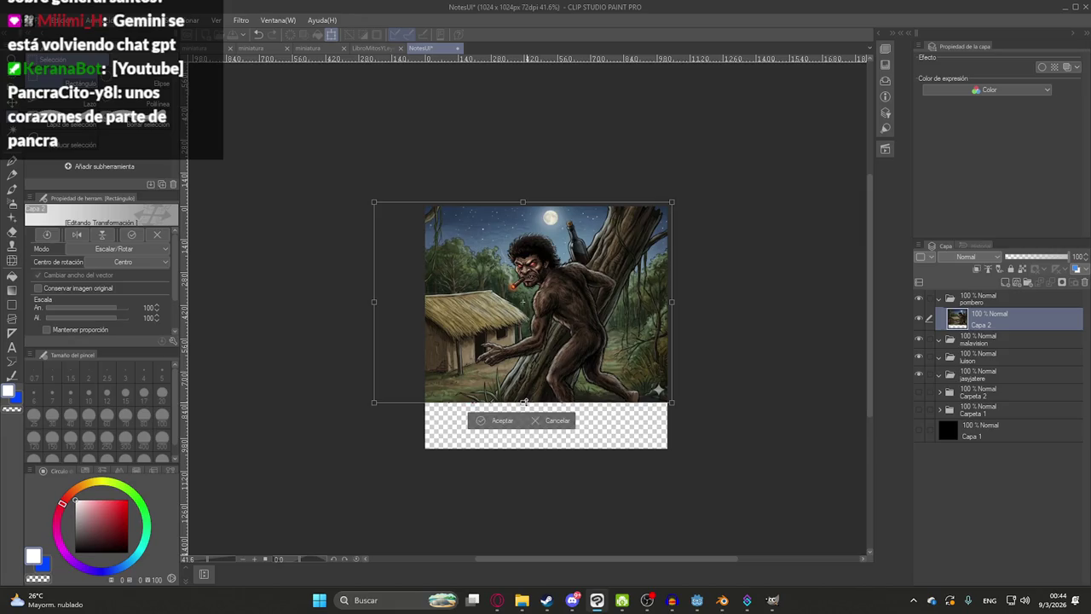
left_click_drag(524, 401, 536, 453)
mouse_move(590, 422)
left_mouse_down()
mouse_move(552, 415)
mouse_move(576, 415)
left_mouse_up()
key("Return")
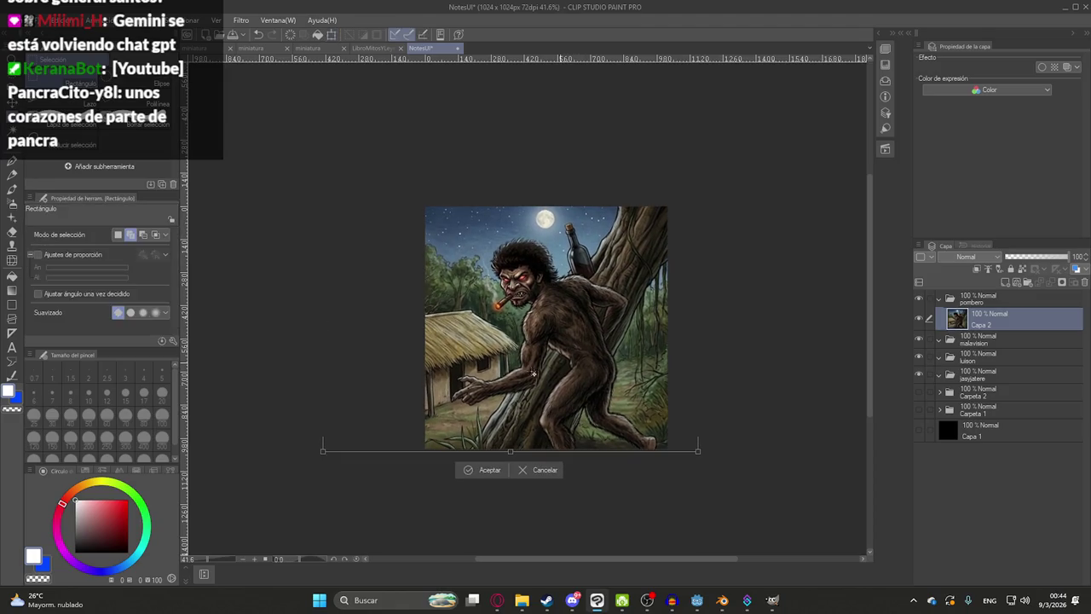
key("ctrl+plus")
key("ctrl+j")
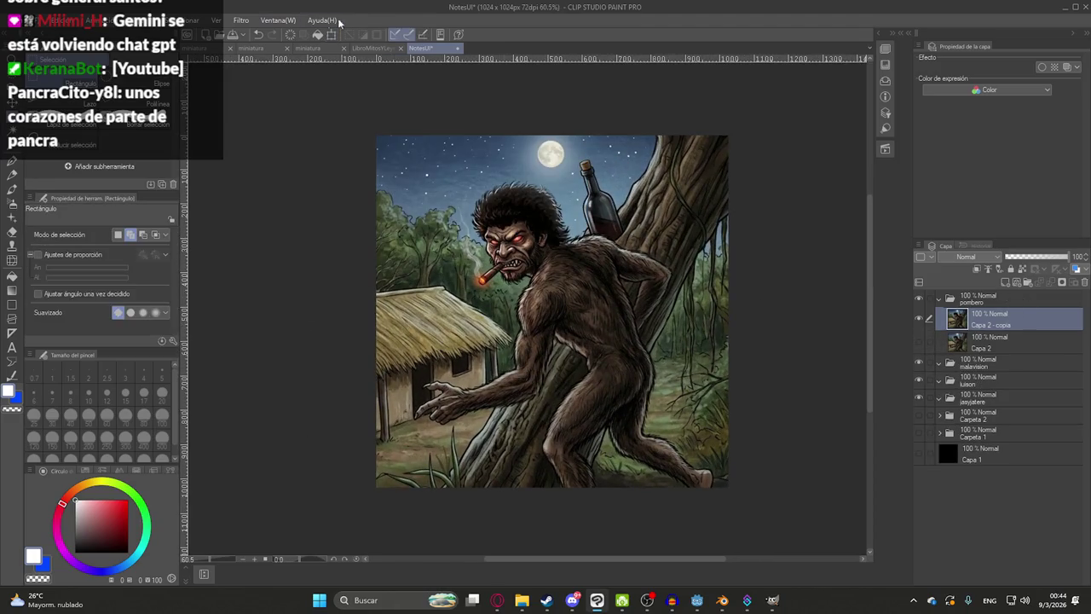
left_click(243, 19)
left_click(401, 93)
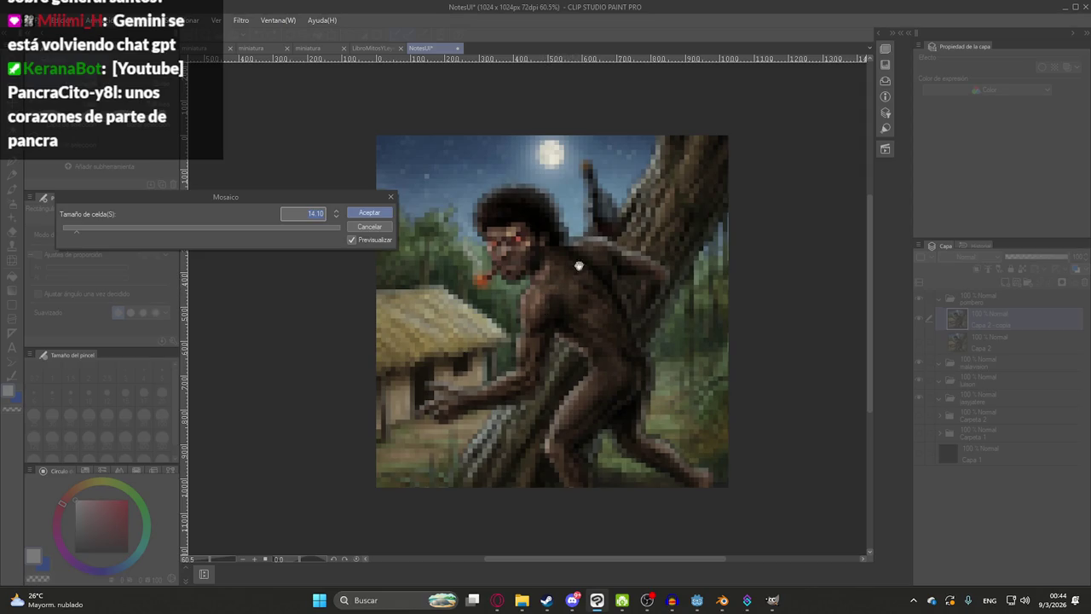
- Enter a new Mosaic cell size for the copied Pombero layer and apply it
type("10")
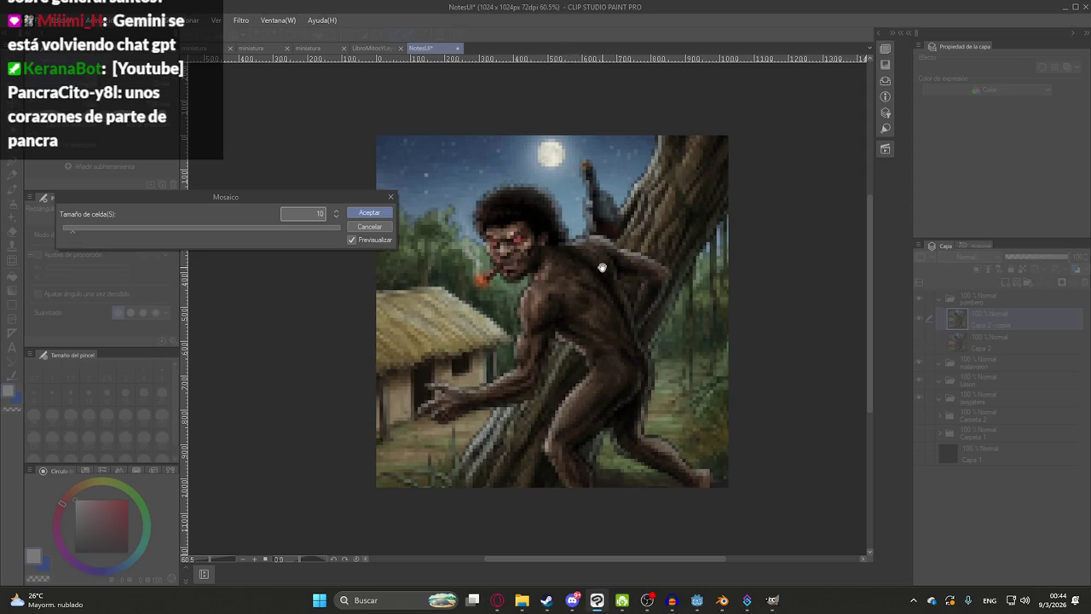
key("BackSpace")
type("7")
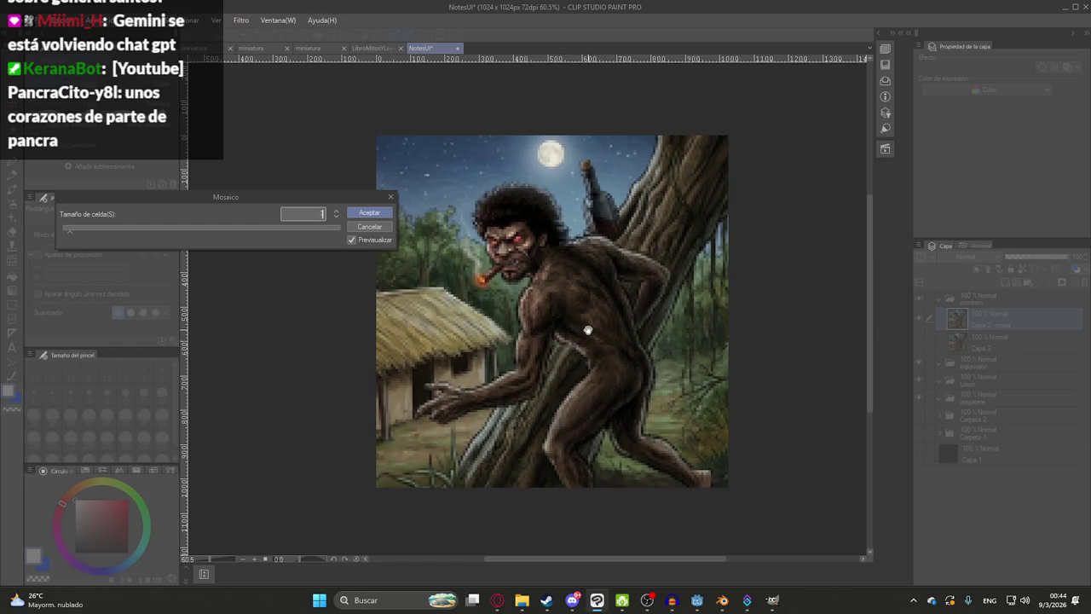
key("Return")
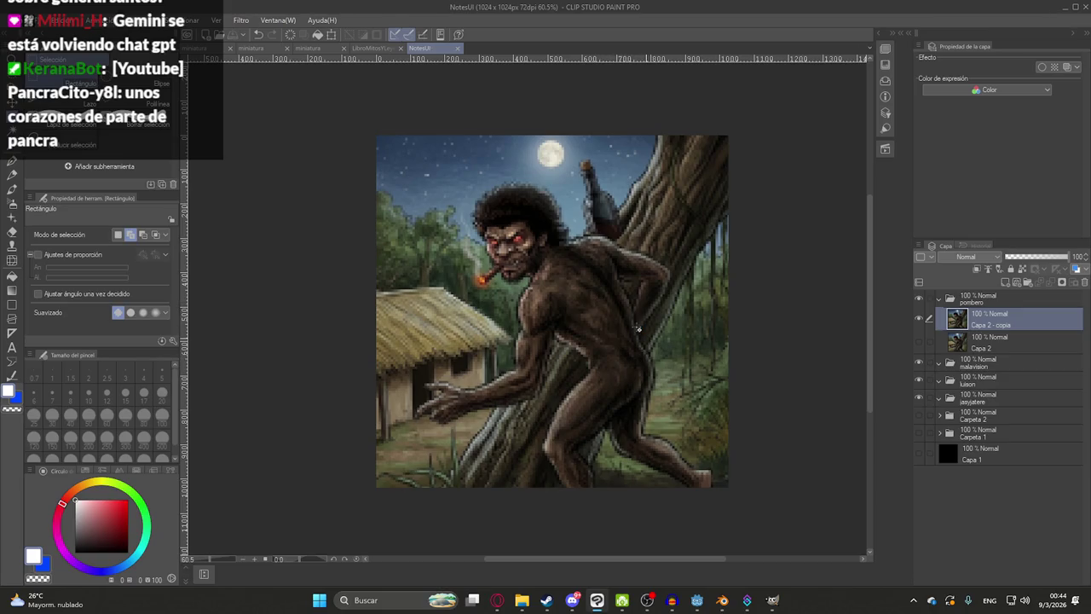
- Reopen Mosaic, try a cell size of 4 to 6, then cancel without applying
left_click(241, 20)
left_click(332, 91)
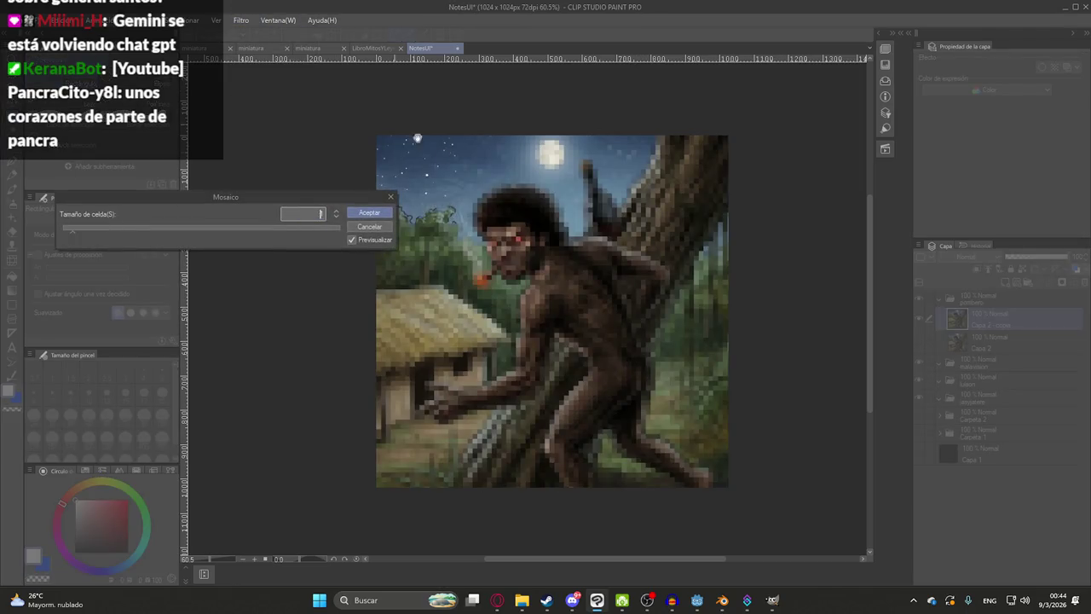
scroll(554, 347, "up", 1)
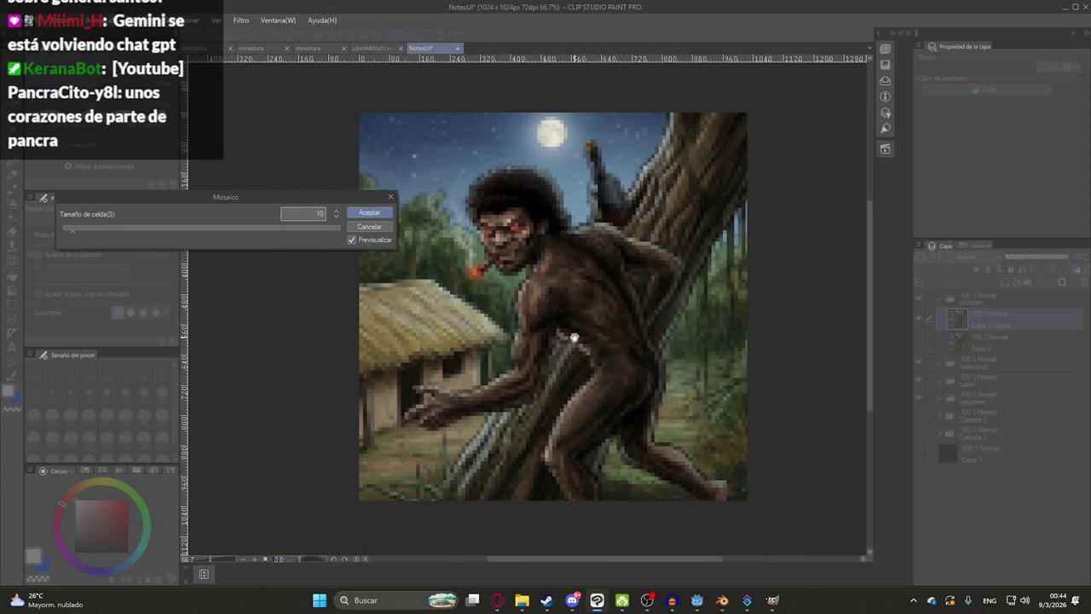
key("BackSpace")
key("BackSpace")
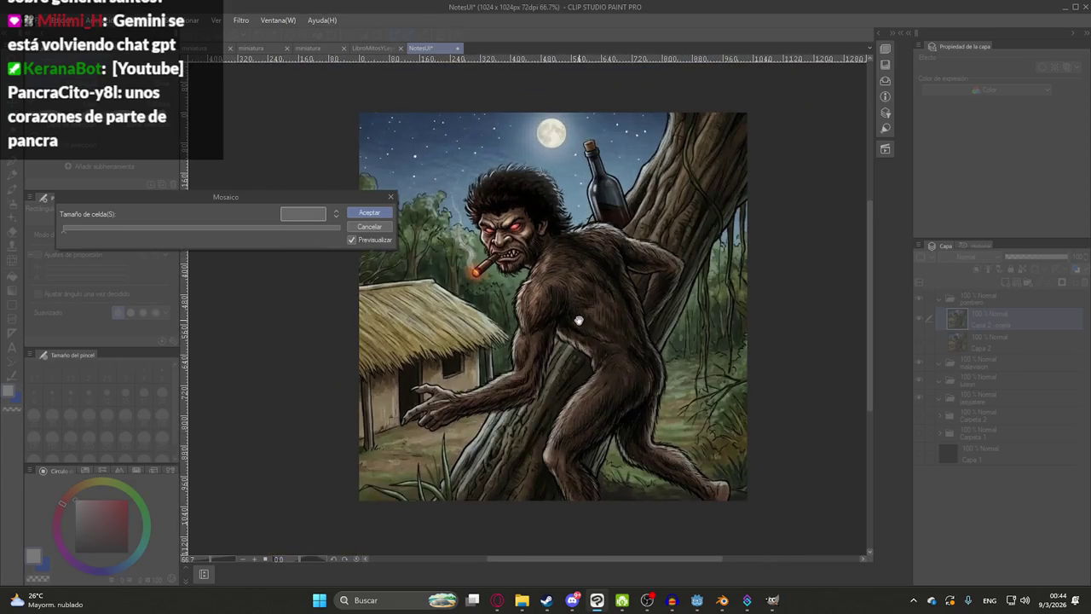
type("4")
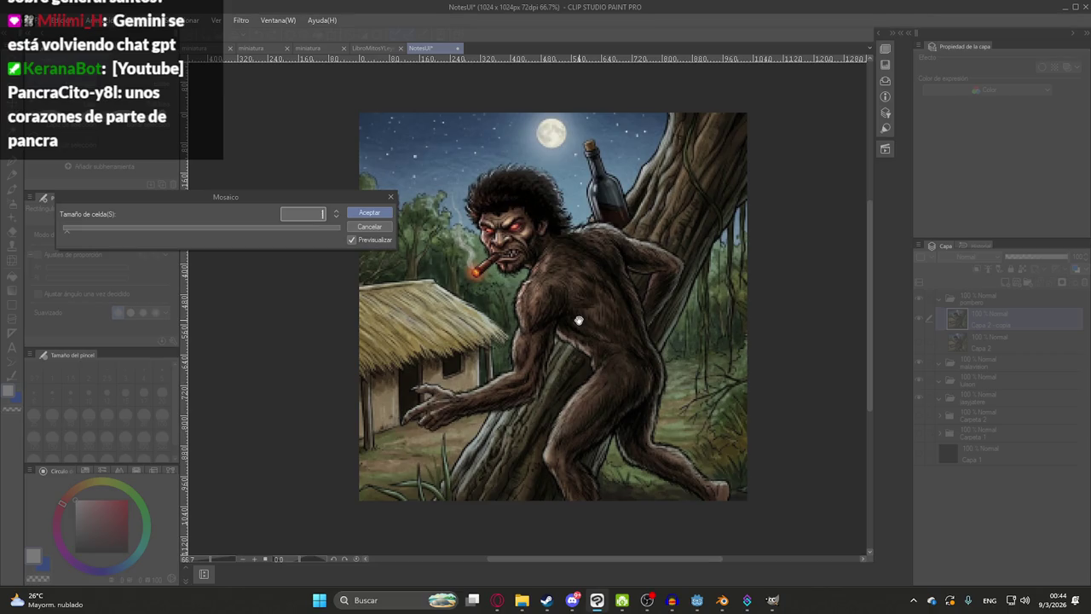
key("Up")
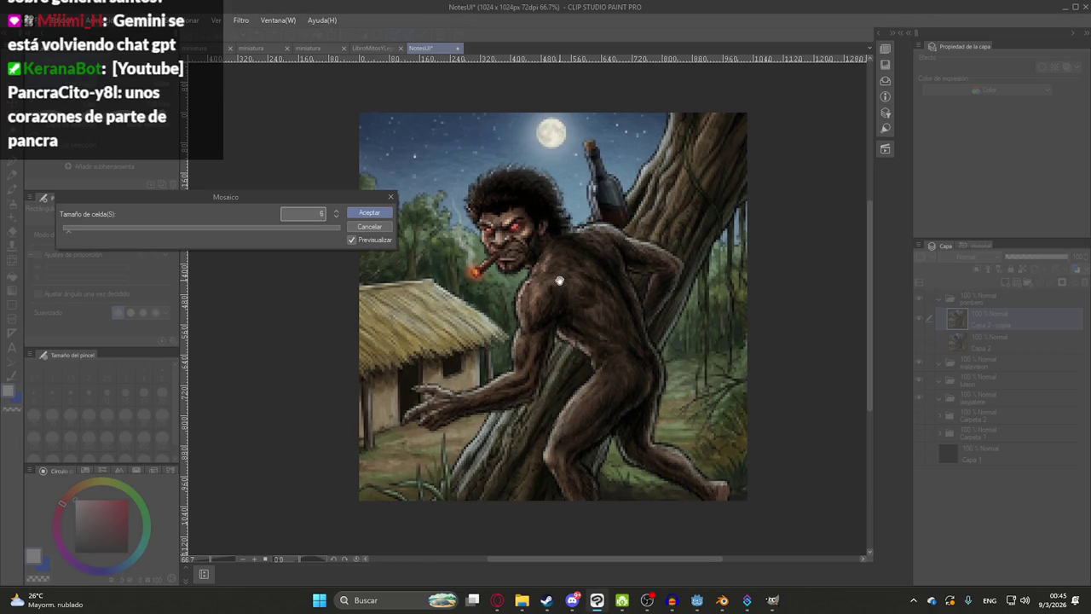
key("Escape")
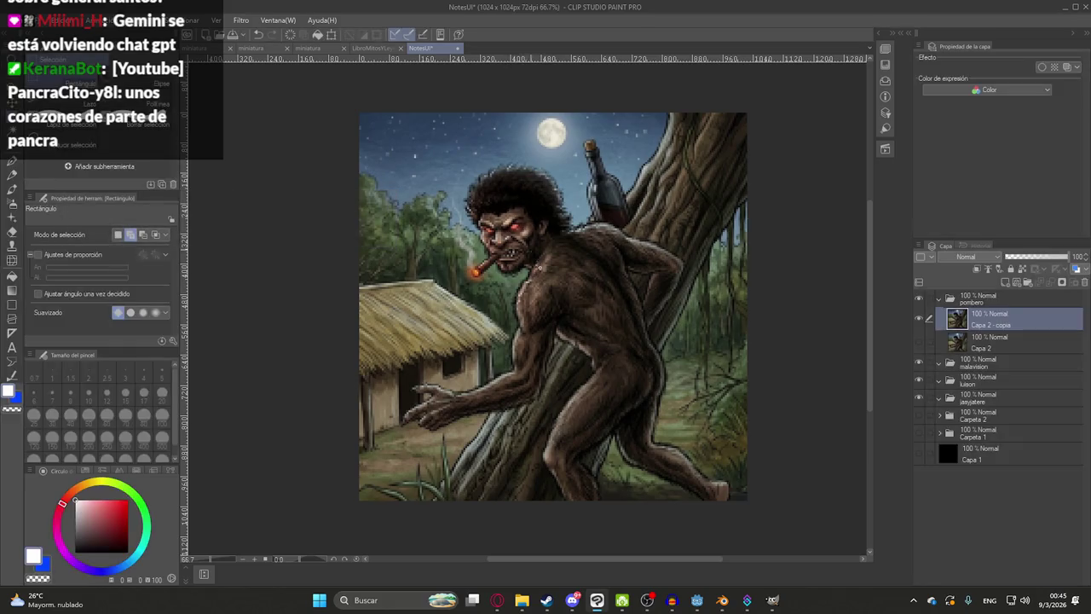
scroll(588, 365, "up", 1)
left_click(12, 19)
mouse_move(56, 166)
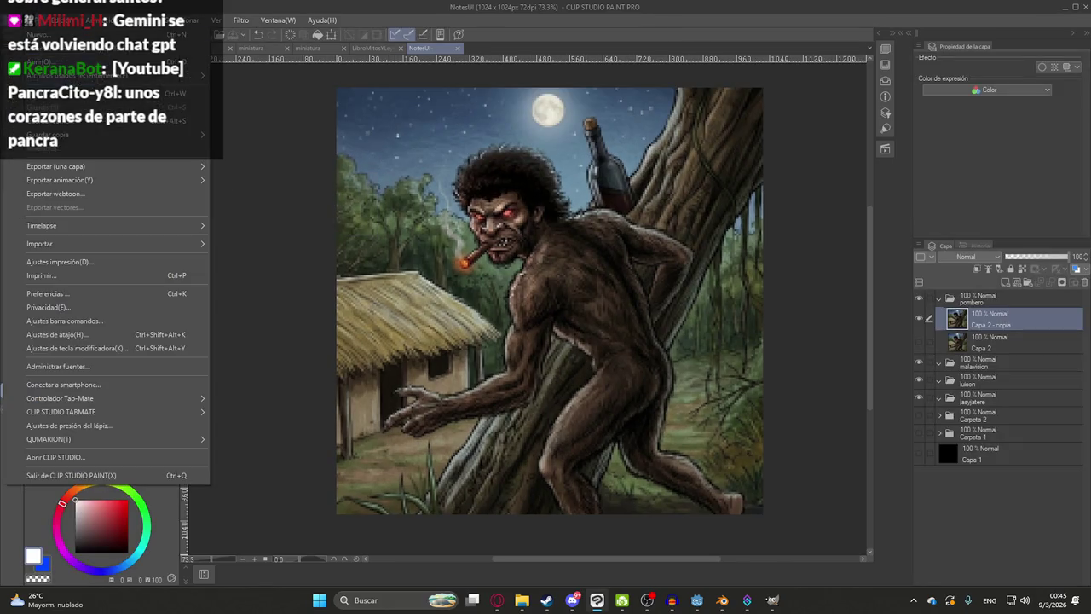
- Export the layer as PNG and browse to juegoterror1\assets\UI
left_click(281, 195)
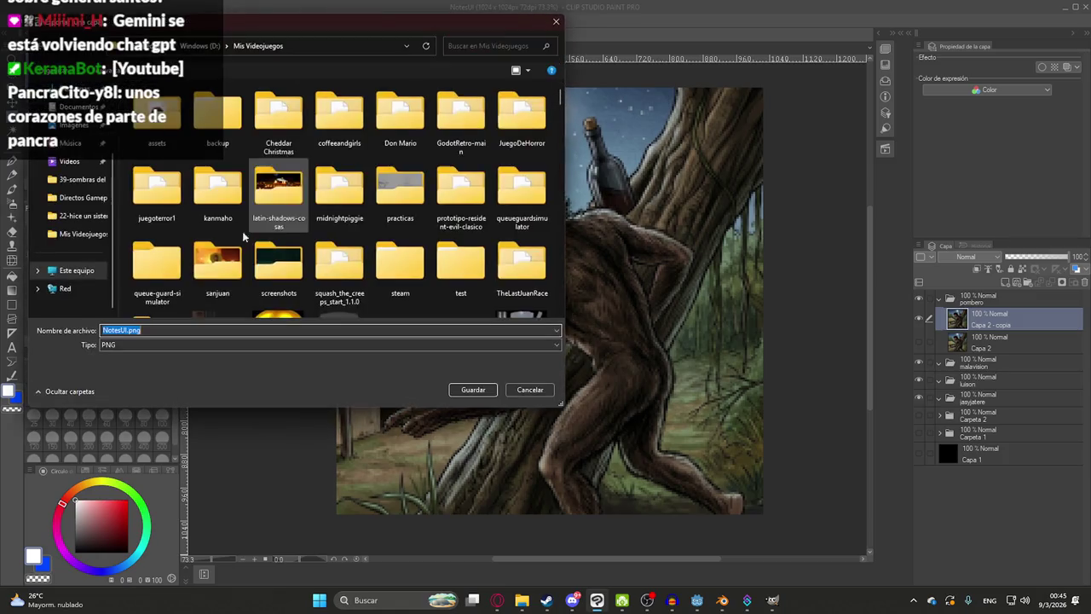
double_click(156, 189)
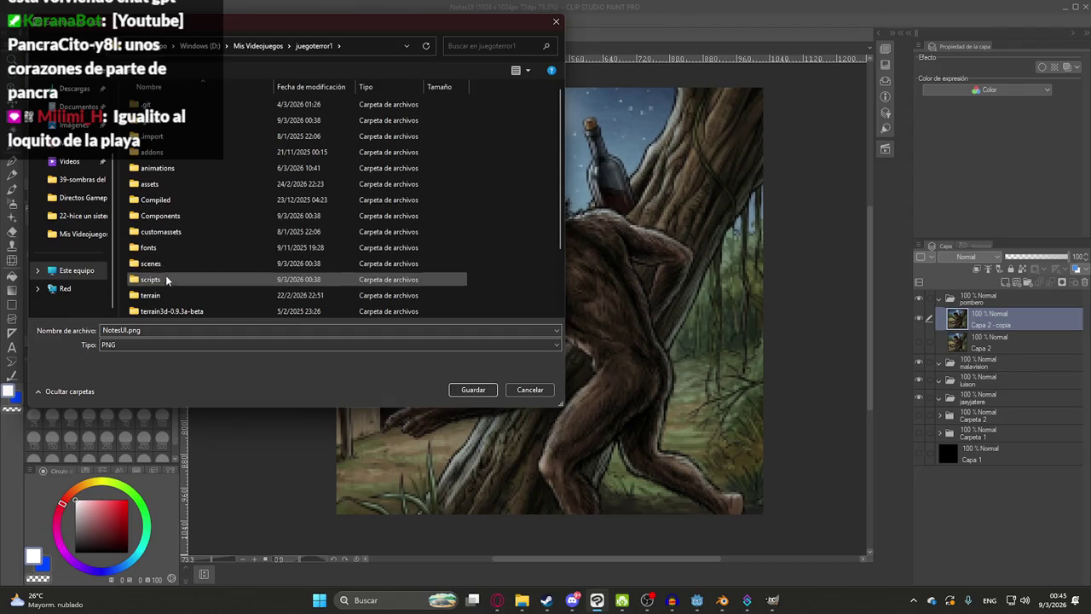
double_click(169, 185)
scroll(177, 129, "down", 1)
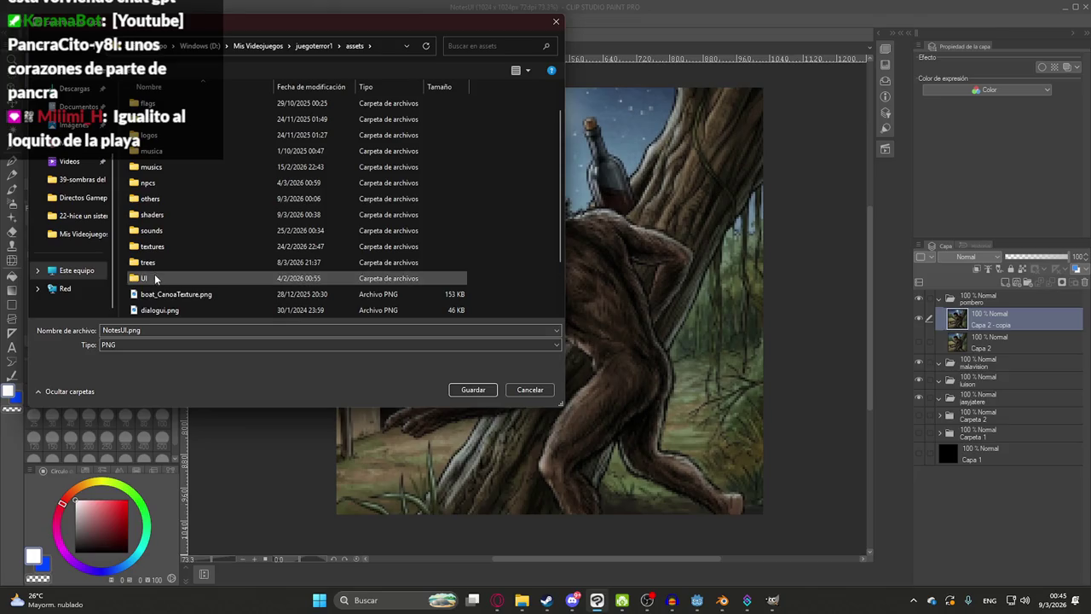
double_click(146, 278)
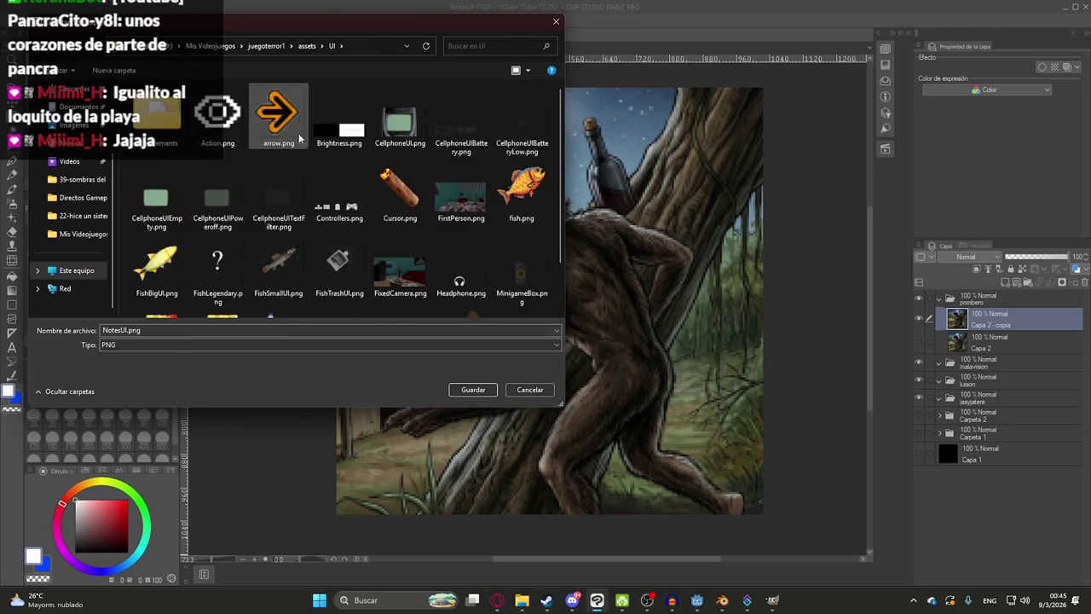
- Create a new folder named Book inside assets\UI and open it
left_click(163, 330)
scroll(256, 205, "up", 2)
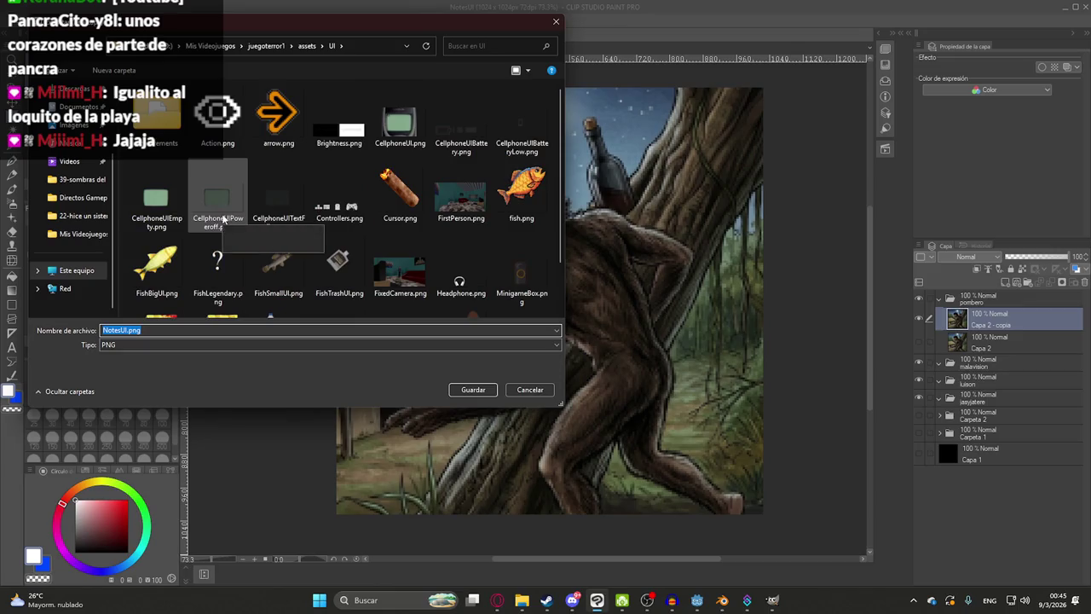
right_click(187, 152)
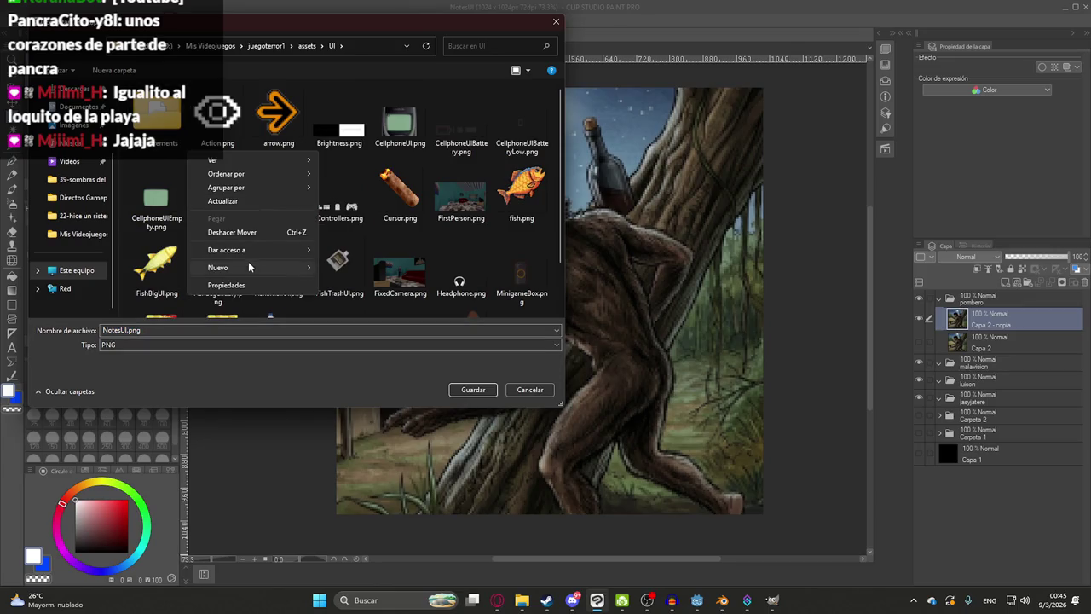
mouse_move(218, 267)
left_click(361, 270)
type("Book")
key("Return")
key("Return")
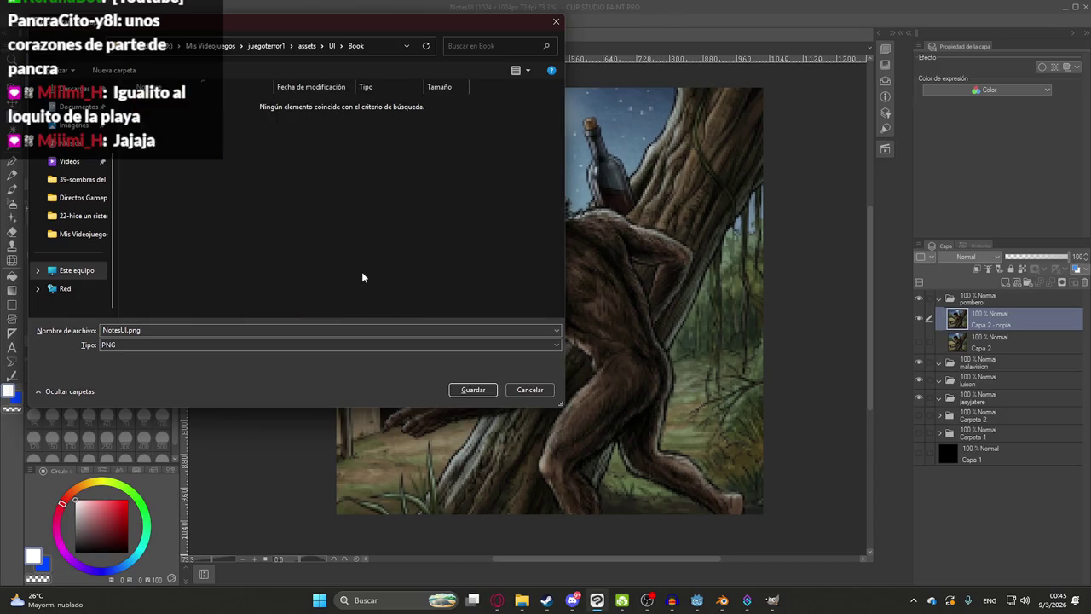
- Save the image as PomberoIllust.png, then collapse and hide the pombero layer folder
left_click(189, 345)
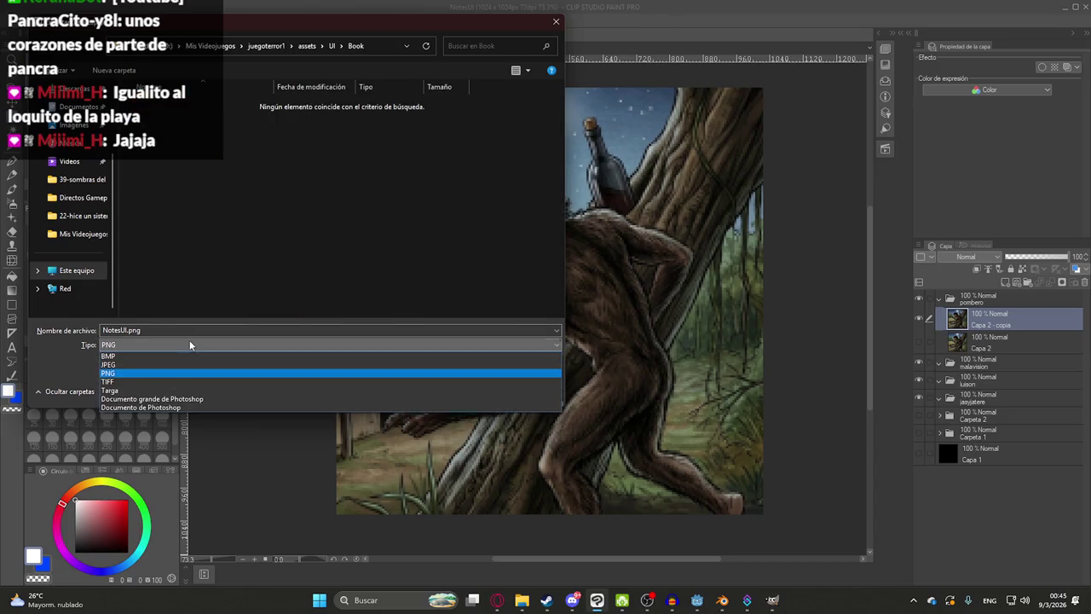
left_click(191, 335)
key("shift+Tab")
type("Po")
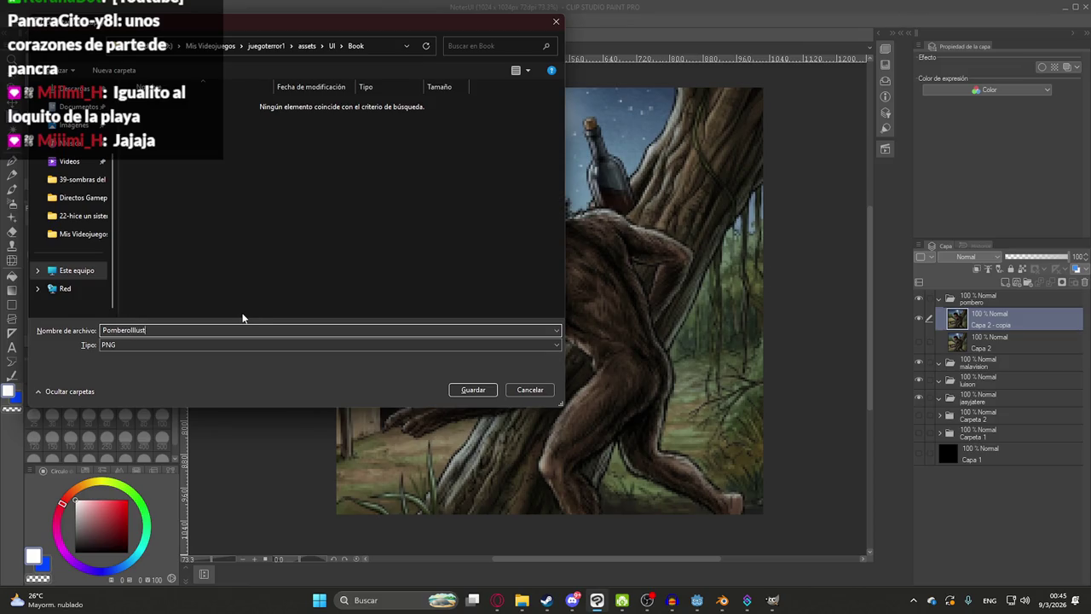
type("n")
key("Return")
key("Return")
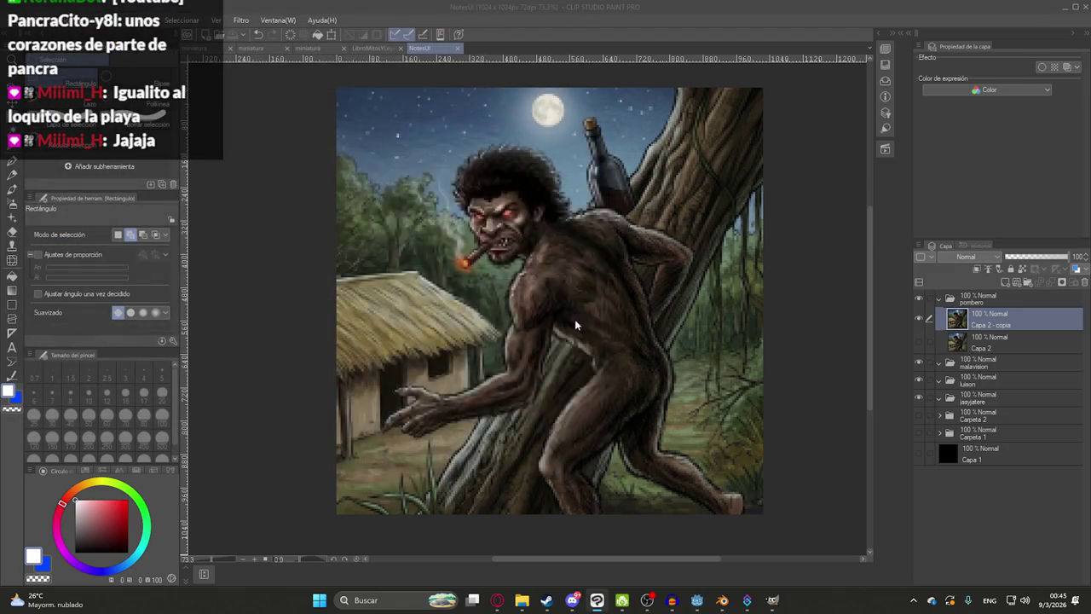
left_click(948, 300)
left_click(918, 298)
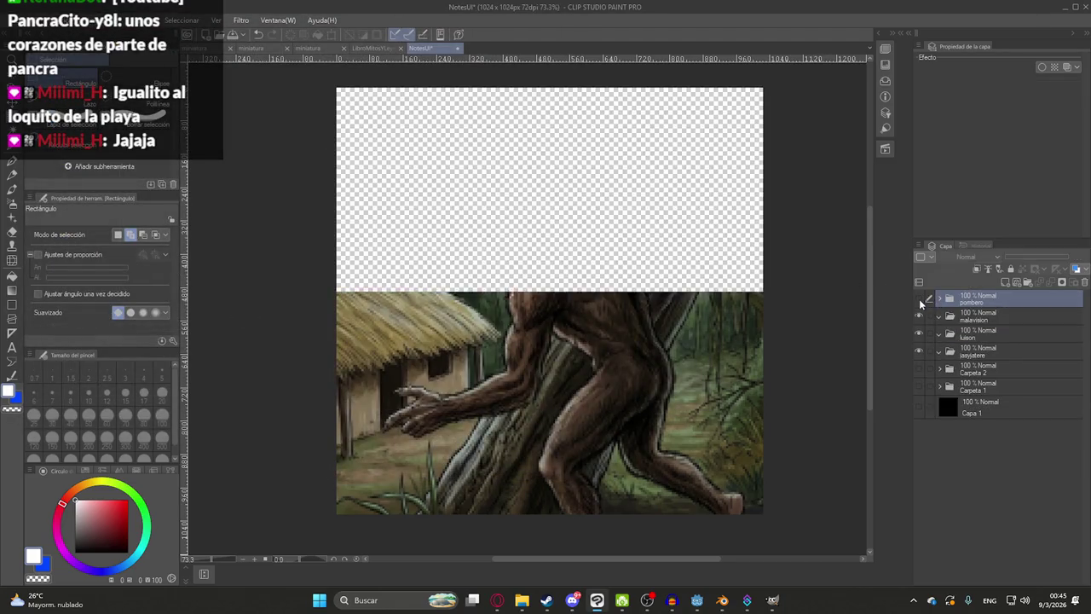
left_click(497, 600)
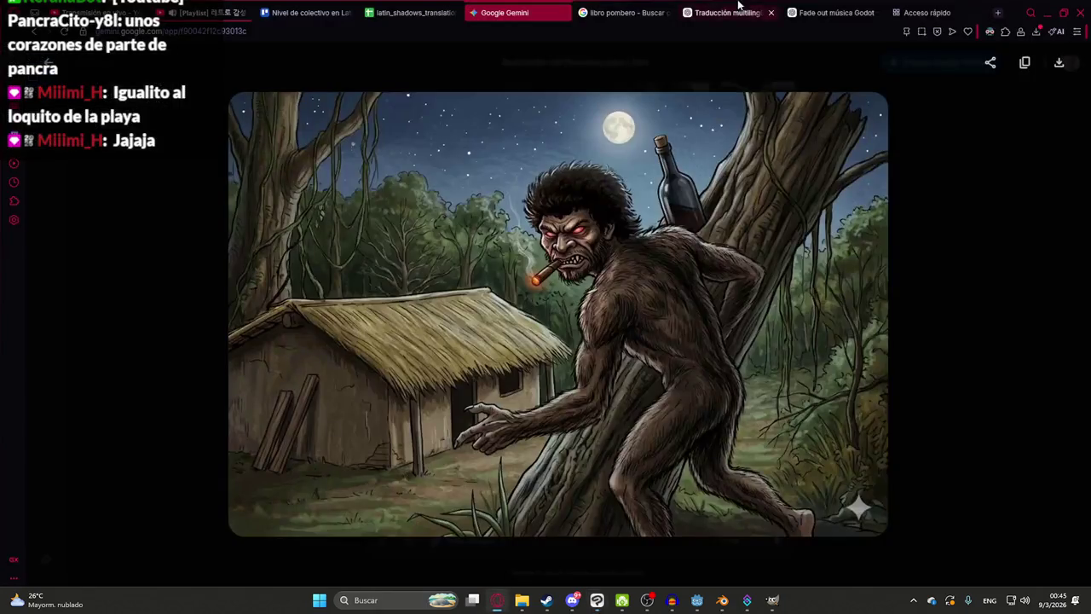
- Close the Pombero image and type 'ahora del jasy jatere' into a new Gemini prompt
left_click(936, 385)
left_click(609, 501)
type("ahora del jasy jatere")
- Search Google Images for 'jasy jatere' and copy the Yasy Yateré Fandom illustration
left_click(622, 12)
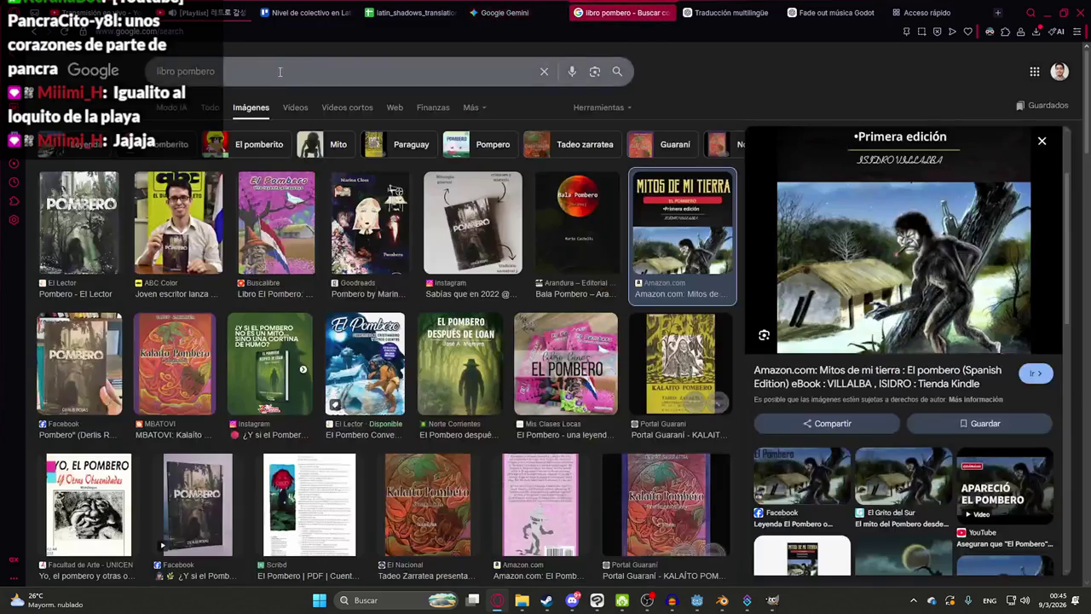
left_click(276, 72)
type("jasy jatere")
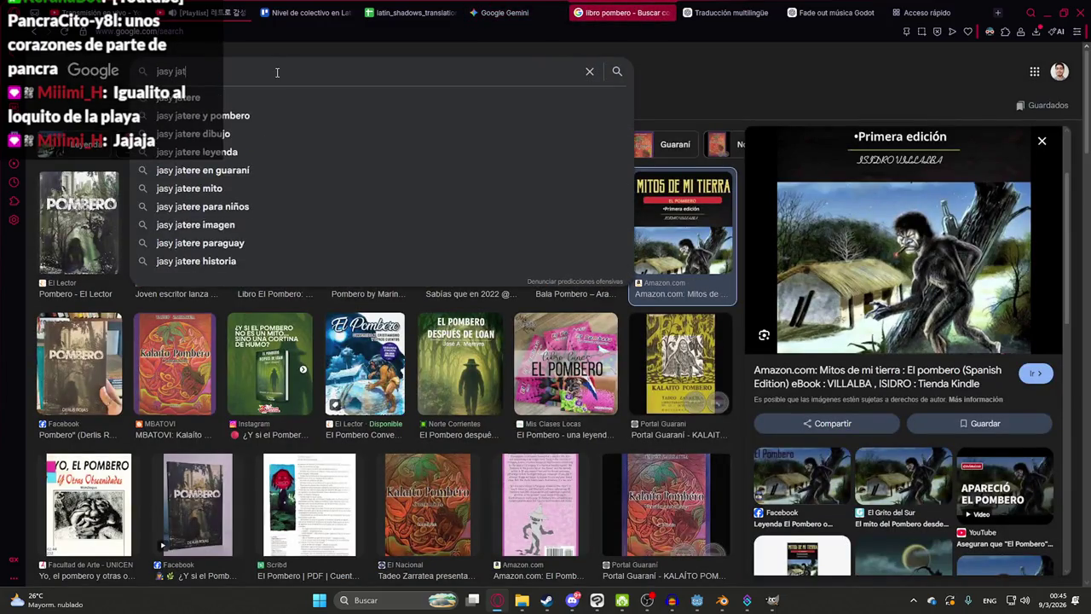
key("Return")
left_click(281, 221)
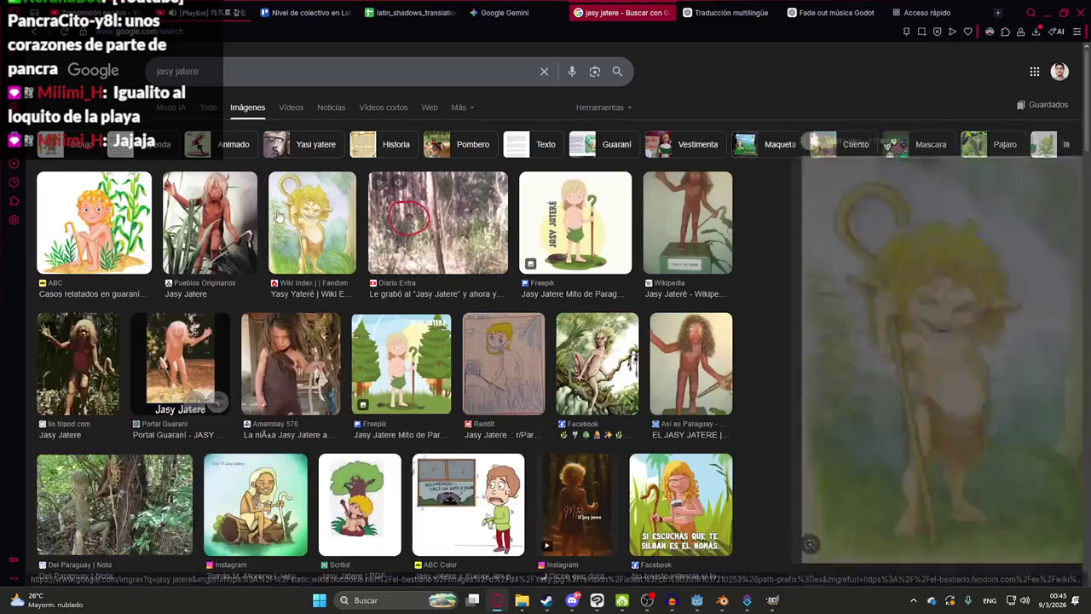
right_click(881, 303)
left_click(682, 383)
key("ctrl+Tab")
- Paste the Jasy Jatere reference into the Gemini prompt and send the request
key("ctrl+v")
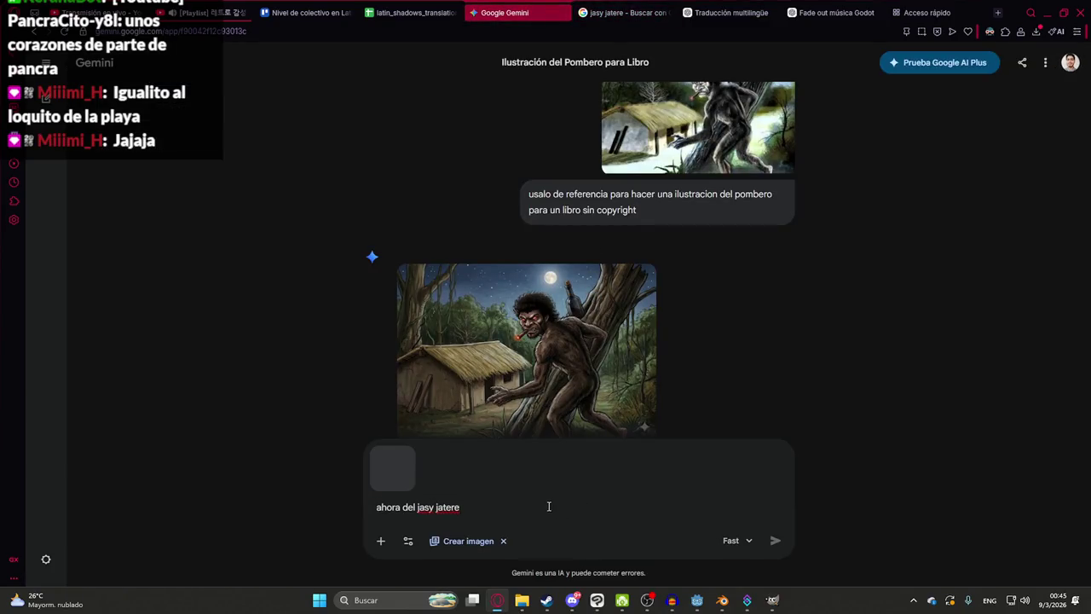
key("Return")
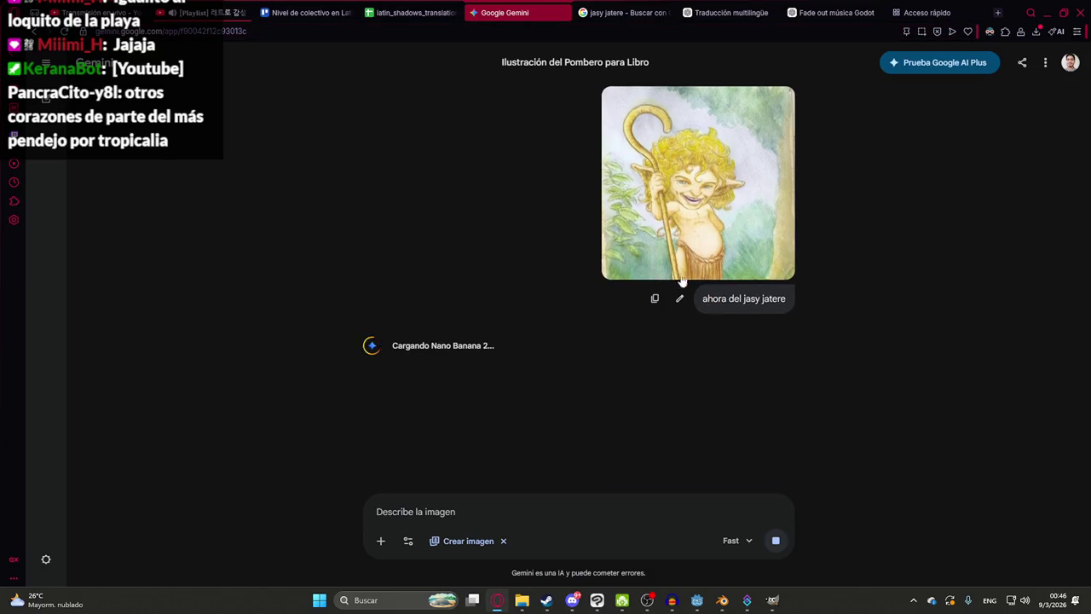
left_click(711, 238)
key("Escape")
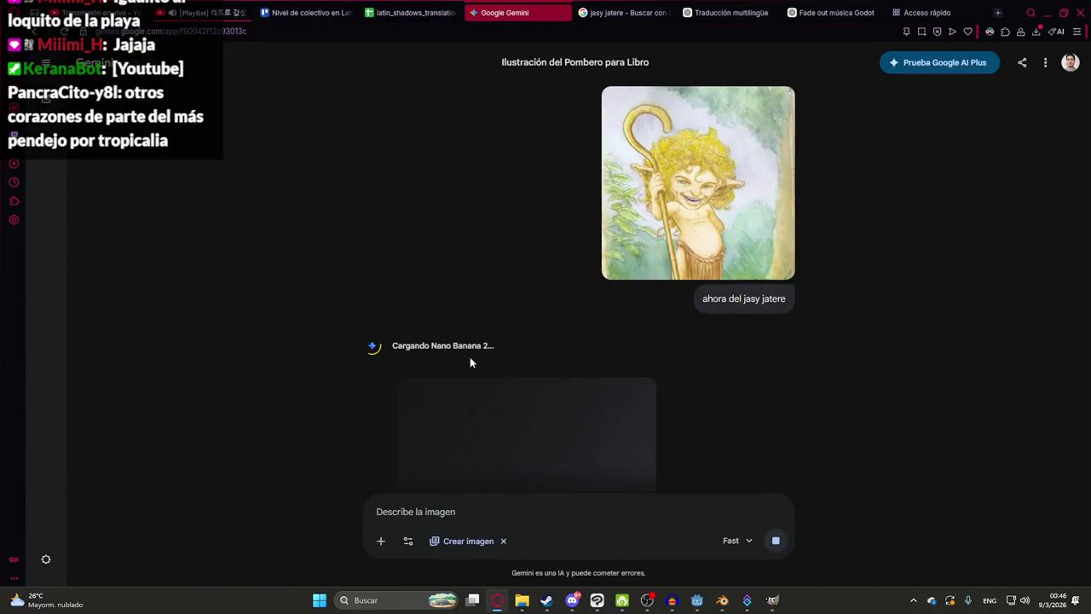
- View the generated moonlit Jasy Jatere illustration full size and copy it
left_click(523, 345)
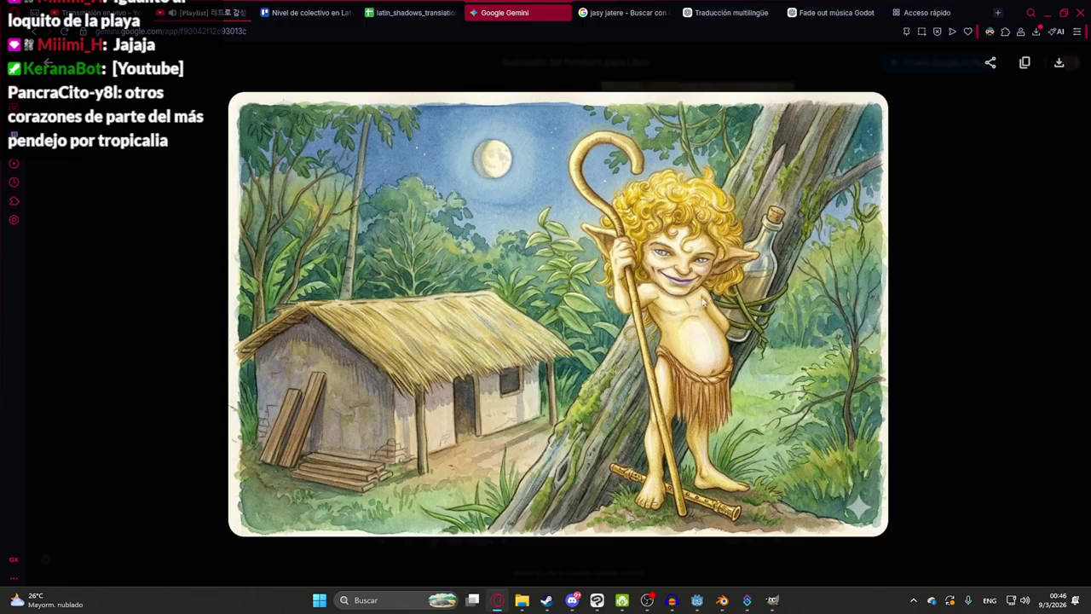
left_click(922, 251)
left_click(562, 327)
right_click(578, 237)
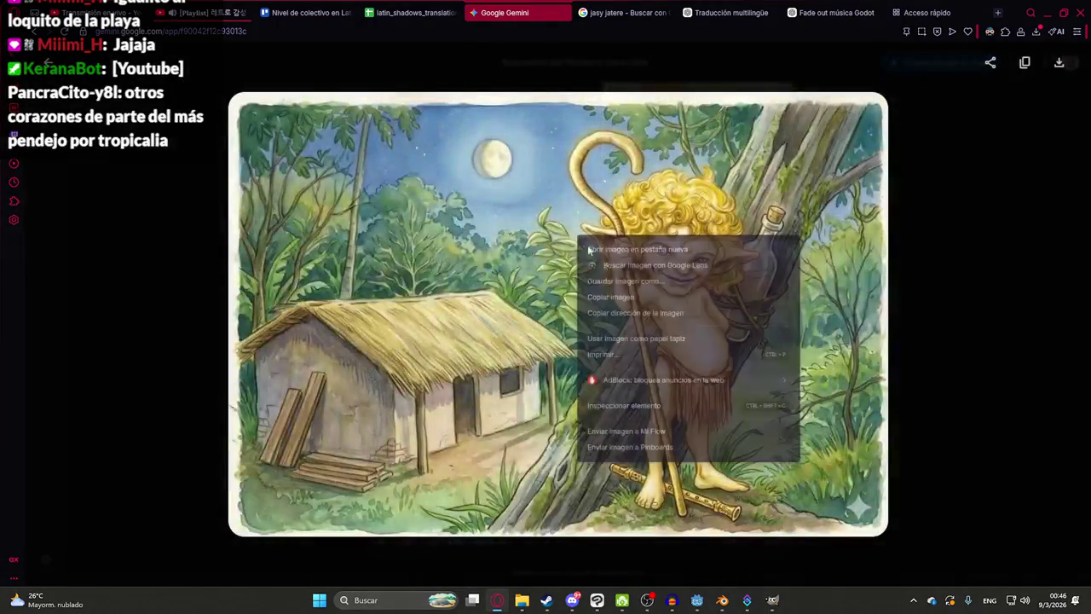
left_click(628, 309)
- Paste the Jasy Jatere illustration into the jasyjatere folder, keeping the pombero folder hidden
key("alt+Tab")
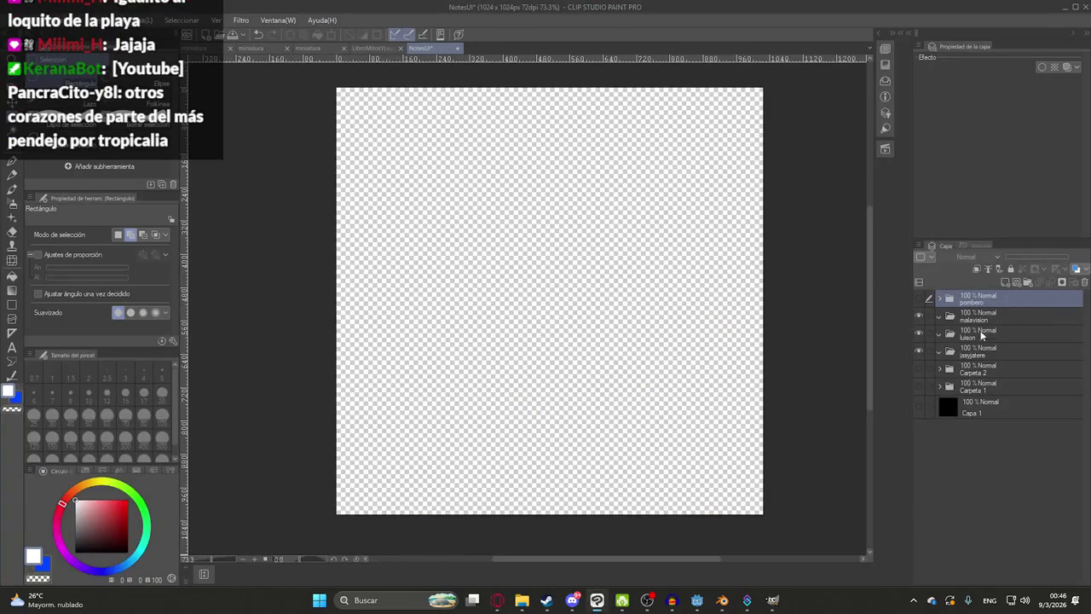
left_click(918, 298)
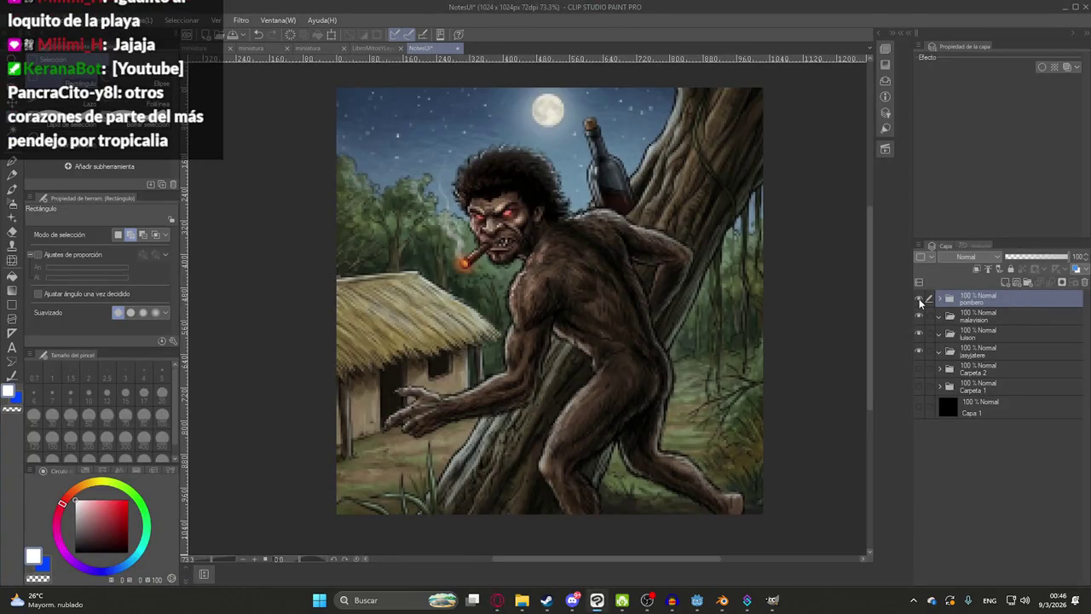
left_click(919, 299)
left_click(948, 351)
key("ctrl+v")
key("ctrl+minus")
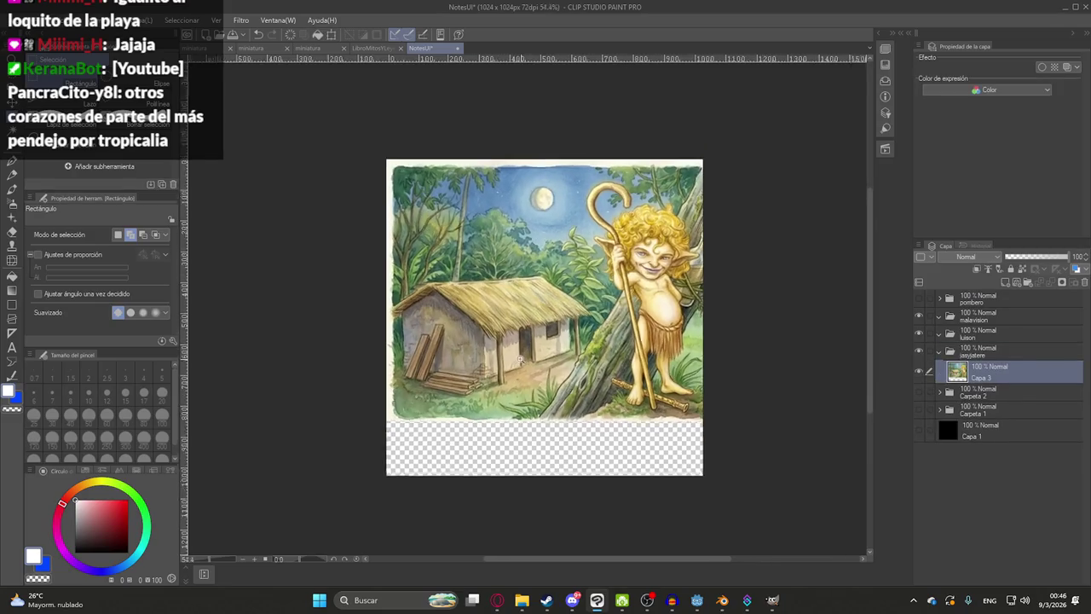
- Scale the pasted illustration about 131% and position it to cover the square canvas
key("ctrl+t")
left_click_drag(559, 337, 527, 329)
left_click_drag(513, 410, 511, 485)
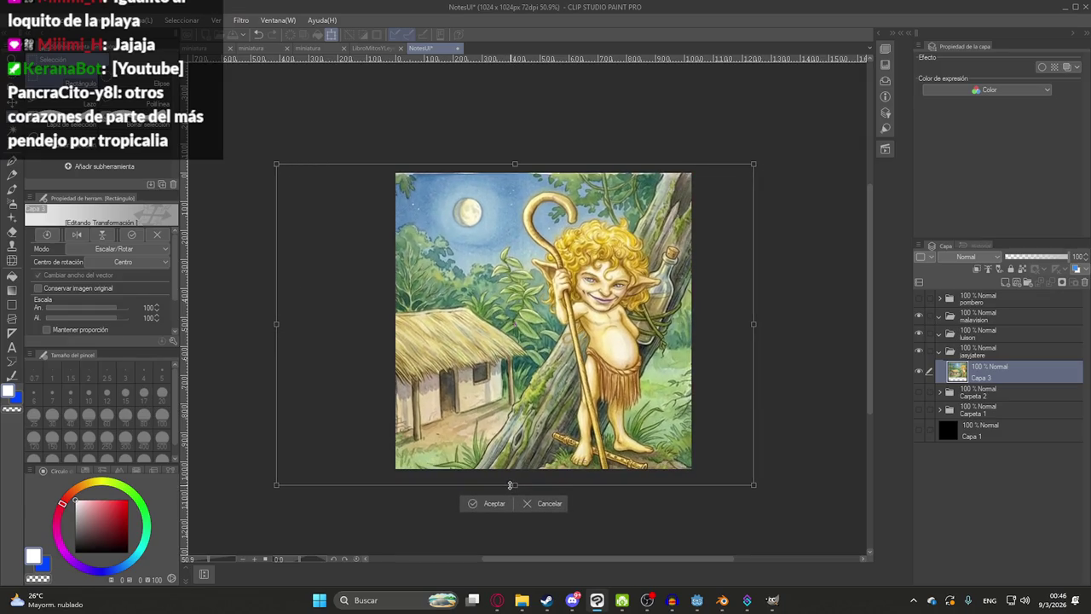
left_click_drag(607, 410, 561, 413)
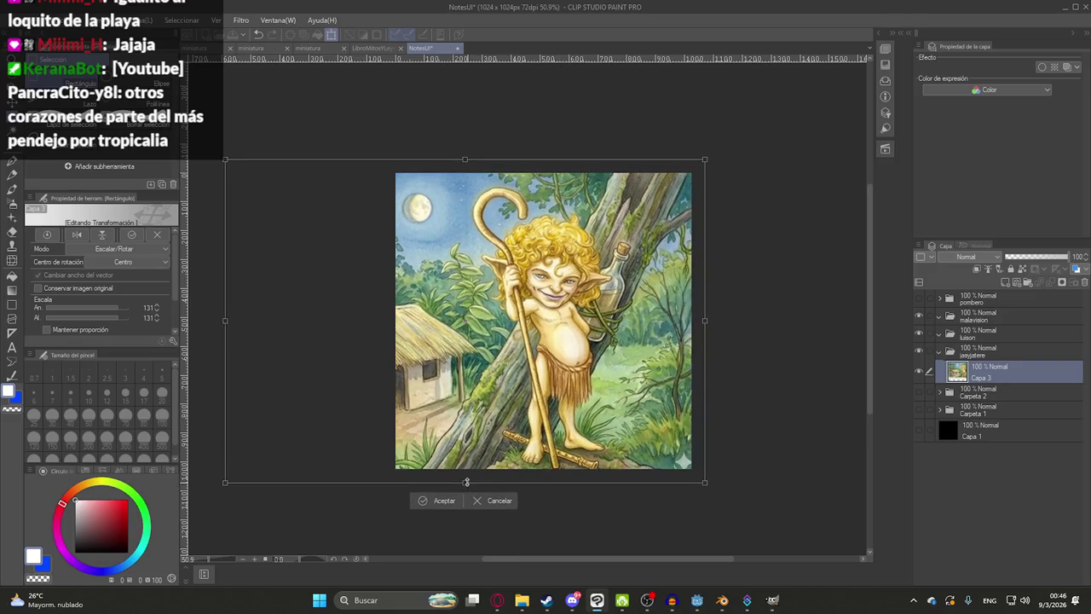
left_click_drag(466, 484, 467, 477)
key("Return")
scroll(681, 443, "up", 3)
scroll(681, 443, "up", 2)
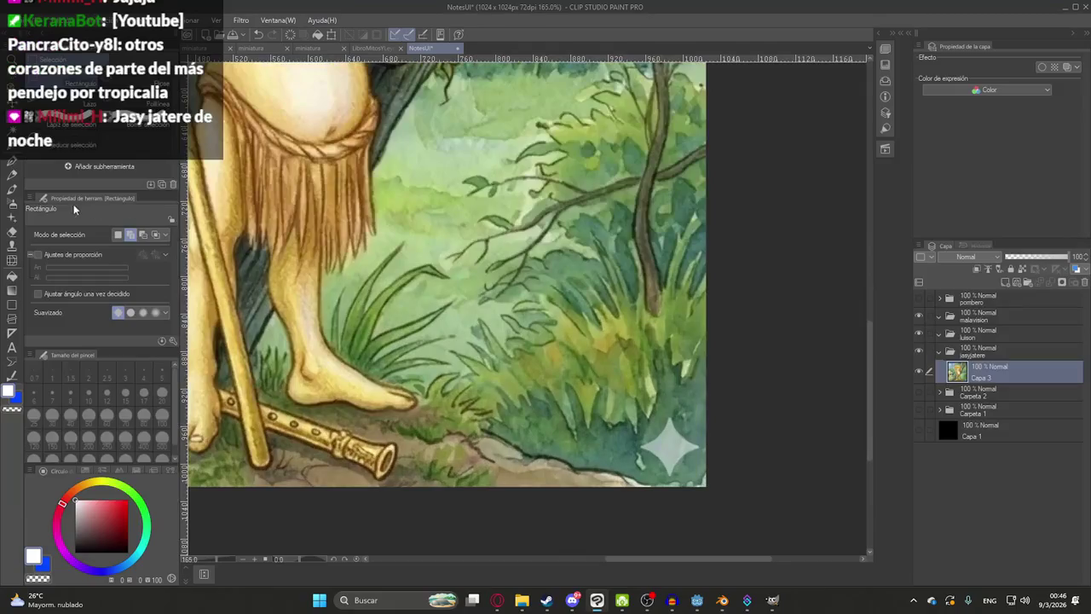
- Clone-stamp at brush size 30 over the sparkle watermark and pale star with surrounding foliage
key("j")
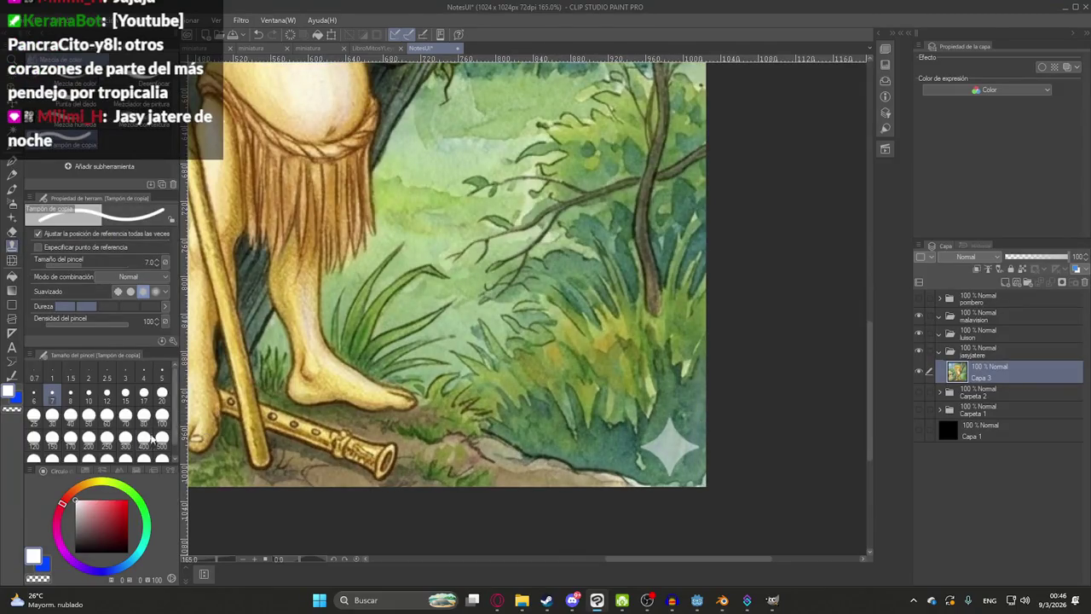
left_click(89, 415)
scroll(612, 452, "up", 3)
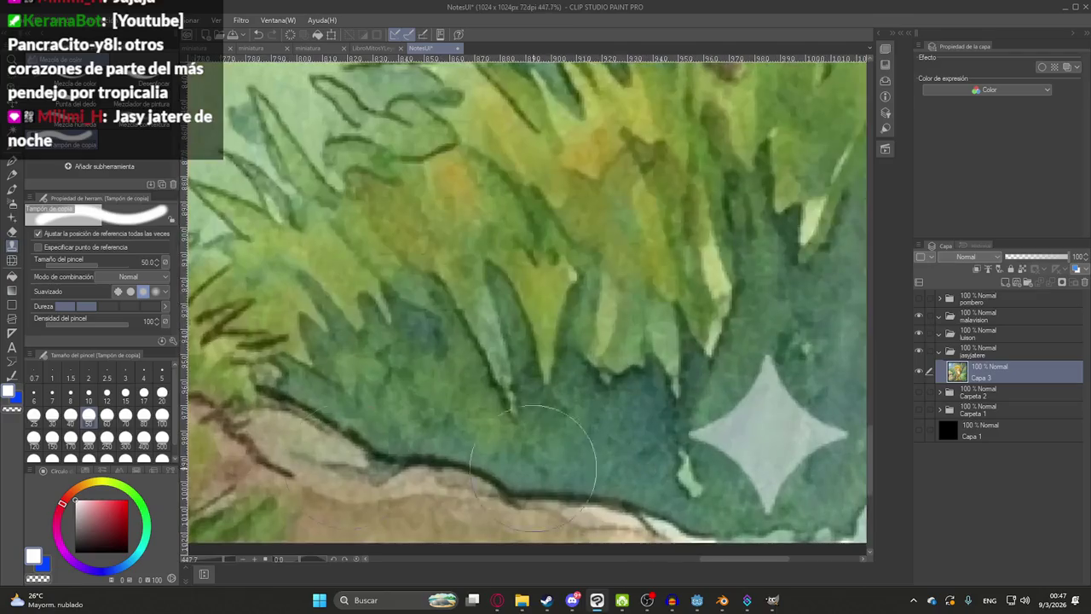
left_click(52, 415)
scroll(566, 368, "up", 1)
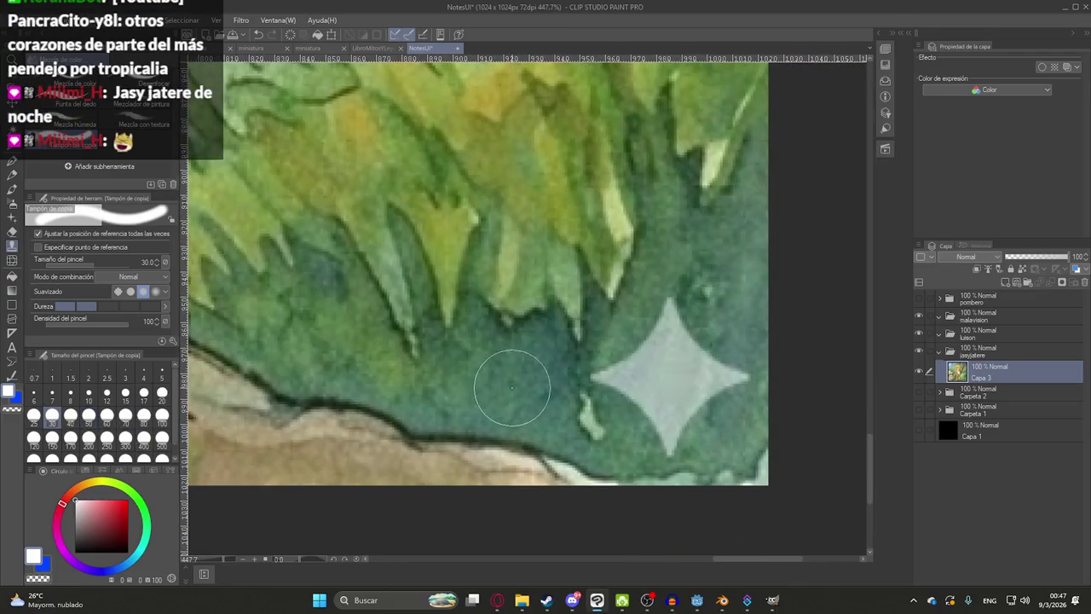
left_click_drag(588, 374, 678, 426)
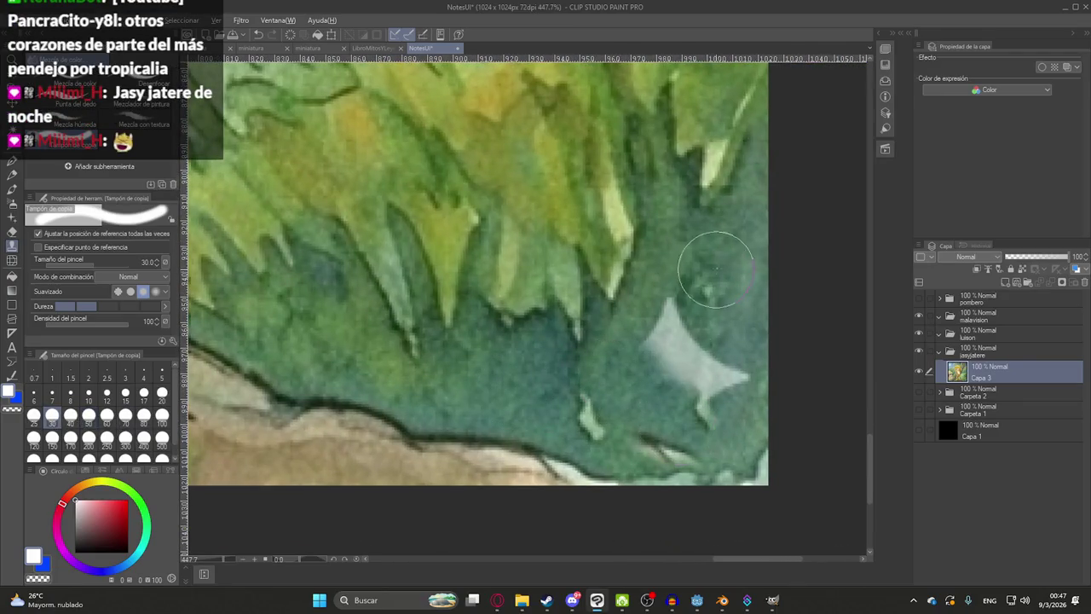
left_click_drag(706, 256, 686, 400)
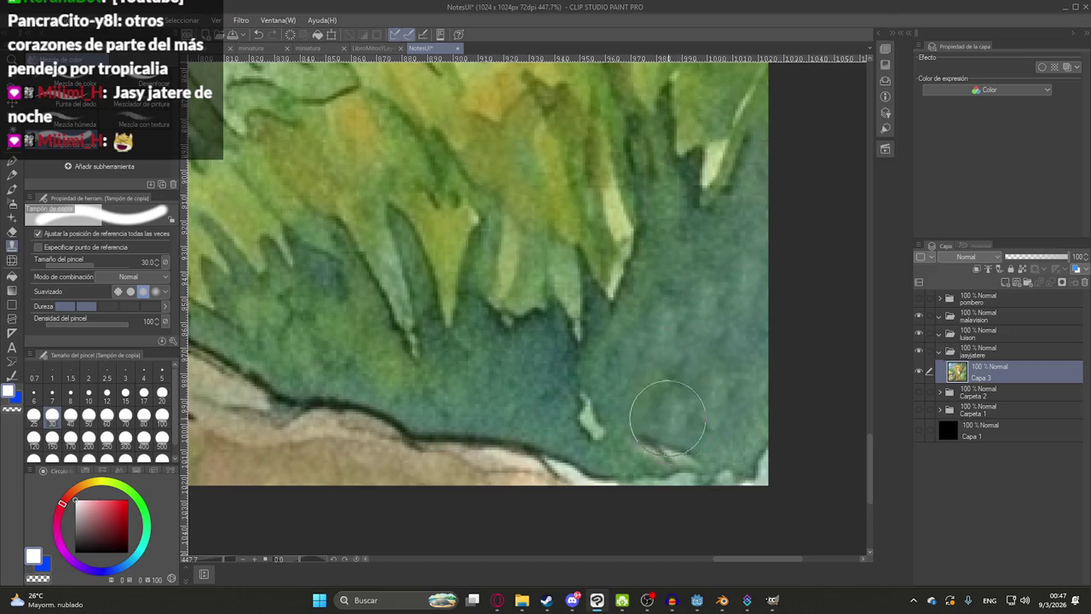
scroll(660, 430, "down", 10)
scroll(650, 283, "up", 2)
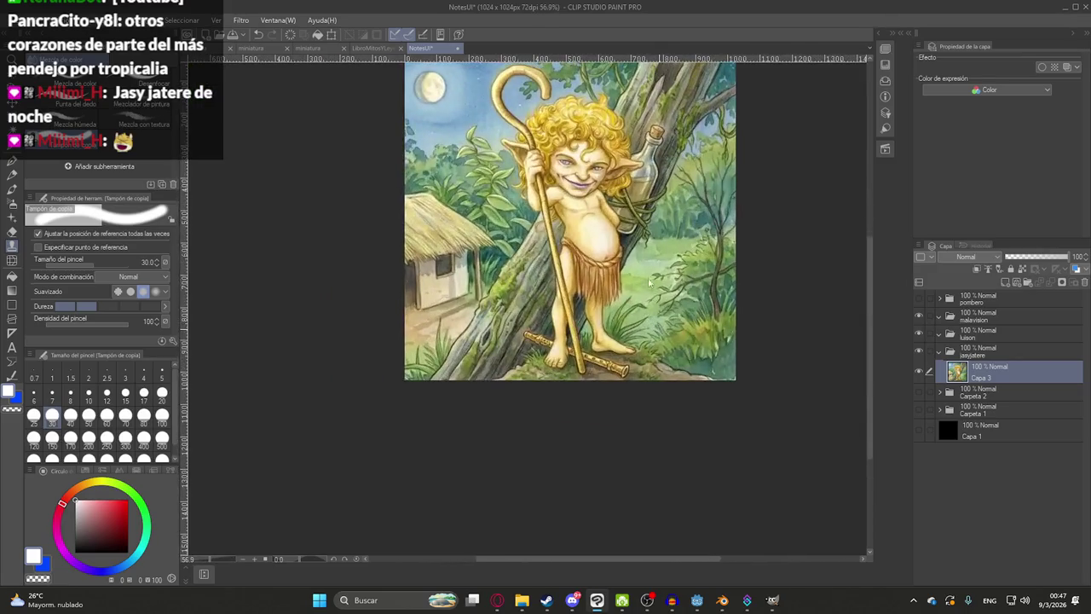
- Save the NotesUI canvas and duplicate the Jasy Jatere layer as Capa 3 - copia
key("ctrl+s")
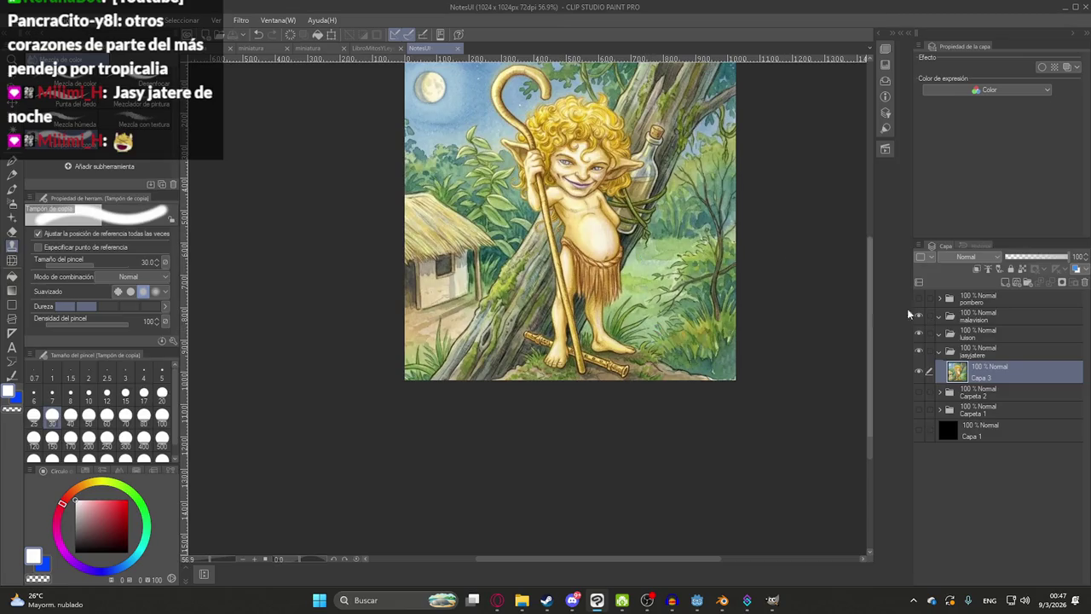
key("ctrl+j")
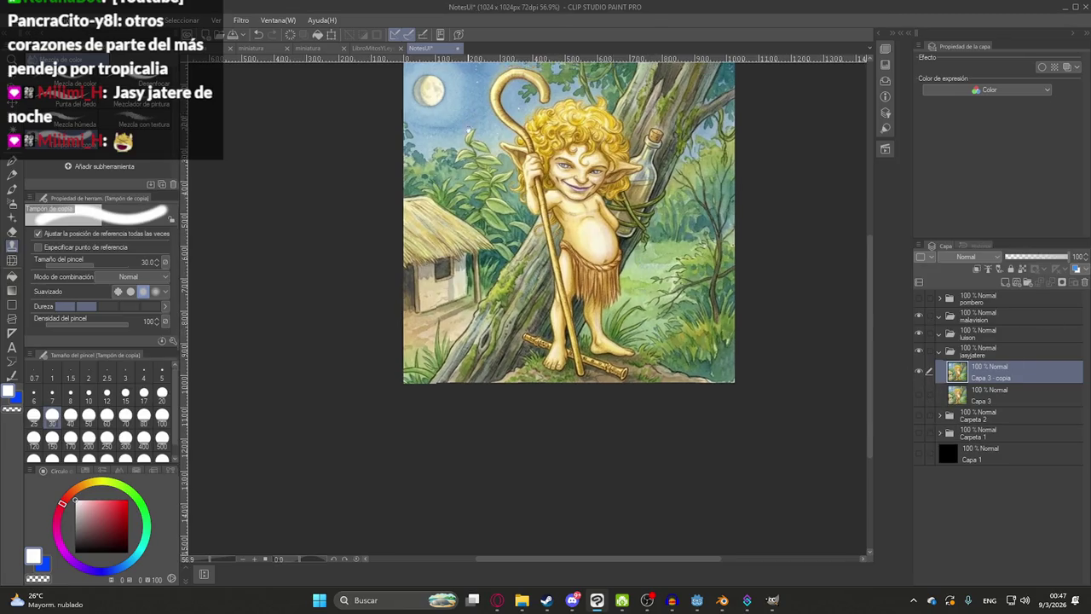
scroll(457, 135, "up", 2)
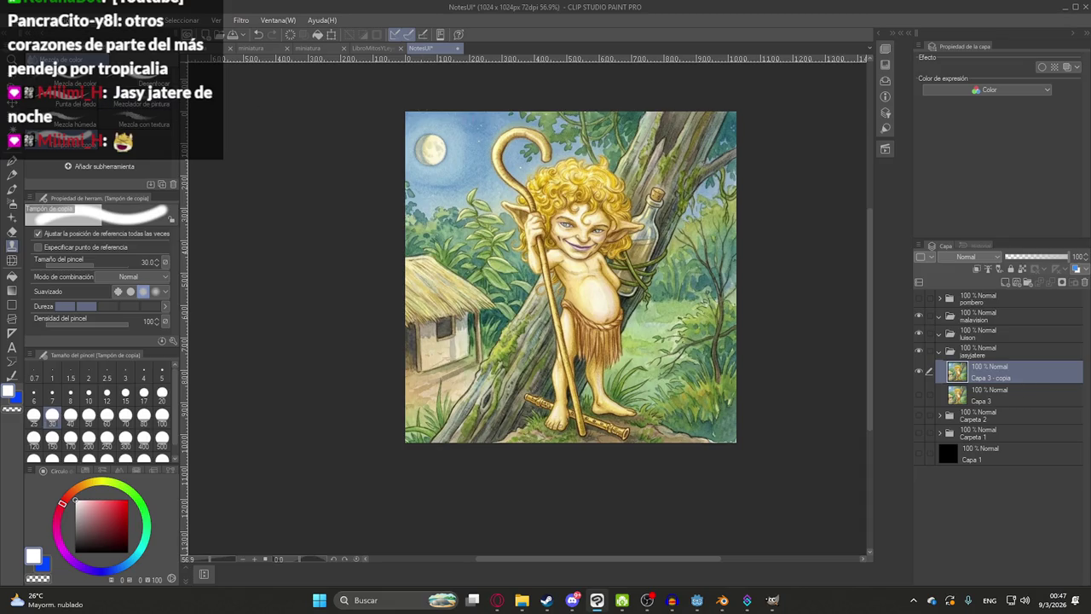
left_click(107, 415)
- Clone sky over the moon at brush size 60 with reference-position adjust unchecked
scroll(443, 127, "up", 2)
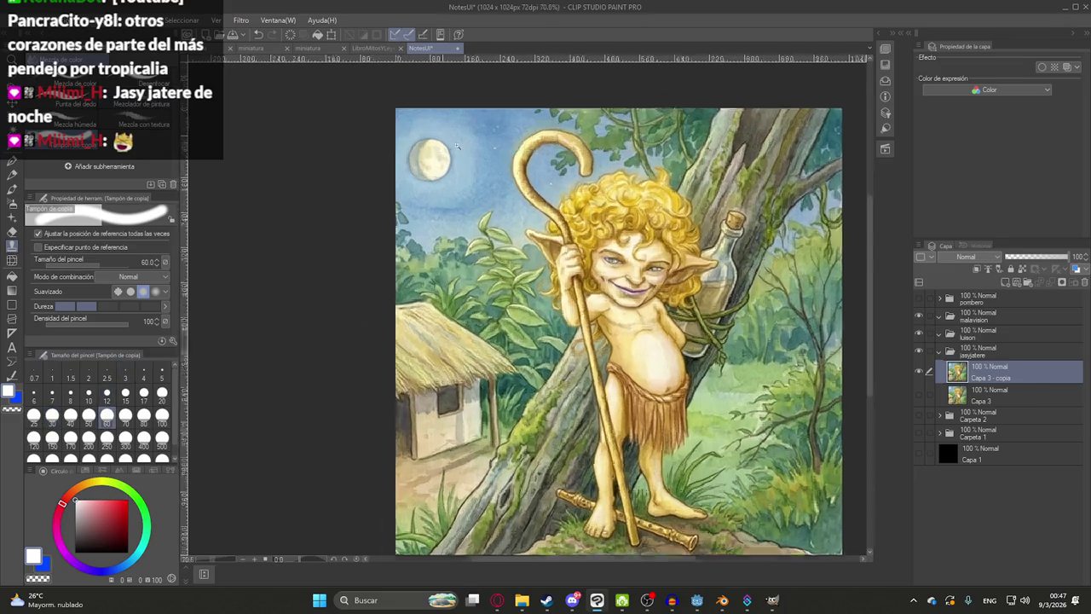
scroll(457, 146, "up", 3)
scroll(426, 196, "up", 1)
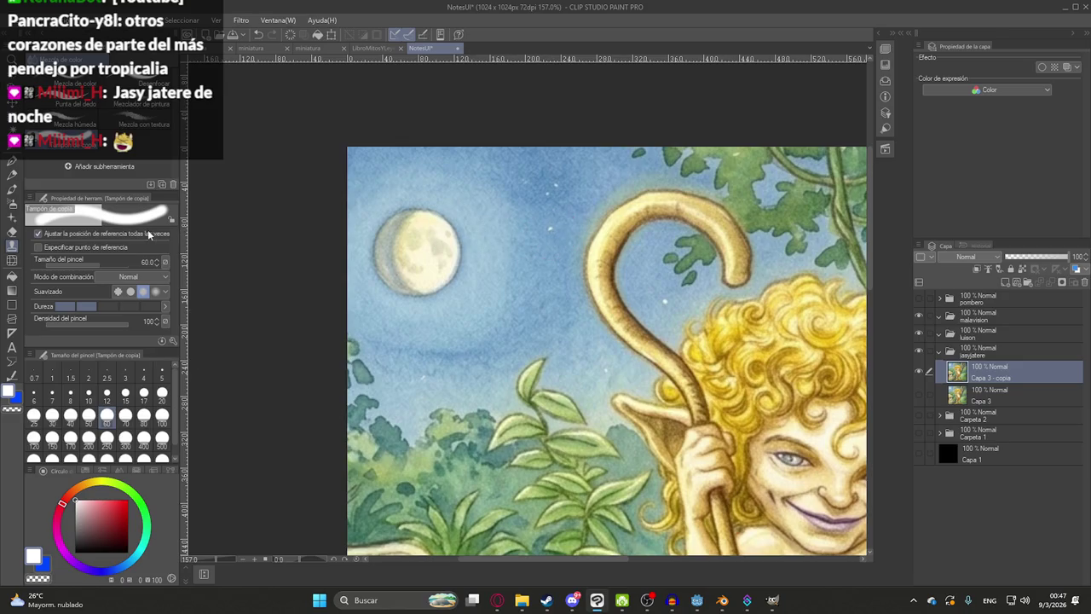
left_click(92, 237)
mouse_move(430, 230)
left_mouse_down()
mouse_move(401, 257)
mouse_move(418, 273)
mouse_move(419, 312)
mouse_move(390, 304)
mouse_move(355, 272)
mouse_move(389, 182)
mouse_move(446, 190)
mouse_move(480, 227)
mouse_move(478, 300)
mouse_move(426, 316)
mouse_move(499, 214)
mouse_move(516, 267)
mouse_move(439, 317)
left_mouse_up()
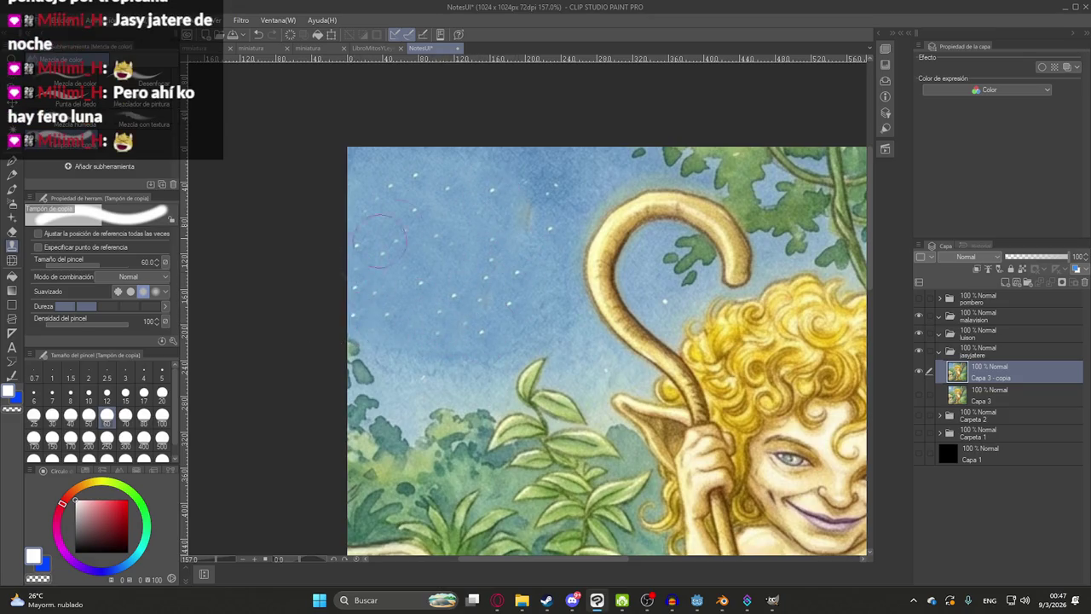
scroll(418, 210, "down", 5)
scroll(472, 277, "up", 4)
scroll(472, 278, "up", 1)
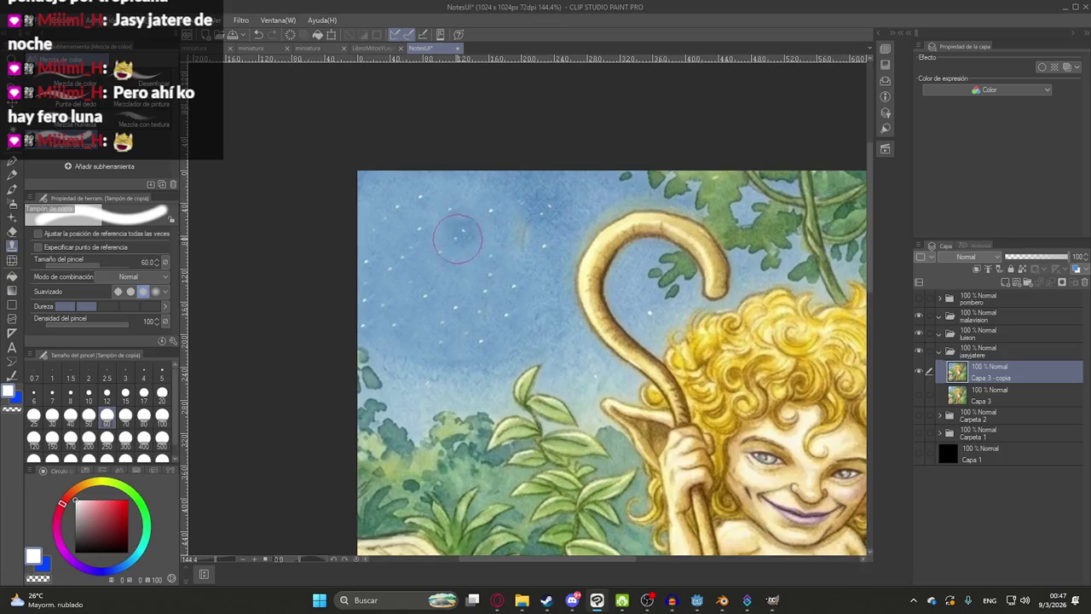
- Use the Wet blend subtool to blend away sky stars left of the staff
left_click(72, 124)
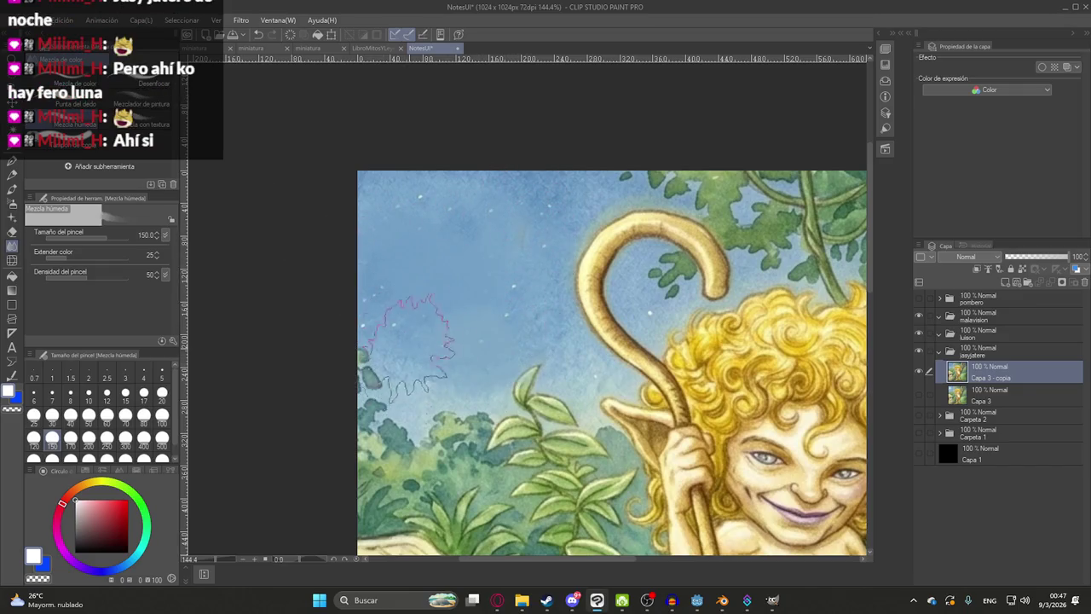
scroll(604, 311, "down", 5)
scroll(604, 311, "up", 3)
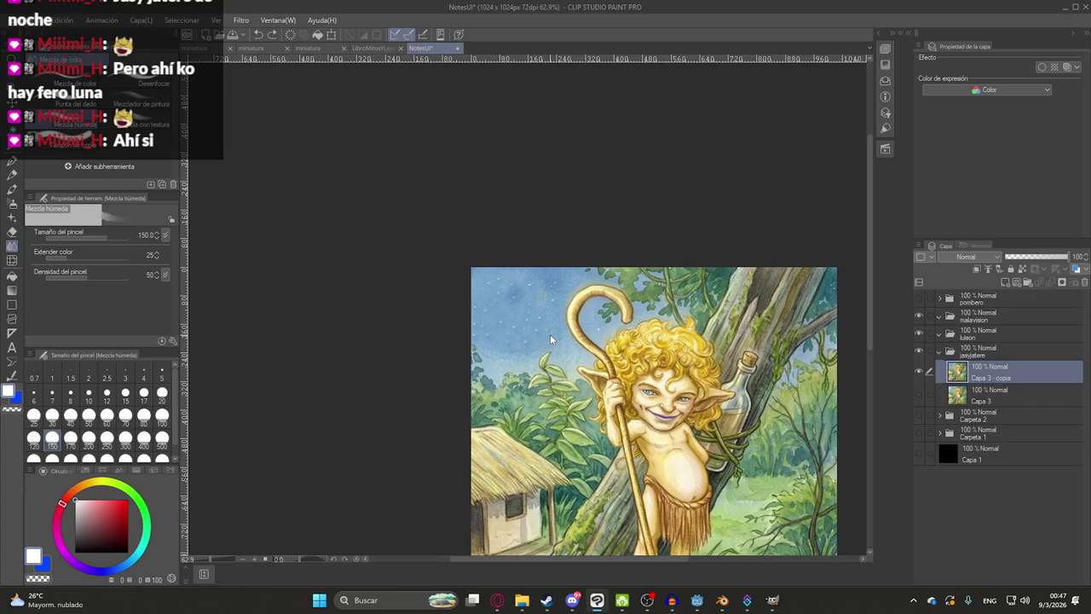
scroll(702, 335, "down", 2)
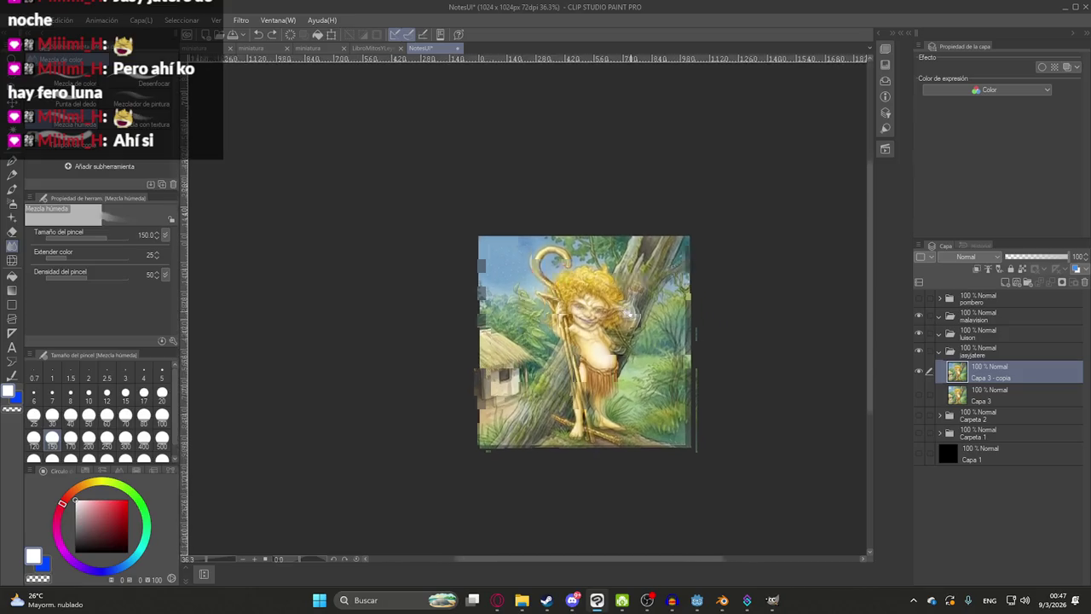
- Duplicate the retouched Jasy Jatere layer again, cancelling the Mosaic filter without applying it
key("ctrl+j")
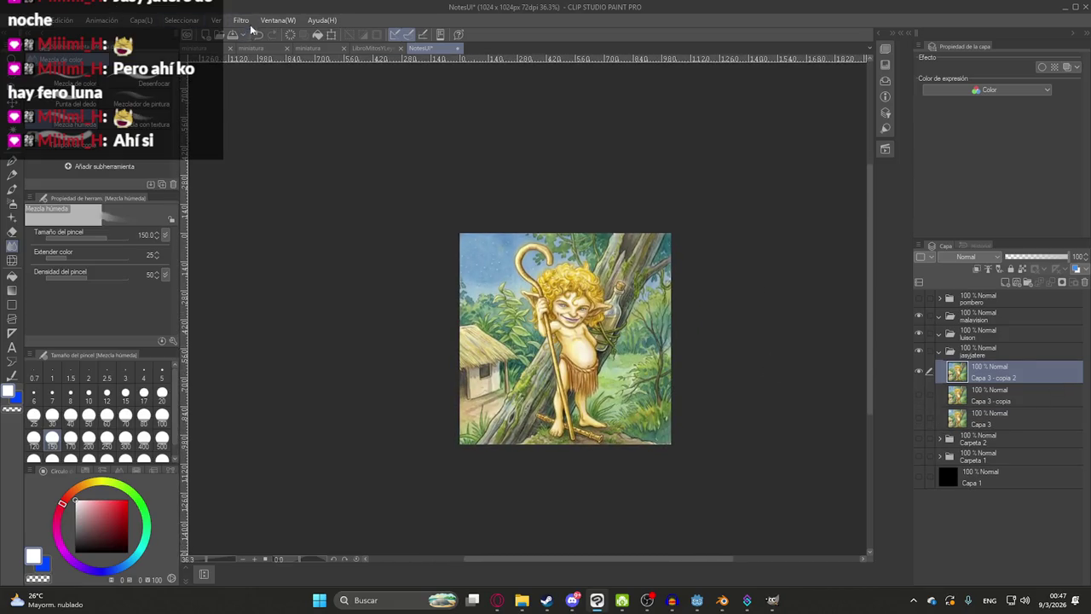
left_click(241, 20)
left_click(345, 89)
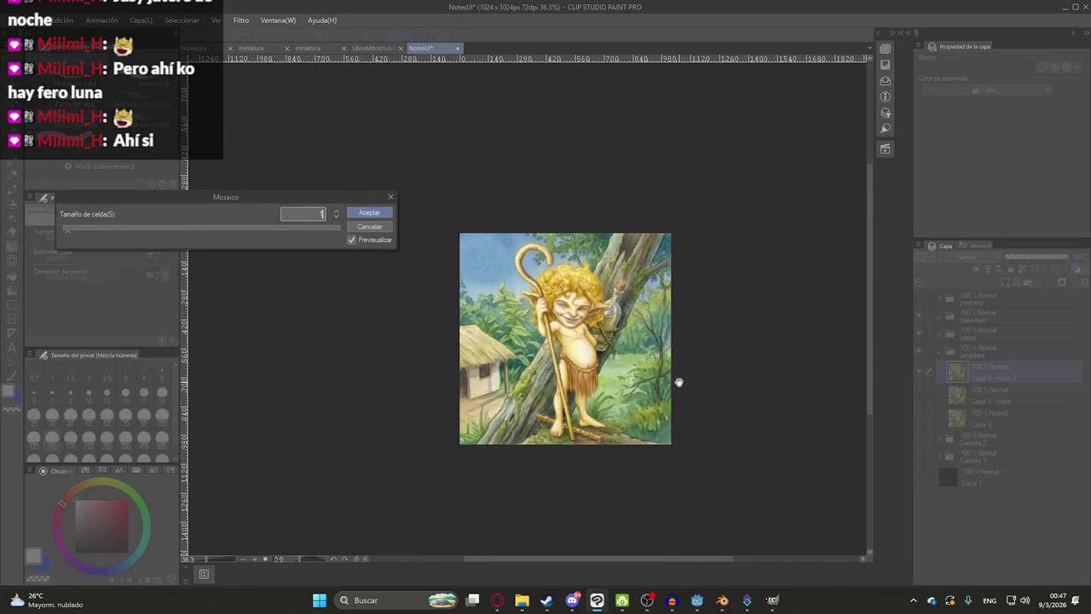
key("Escape")
scroll(677, 383, "up", 2)
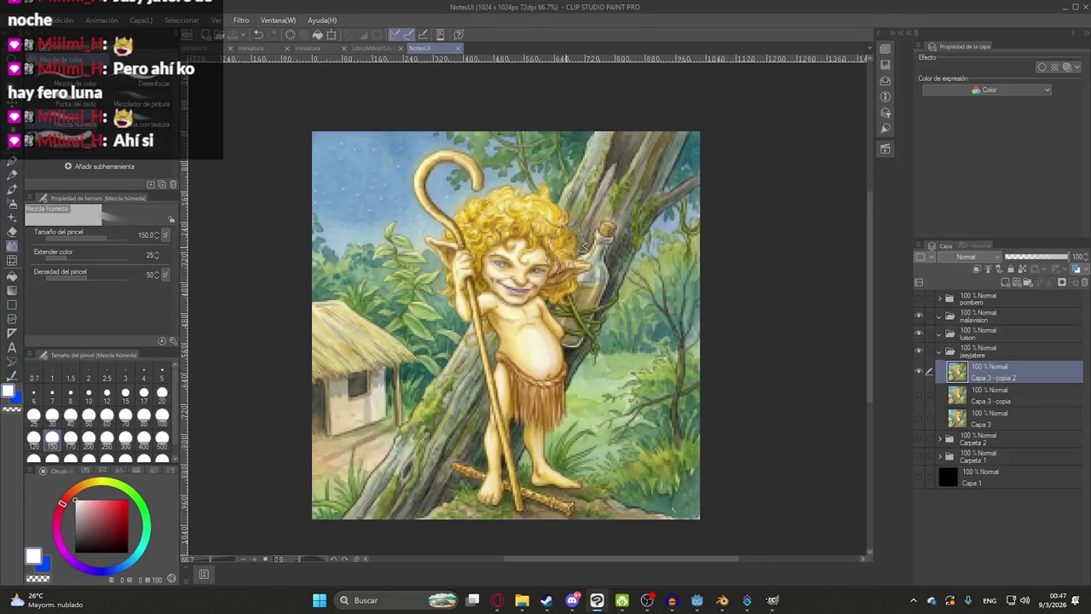
- Collapse and hide the jasyjatere folder, then return to the Gemini chat
left_click(938, 353)
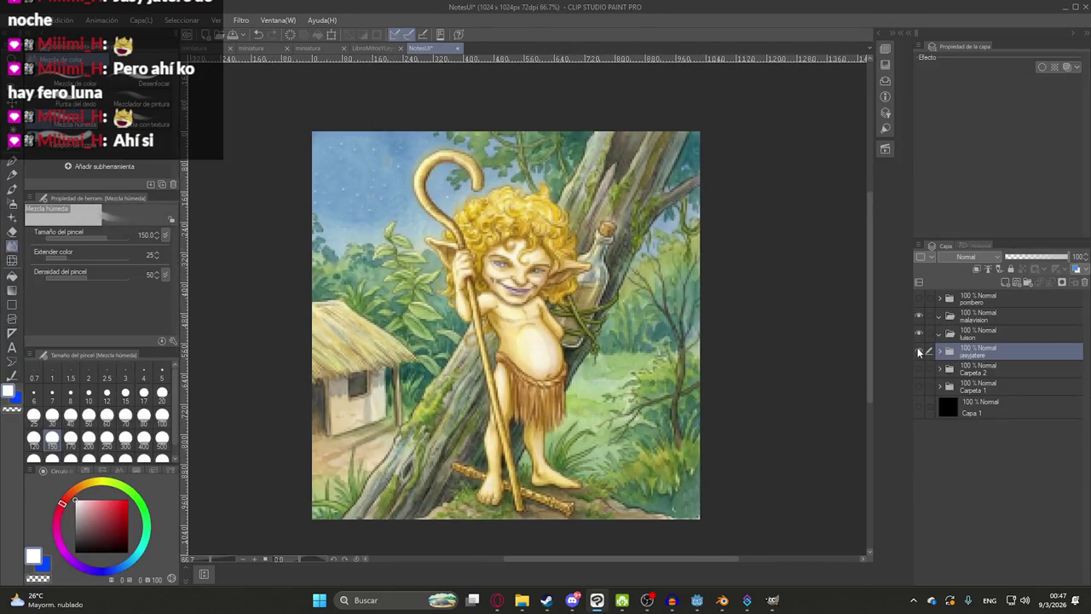
left_click(919, 350)
left_click(497, 599)
key("Escape")
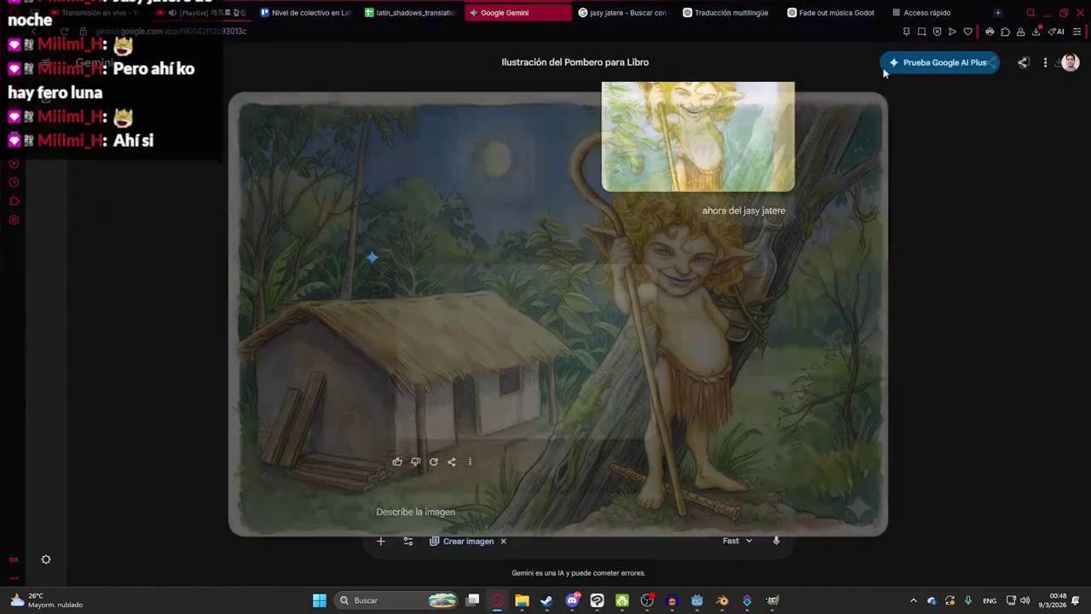
- Begin the Gemini prompt 'ahora Luison pero en cementerio' for Luison, then move to the jasy jatere image search
type("ahora Luison pero en cementerio")
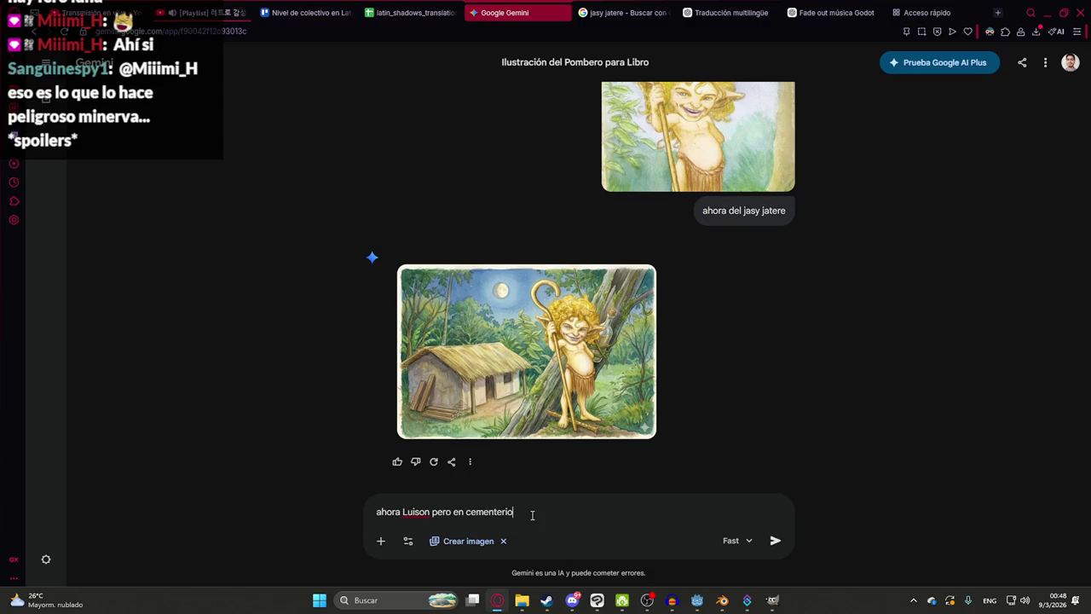
left_click(622, 12)
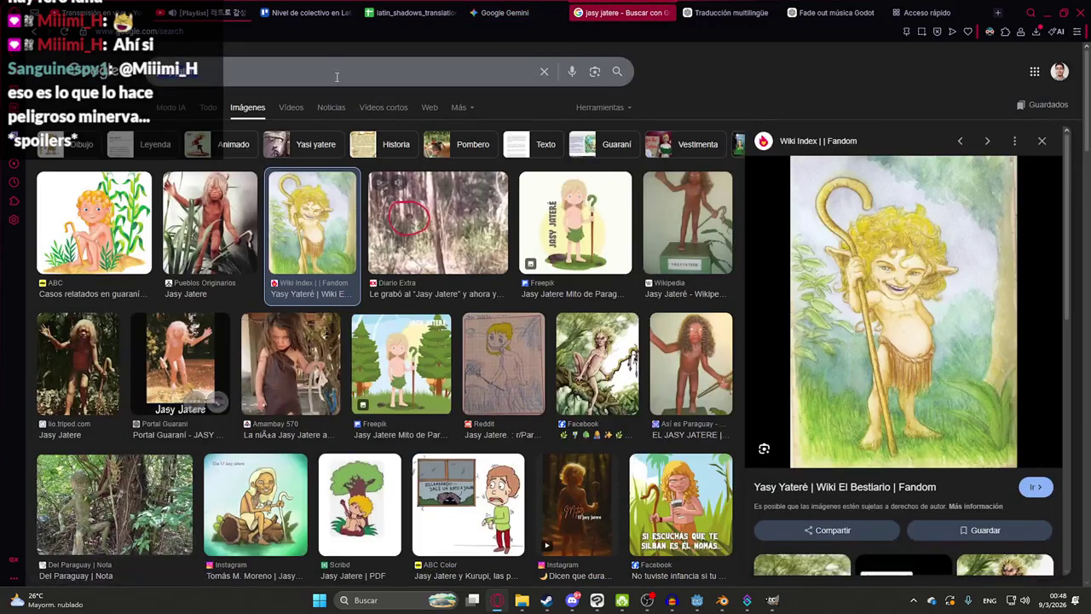
- Search Google Images for 'luison' and preview results up to the Portal Guaraní Luisõ sculpture
left_click(336, 72)
type("luison")
key("Return")
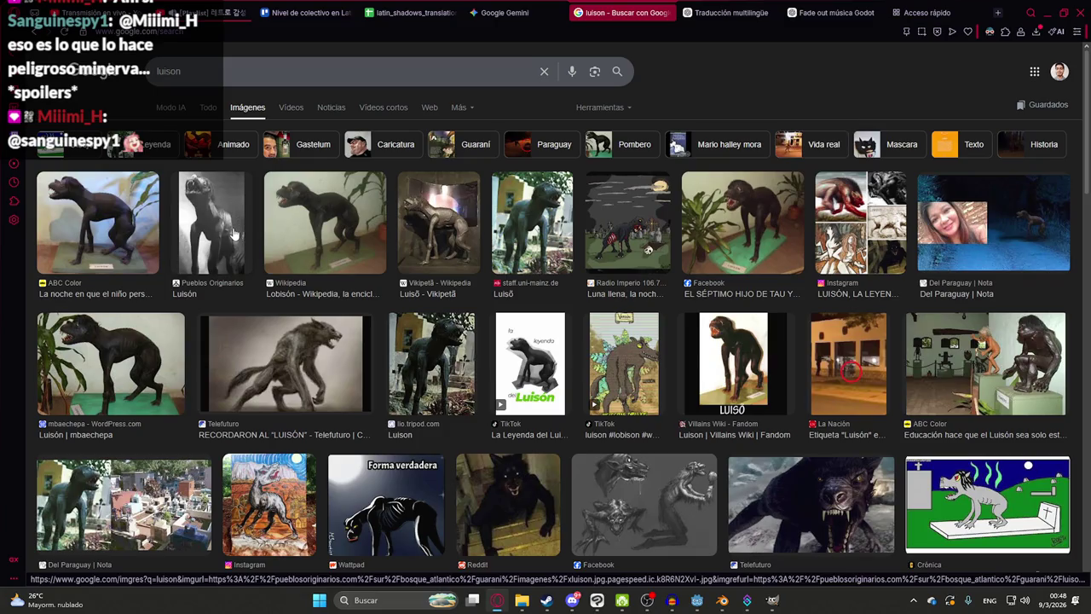
left_click(161, 236)
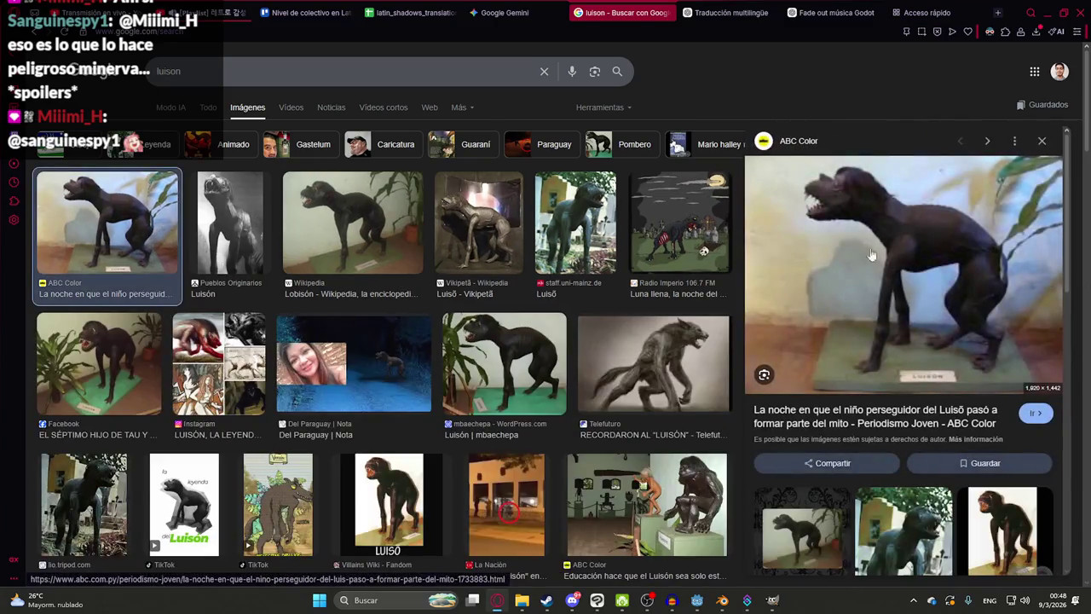
left_click(367, 237)
left_click(903, 376)
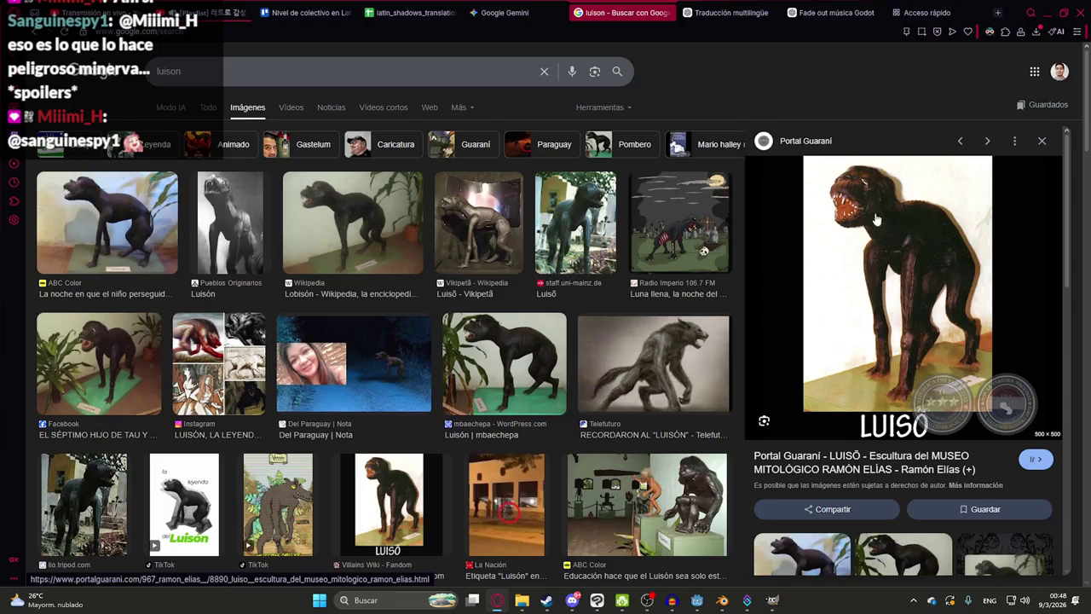
- Snip the Luisõ sculpture preview image and return to the Gemini chat
key("super+shift+s")
left_click_drag(805, 155, 988, 412)
key("ctrl+shift+Tab")
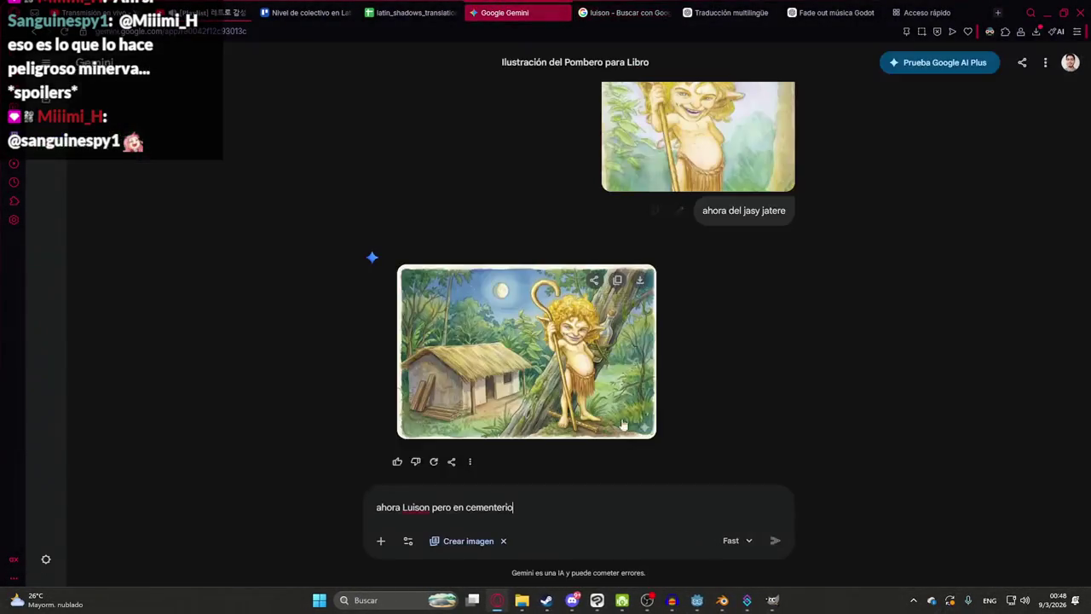
- Attach the Luisõ sculpture snip to 'ahora Luison pero en cementerio' and send it
key("ctrl+v")
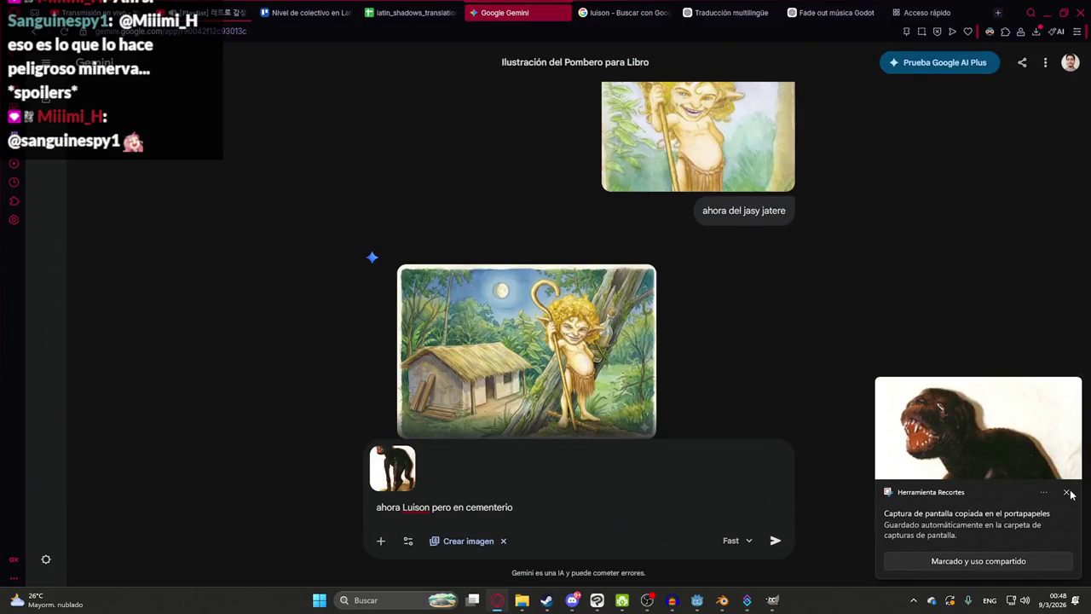
key("Return")
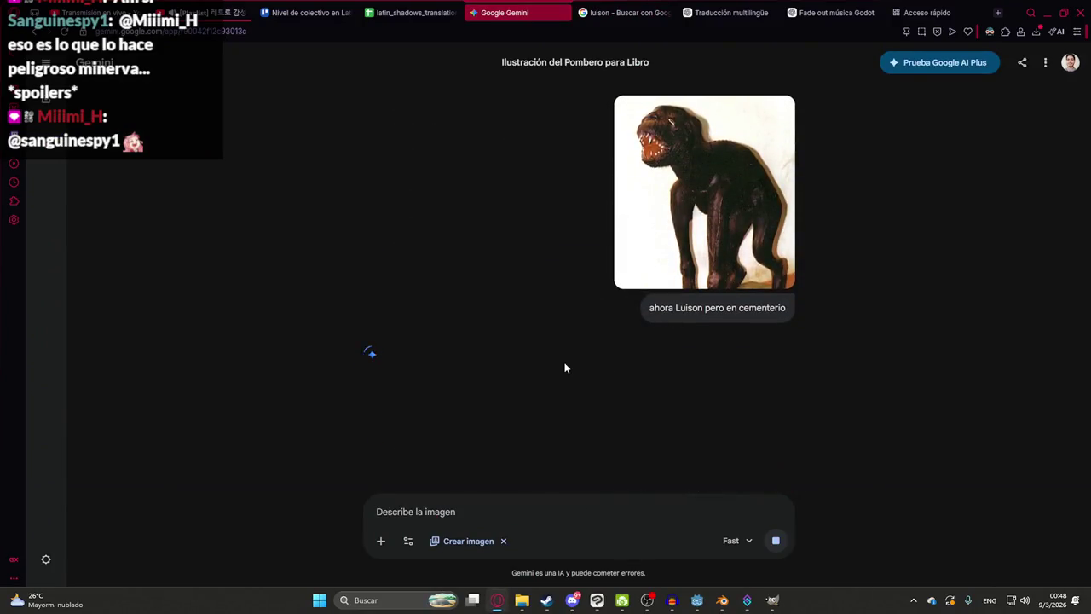
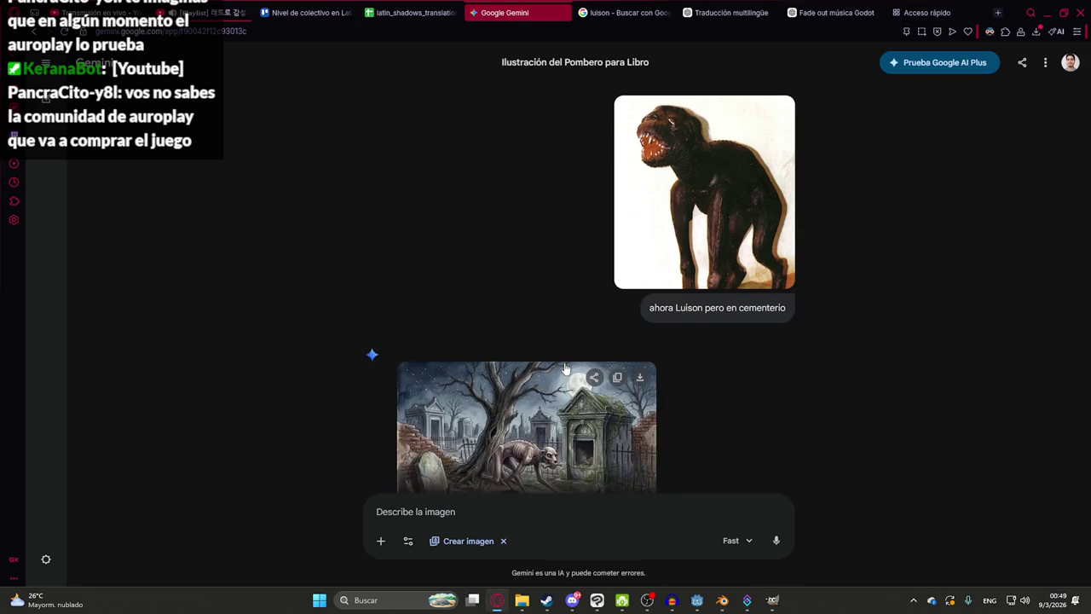
- Send Gemini the pasted reference photo with 'usa de referencia este luison', then review the cemetery image
left_click(526, 372)
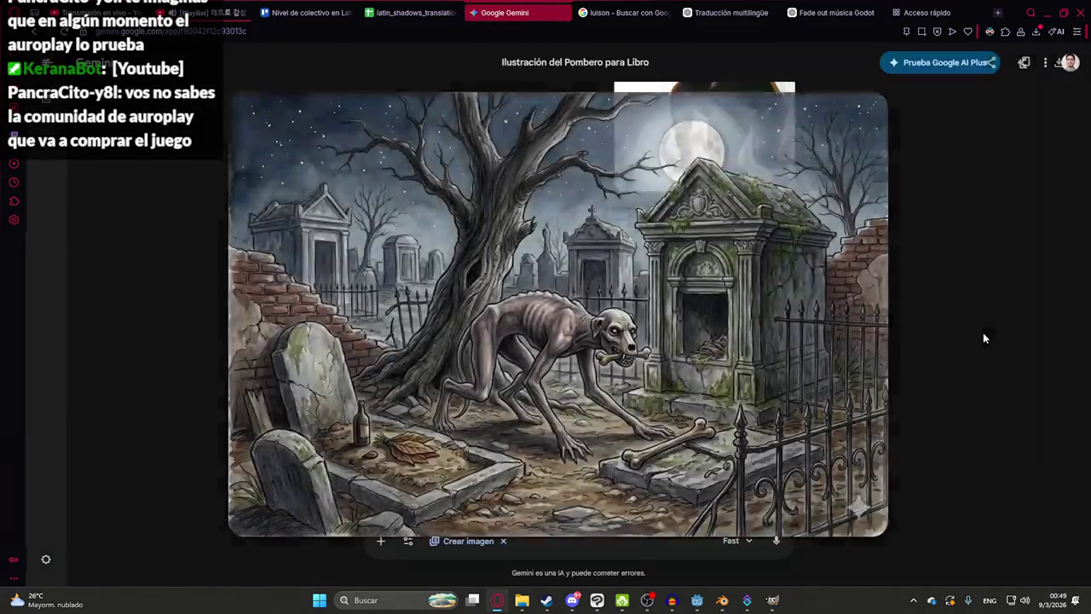
left_click(982, 339)
key("ctrl+v")
type("usa")
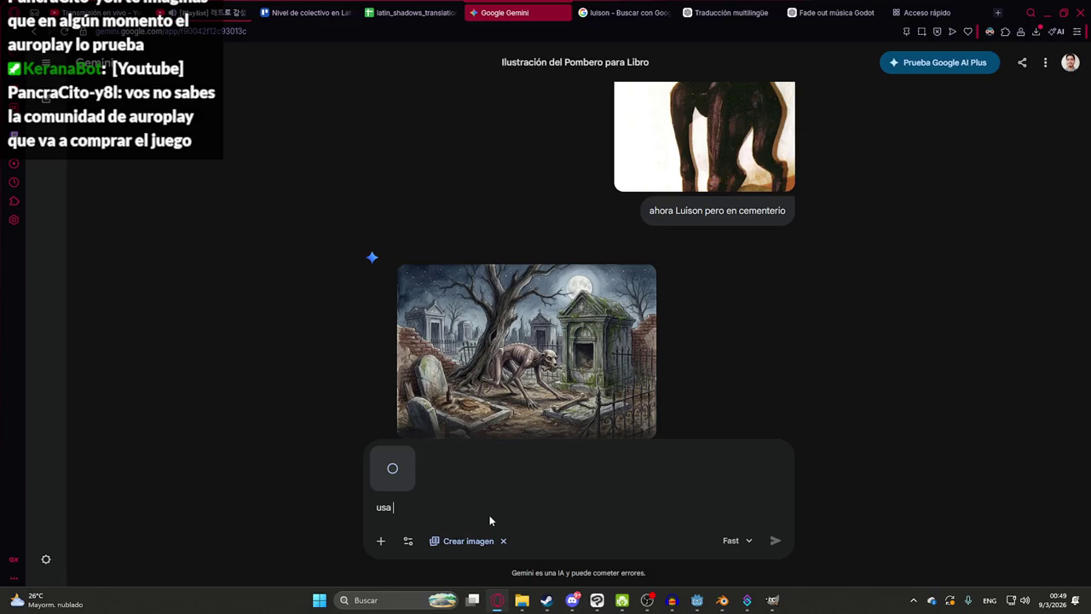
type(" de referencia e")
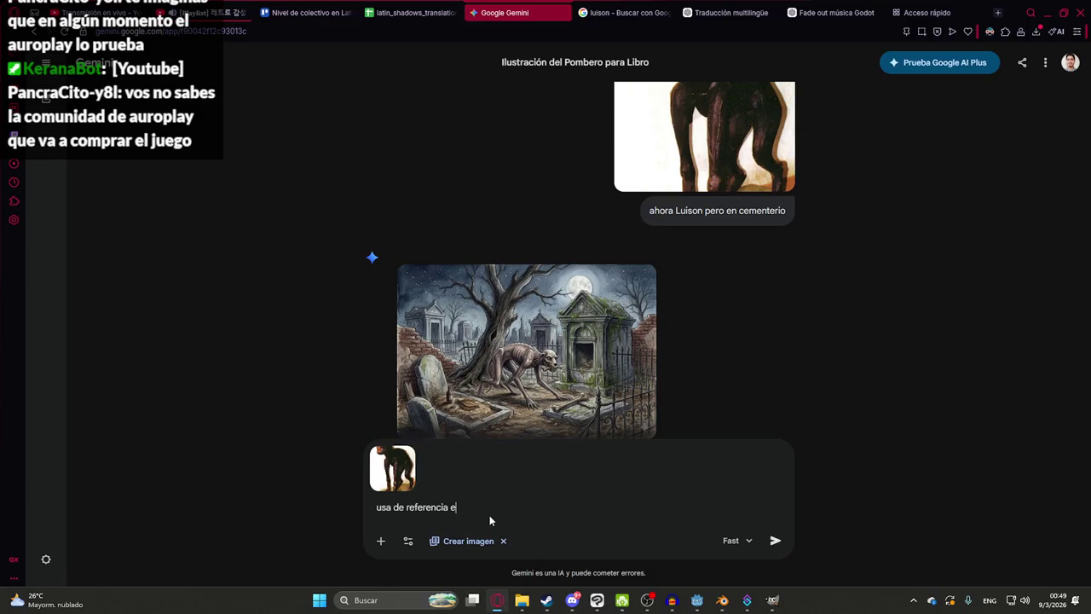
type("ste luison")
key("Return")
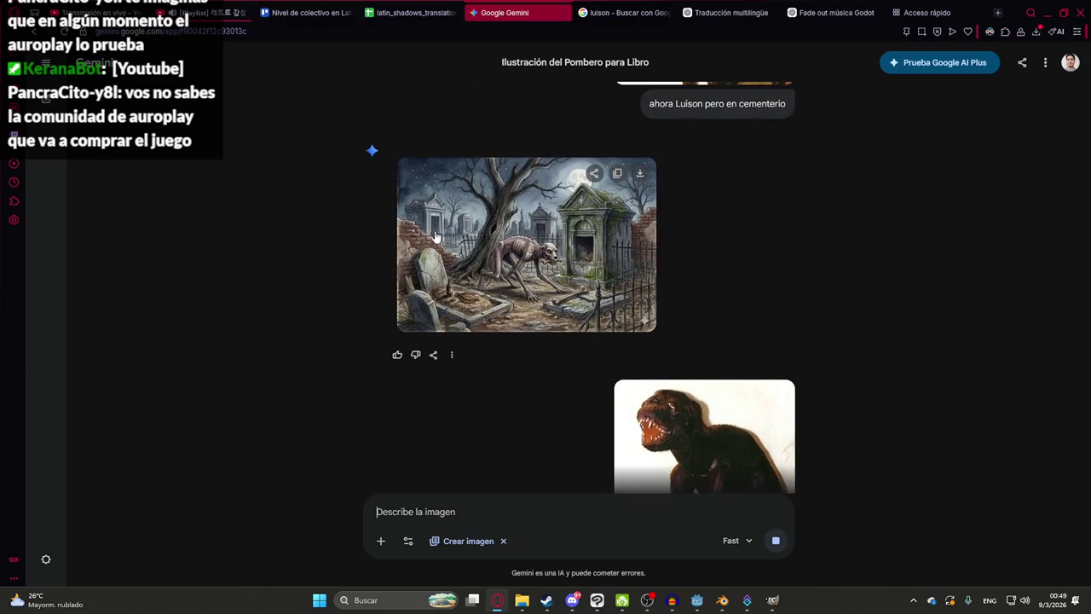
left_click(539, 271)
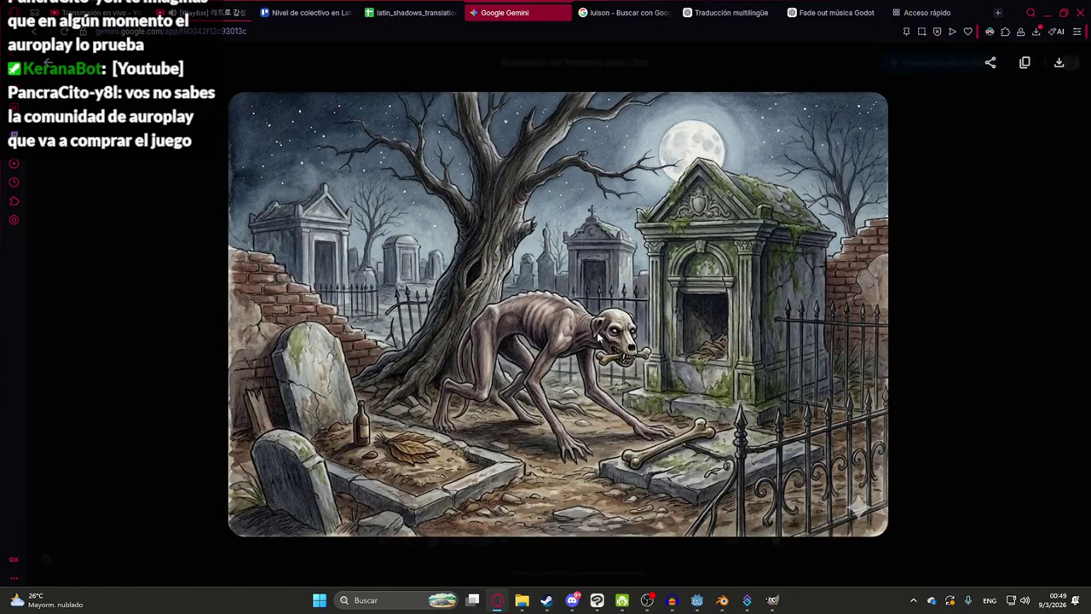
left_click(1031, 234)
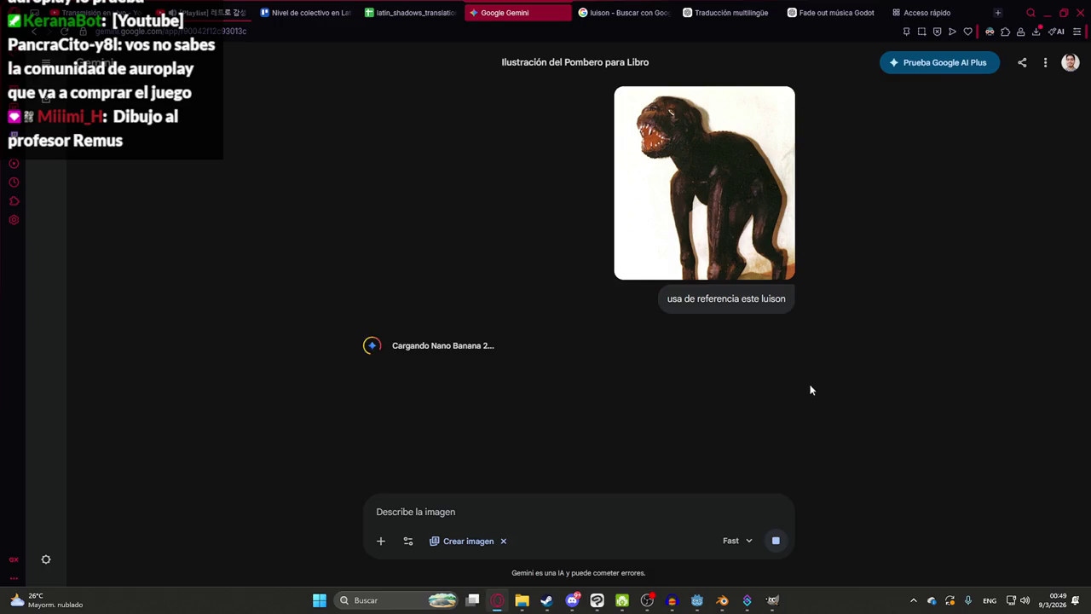
mouse_move(704, 183)
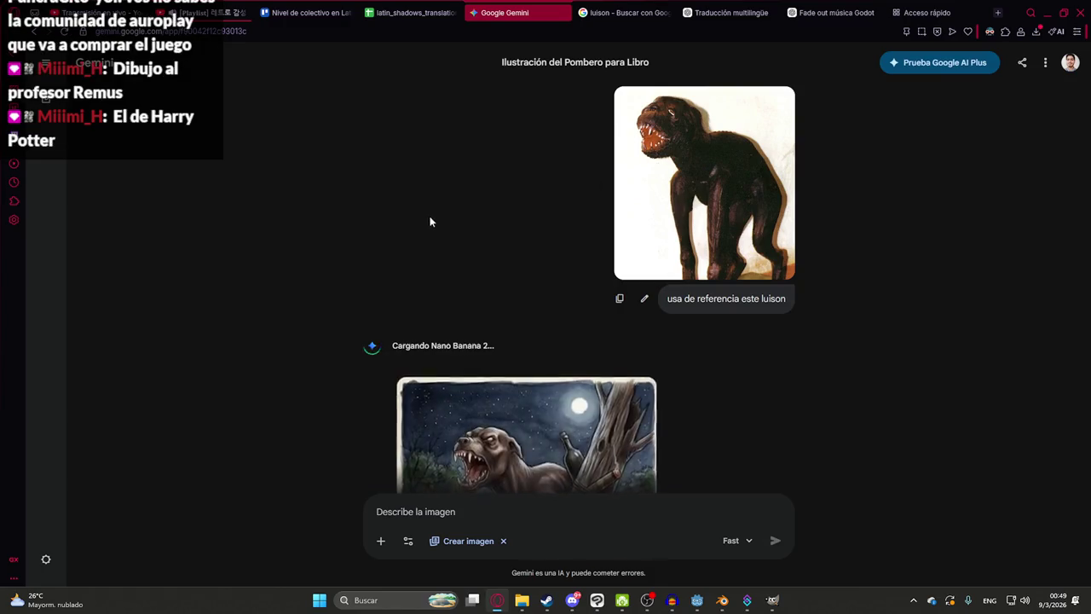
- Send 'en un cementerio' plus the pasted reference photo and ', usa exactamente este luison'
scroll(401, 219, "down", 3)
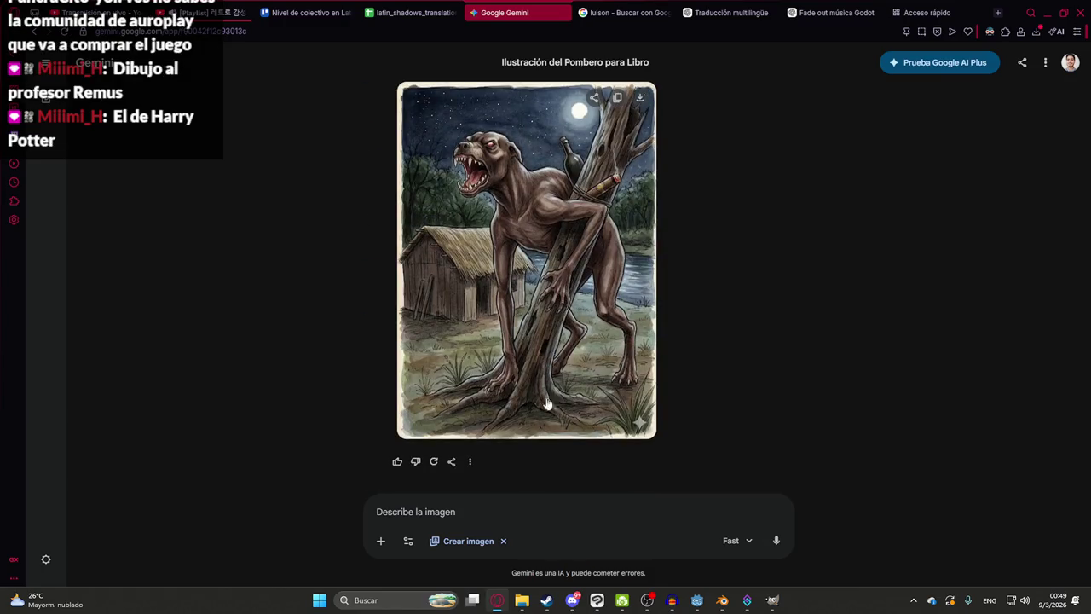
type("en un cementerio")
key("shift+Return")
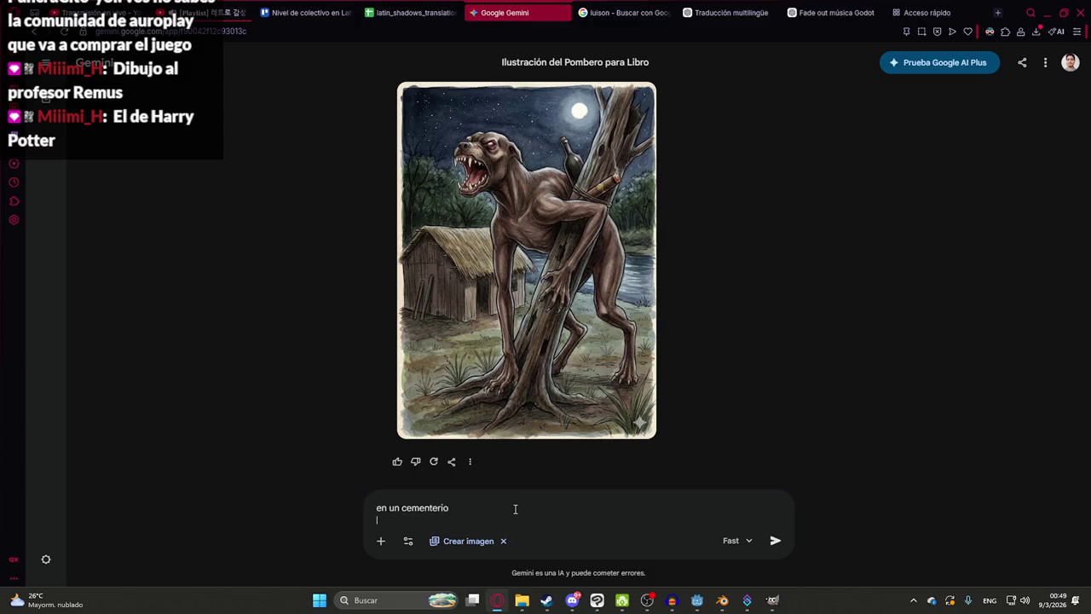
key("ctrl+v")
type(", usa exactamente este luison")
key("Return")
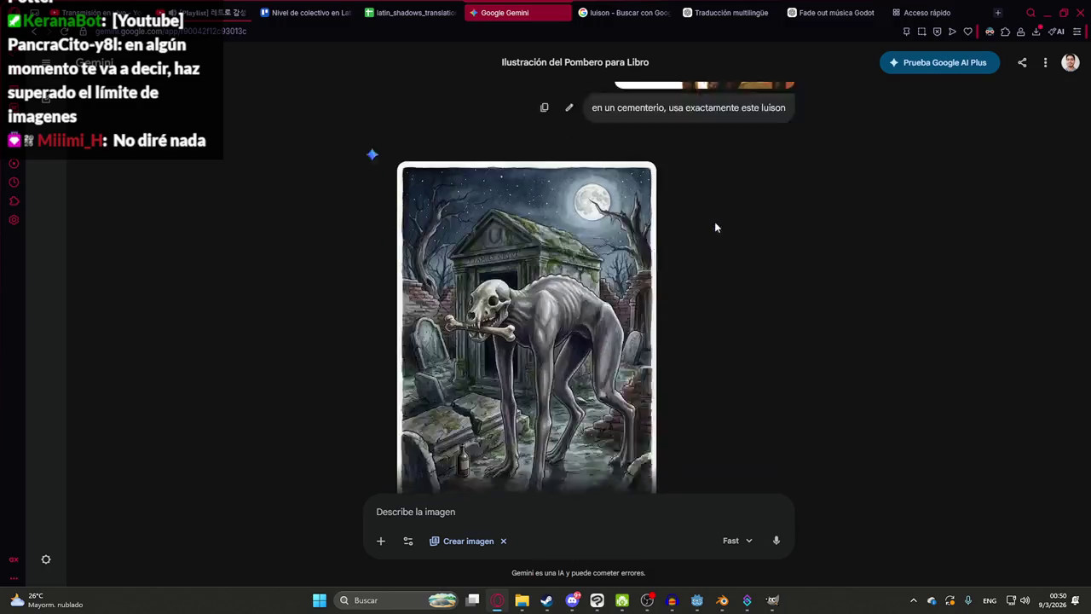
- Paste the reference photo and send 'usalo de referencia a este, que sea igual'
scroll(661, 255, "up", 5)
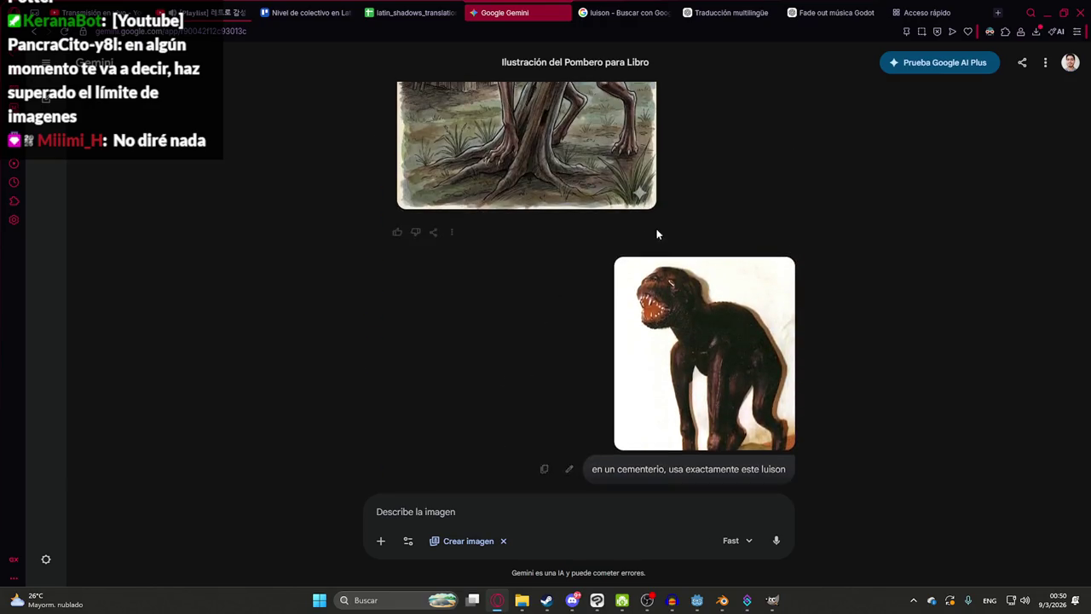
scroll(511, 426, "down", 5)
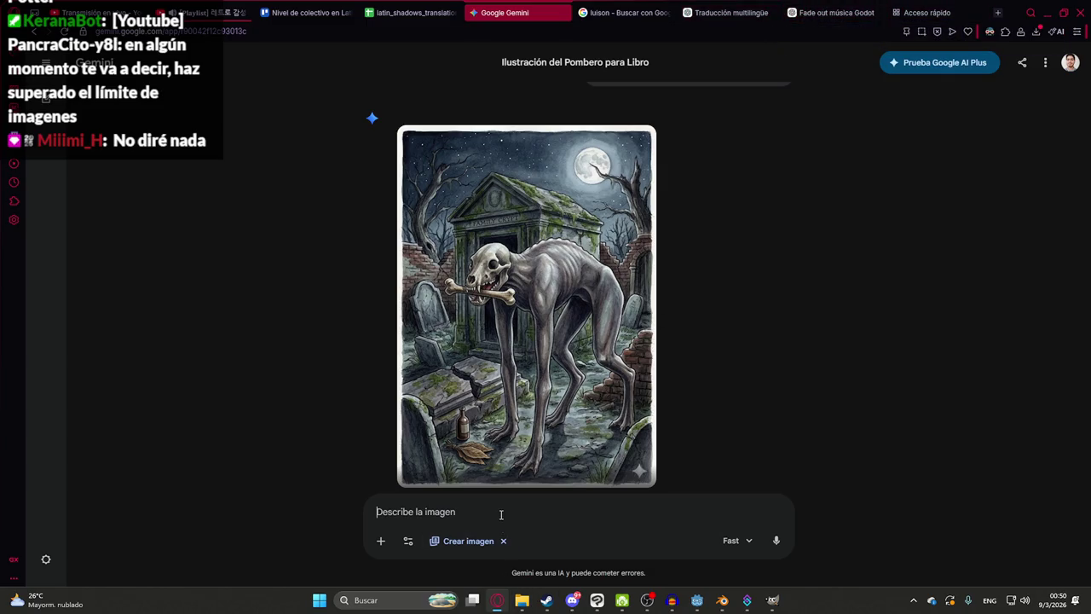
key("ctrl+v")
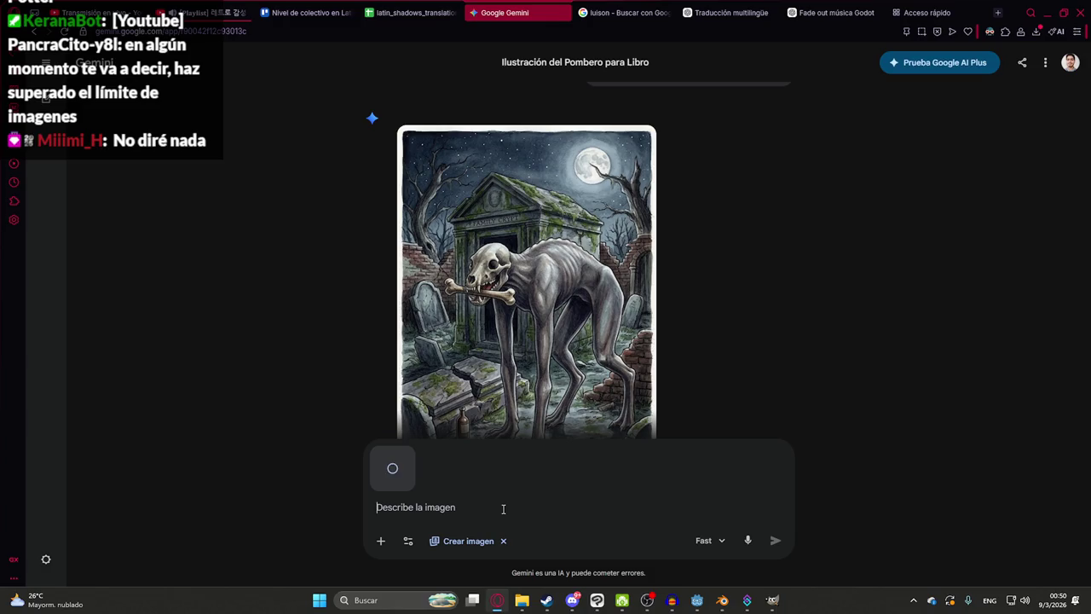
type("usalo de referencia a este,")
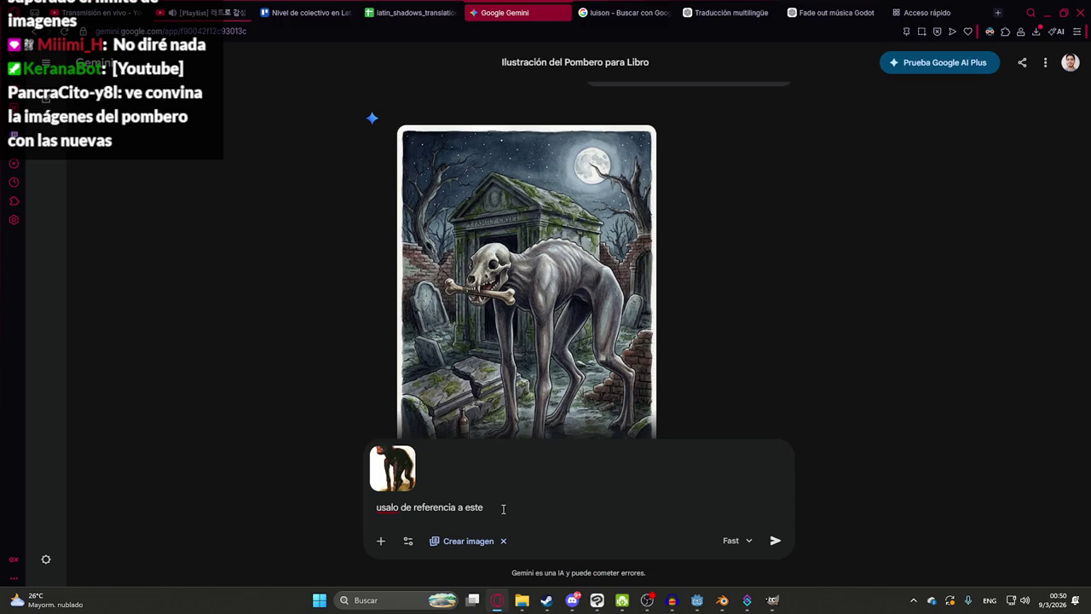
type(" que sea igual")
key("Return")
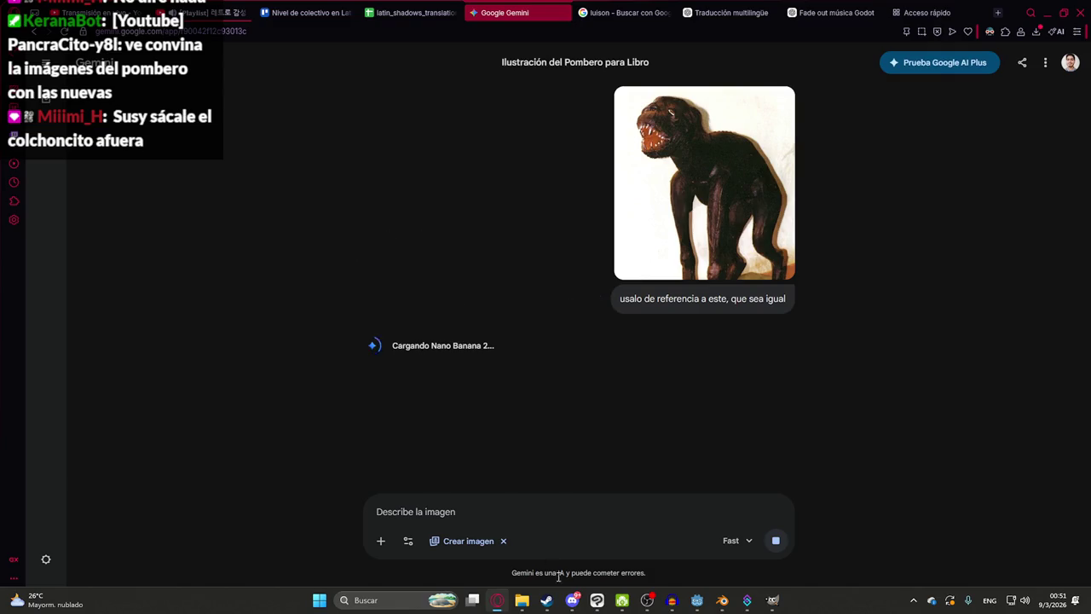
left_click(597, 600)
- Show only the jasyjatere layer folder, hiding the luison and malavision folders
left_click(919, 333)
left_click(919, 315)
left_click(919, 351)
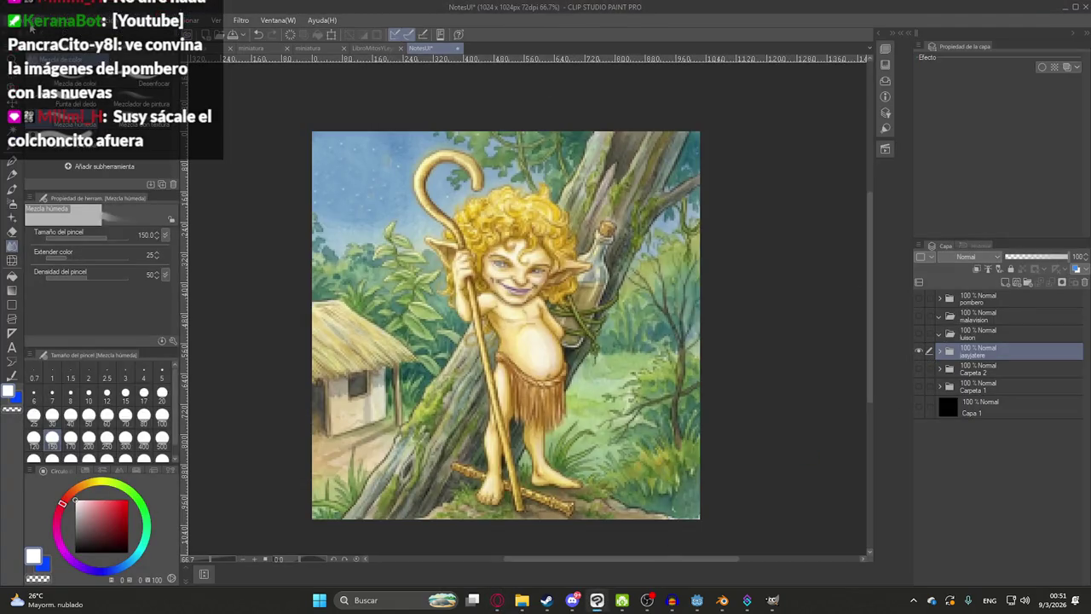
- Export the Jasy Jatere image as PNG named JasyJatere into juegoterror1/assets/UI/Book
left_click(31, 20)
left_click(280, 196)
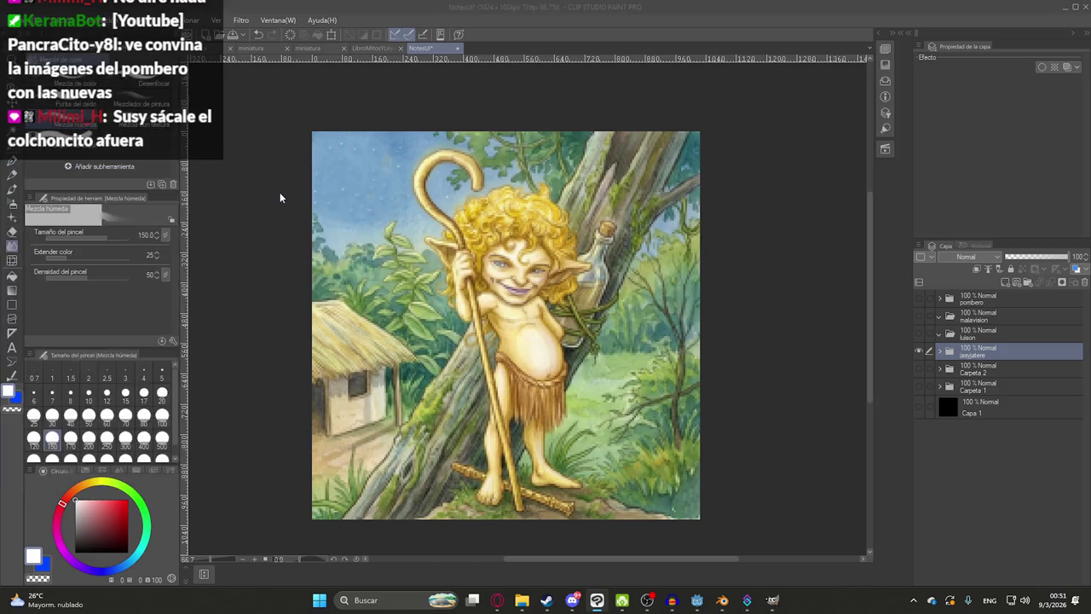
double_click(156, 186)
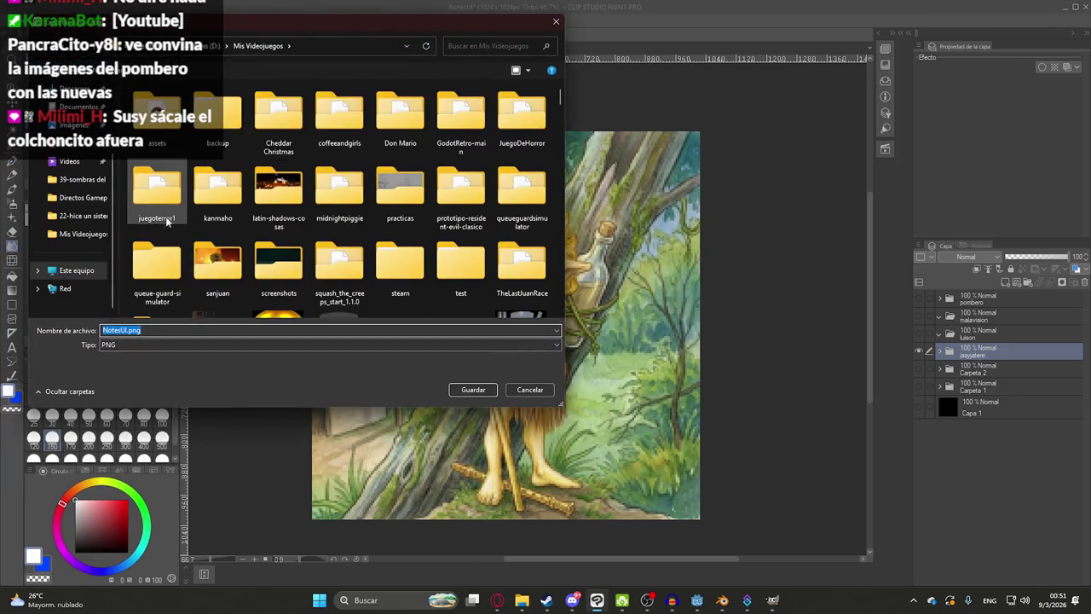
double_click(148, 186)
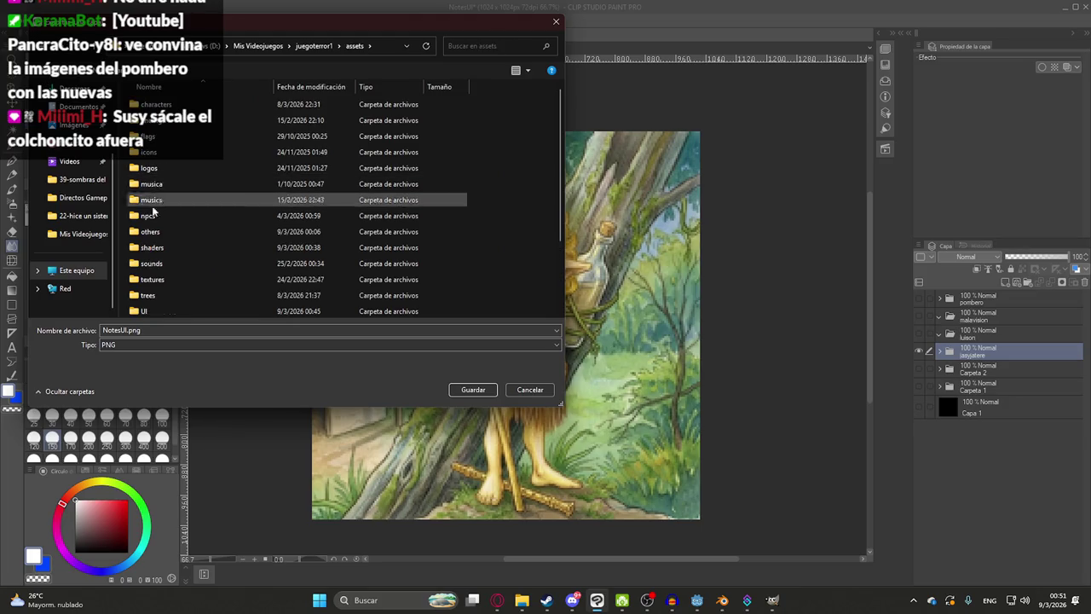
scroll(171, 221, "down", 2)
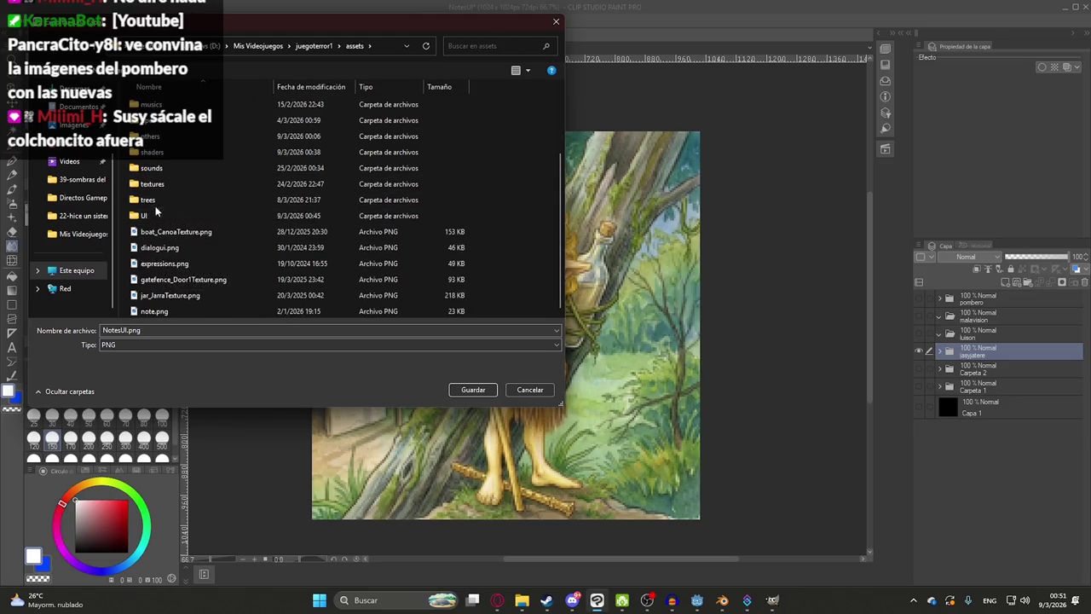
double_click(146, 216)
double_click(217, 115)
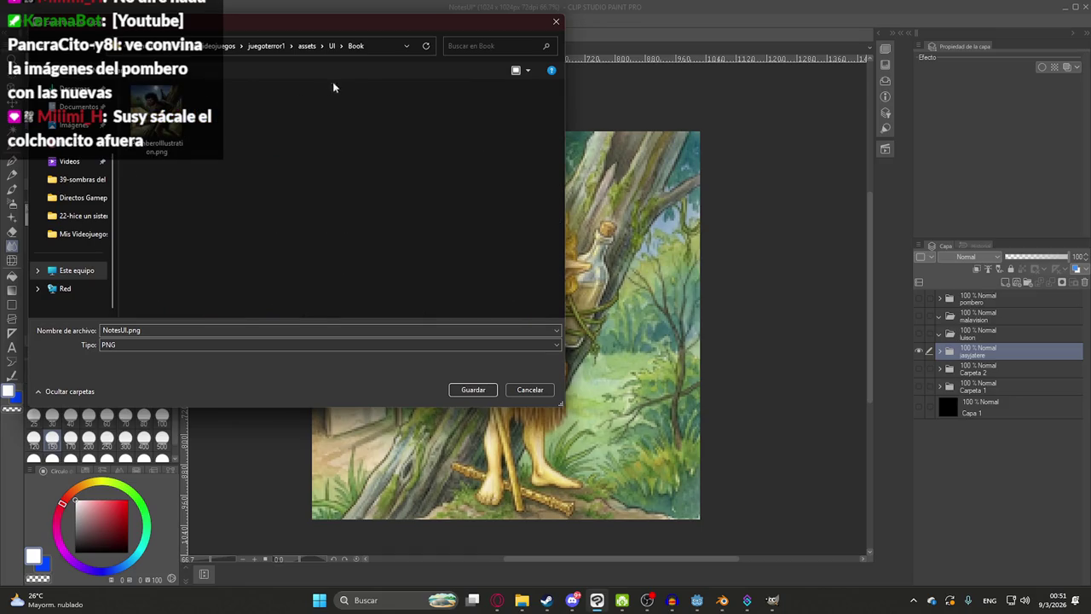
left_click(161, 331)
type("JasyJatereIllustra")
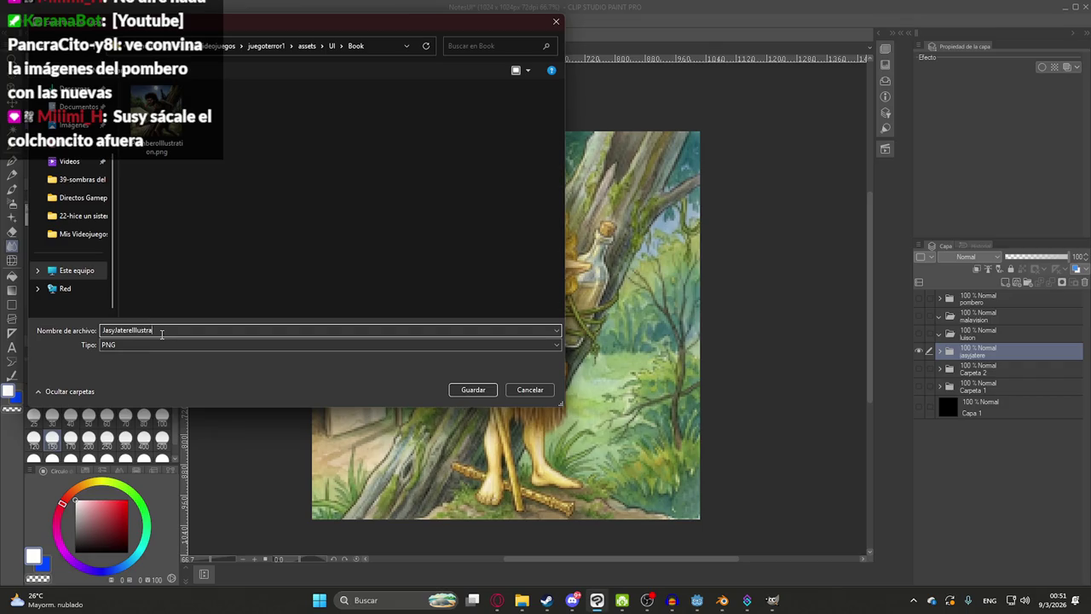
key("Return")
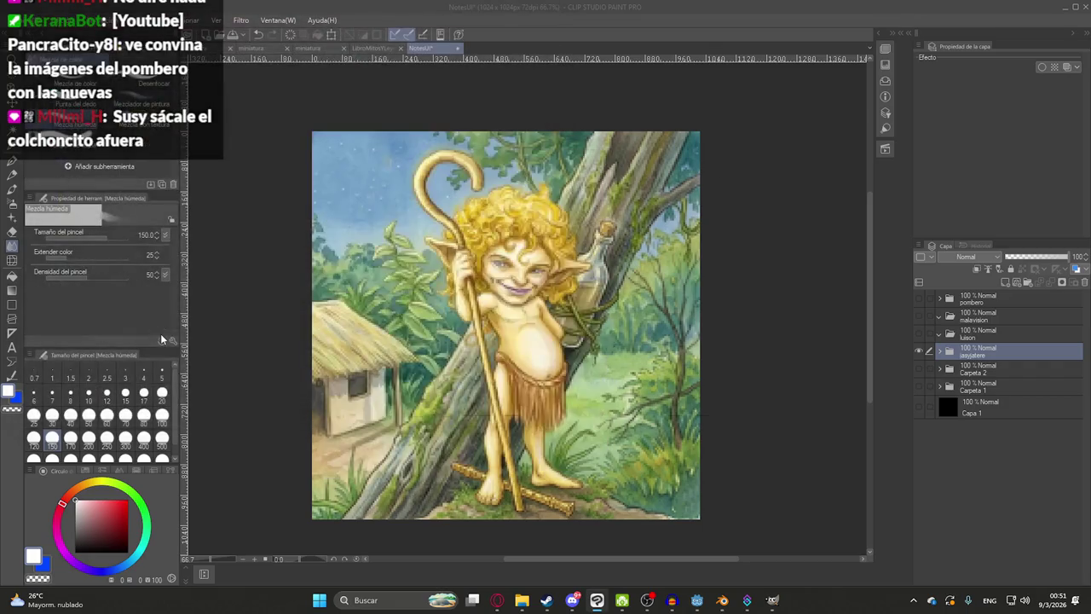
- Hide the jasyjatere folder, briefly check the pombero folder, and select the luison folder
left_click(919, 350)
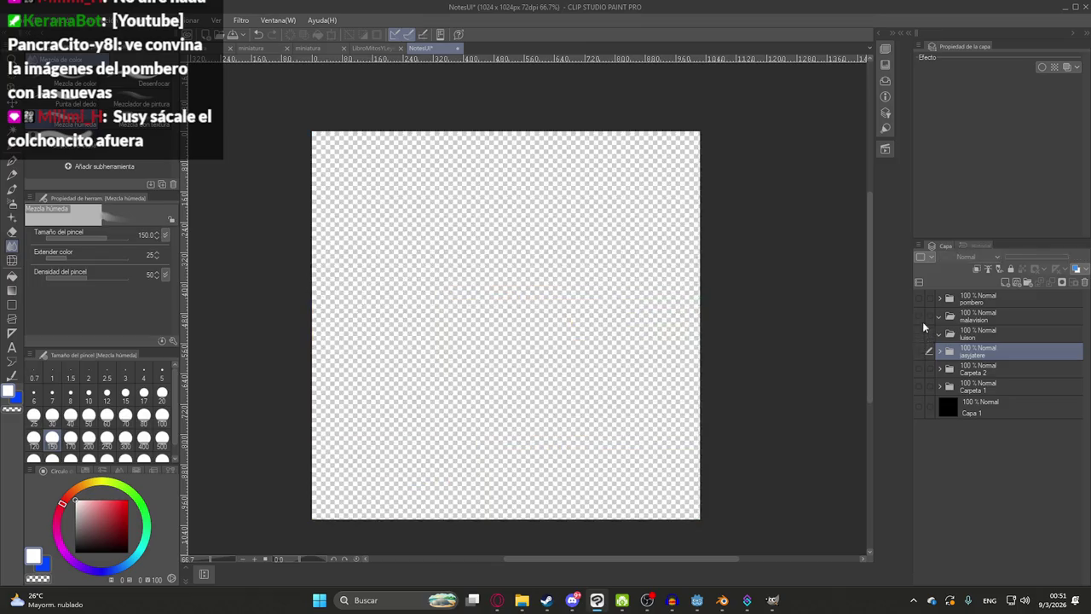
left_click(918, 299)
key("alt+f")
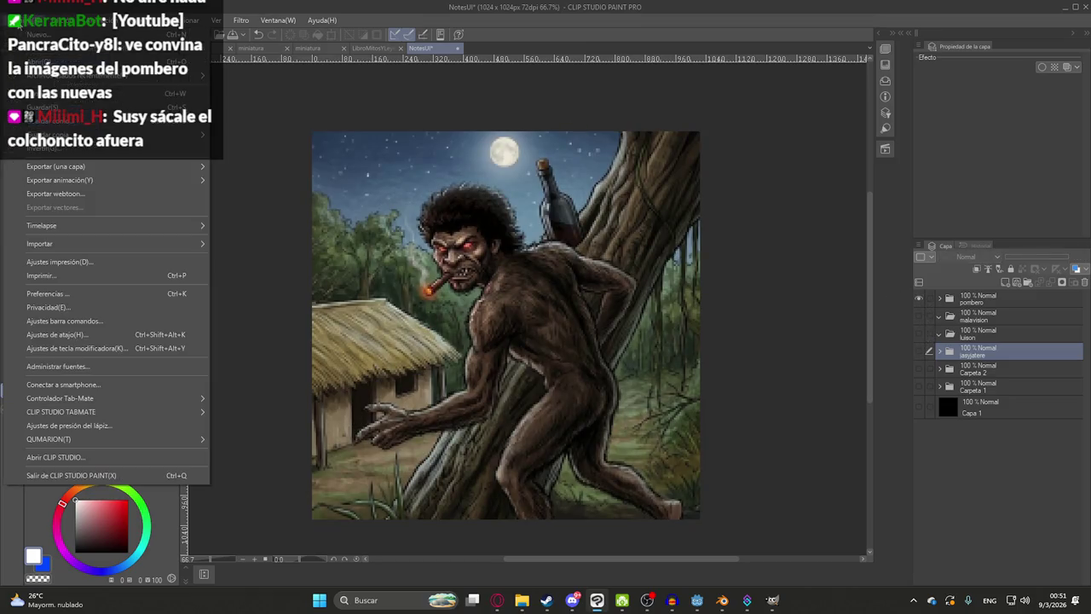
key("Escape")
left_click(920, 299)
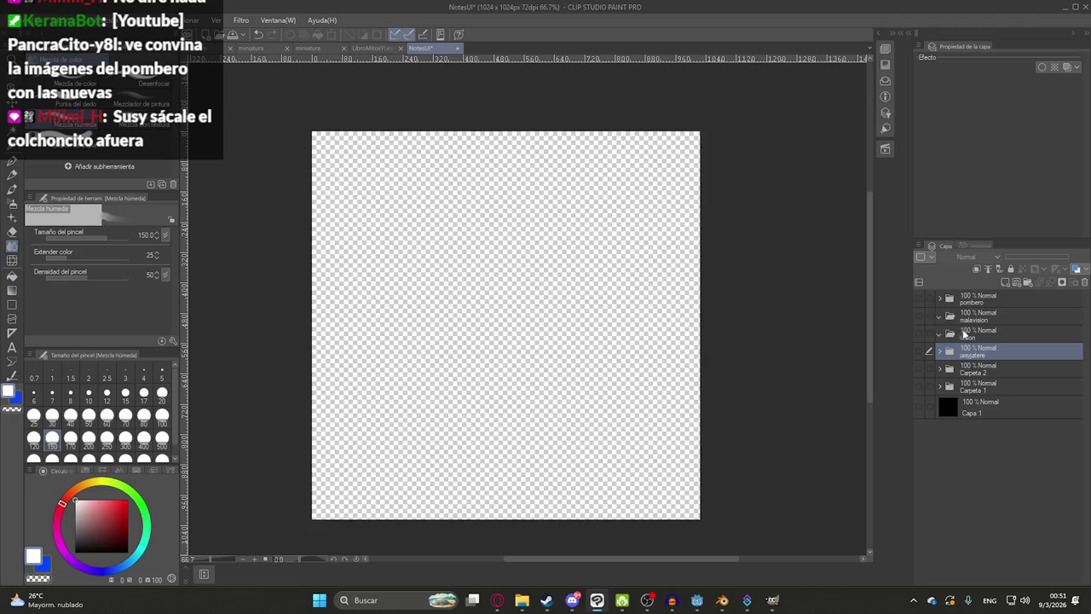
left_click(978, 334)
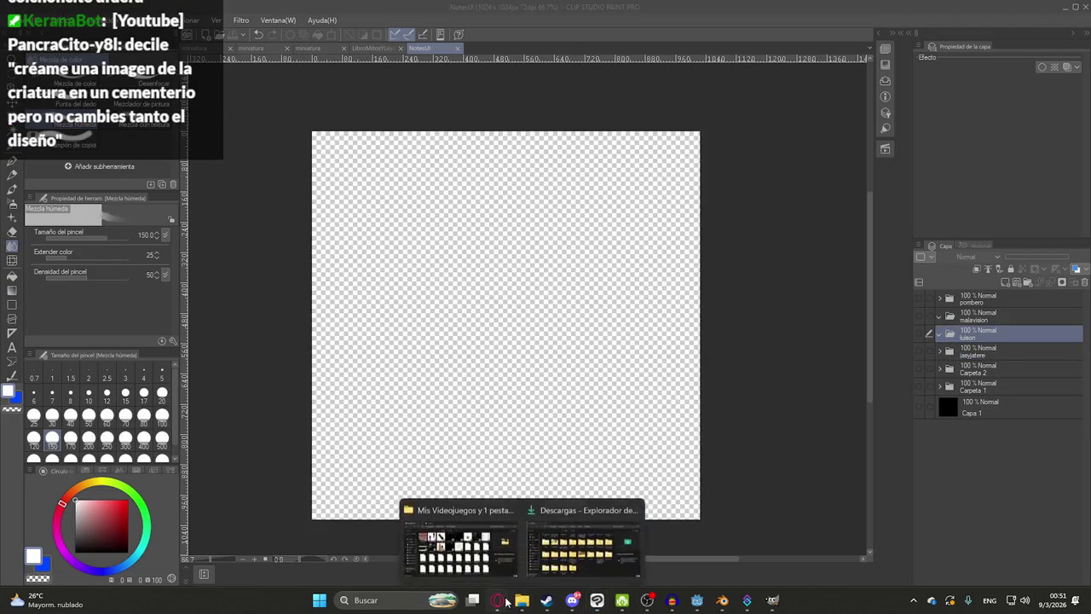
- Enlarge the Luison reference photo in Gemini and pick an option from its right-click menu
mouse_move(497, 601)
left_click(578, 545)
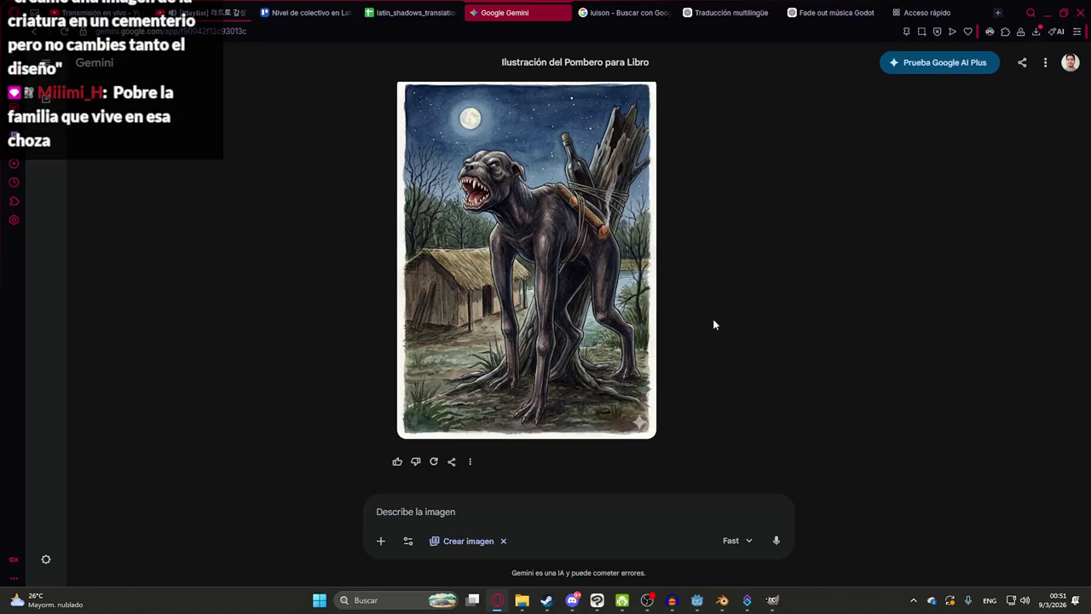
mouse_move(595, 203)
scroll(594, 202, "up", 4)
left_click(708, 211)
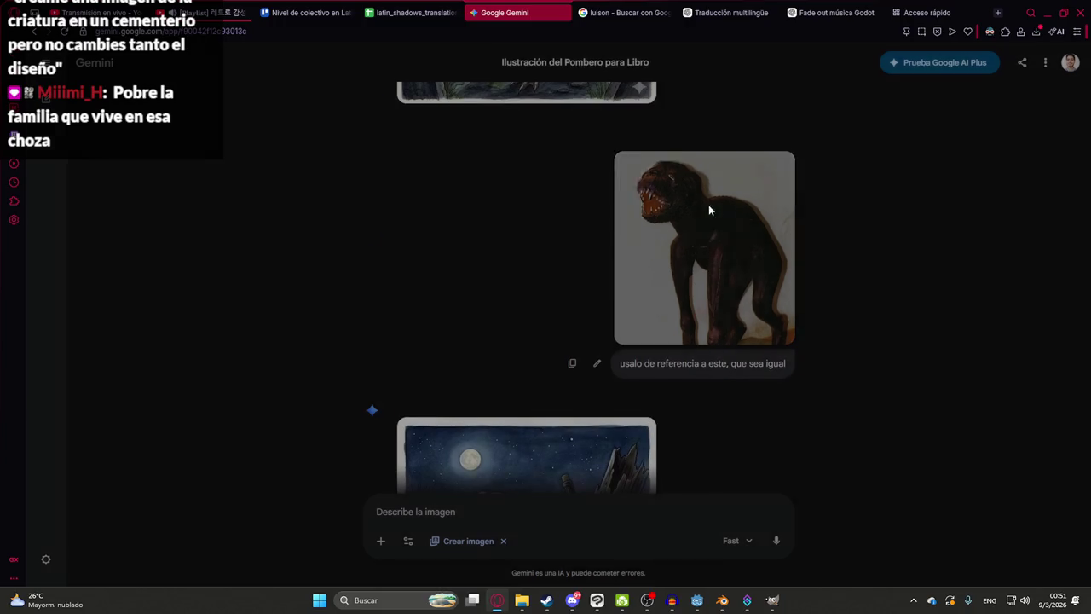
right_click(569, 213)
left_click(596, 271)
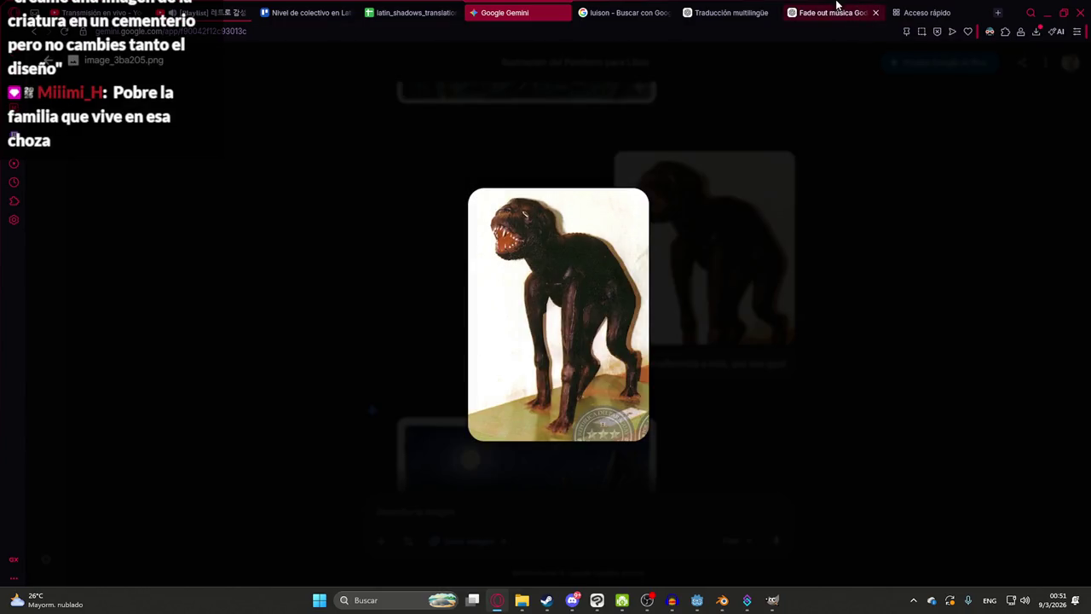
left_click(726, 12)
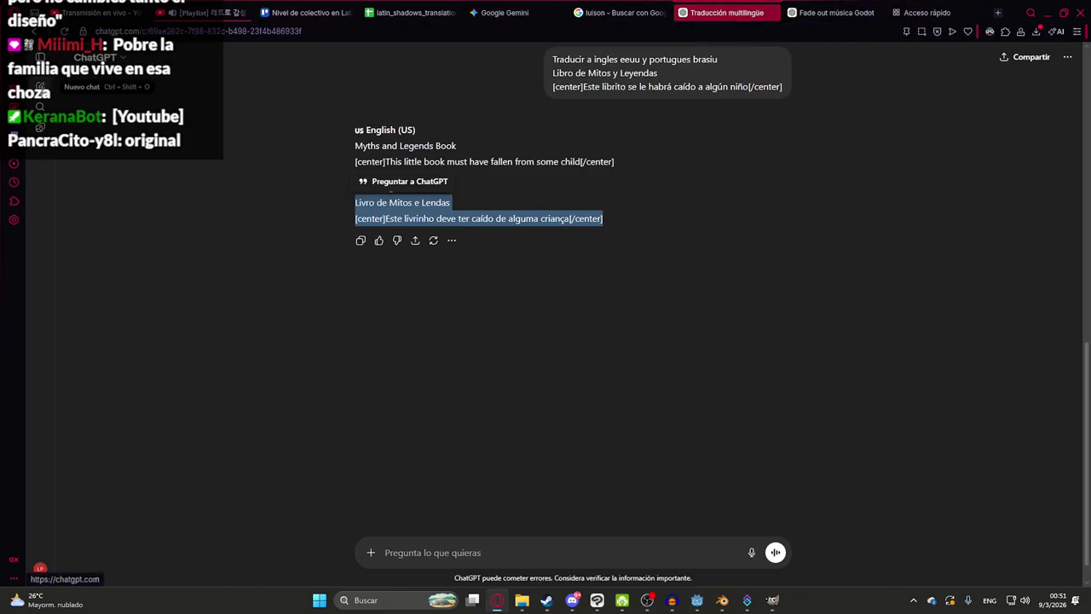
- In a new ChatGPT chat, send 'Hazme al luison libro tomando este de referencia' with the pasted photo
left_click(40, 86)
type("Hazme al lu")
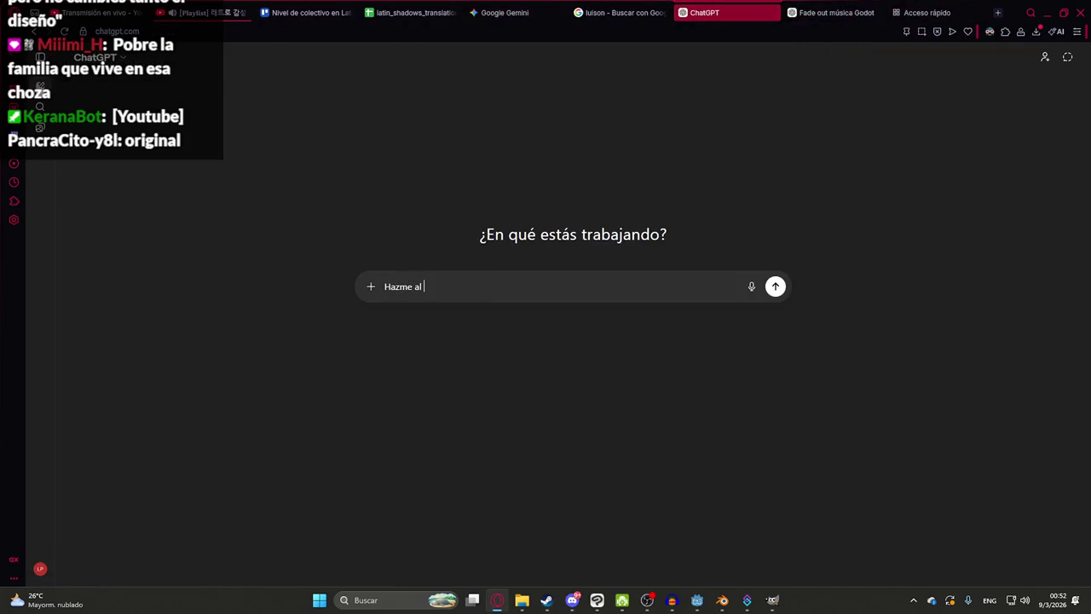
type("ison")
type("libro")
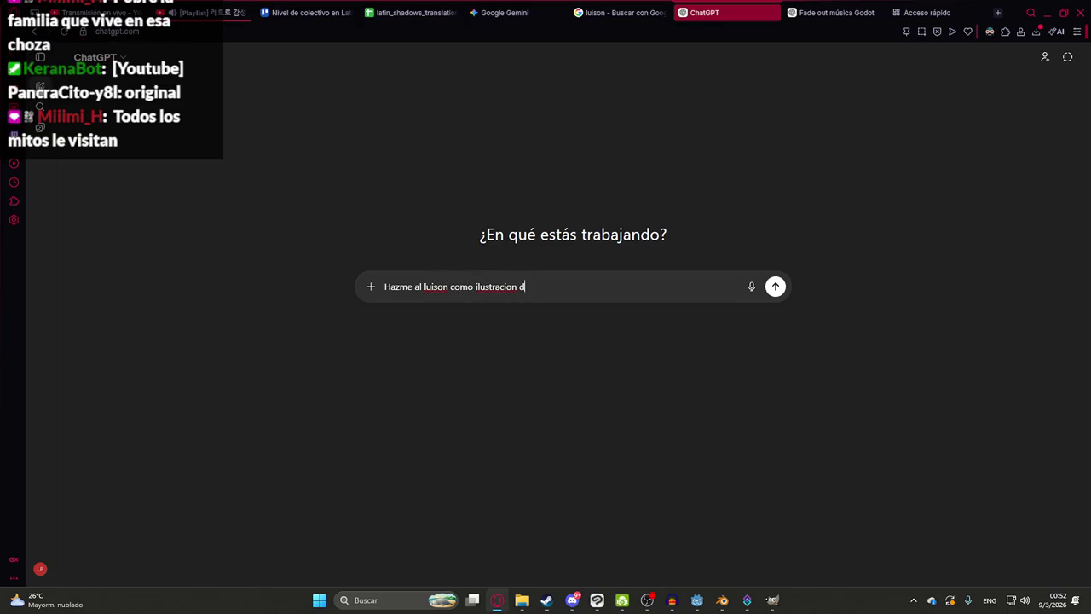
type(" toma")
type("ndo este de referencia")
key("ctrl+v")
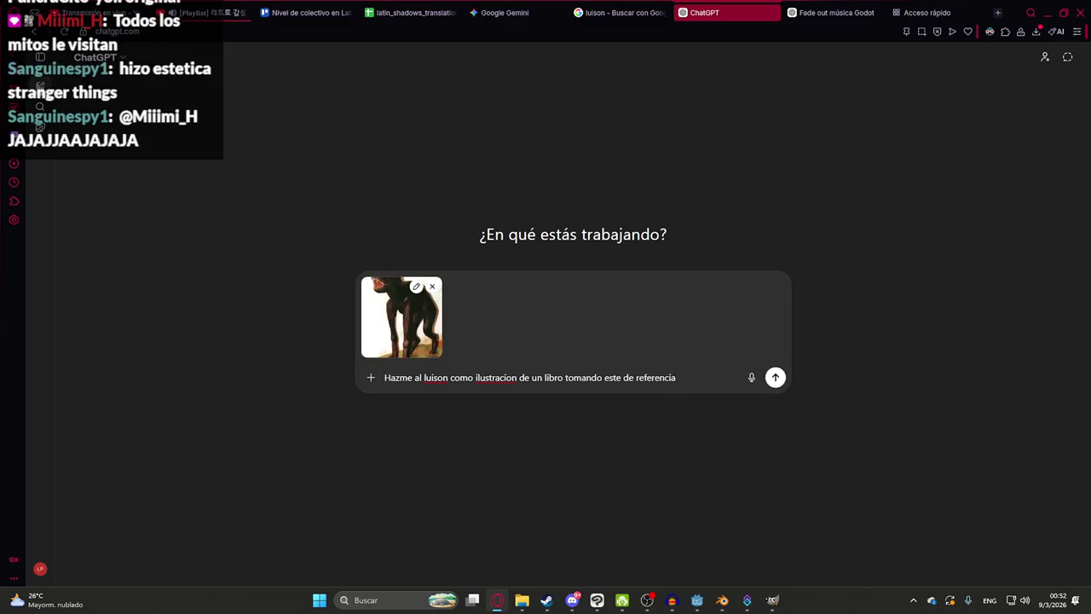
key("Return")
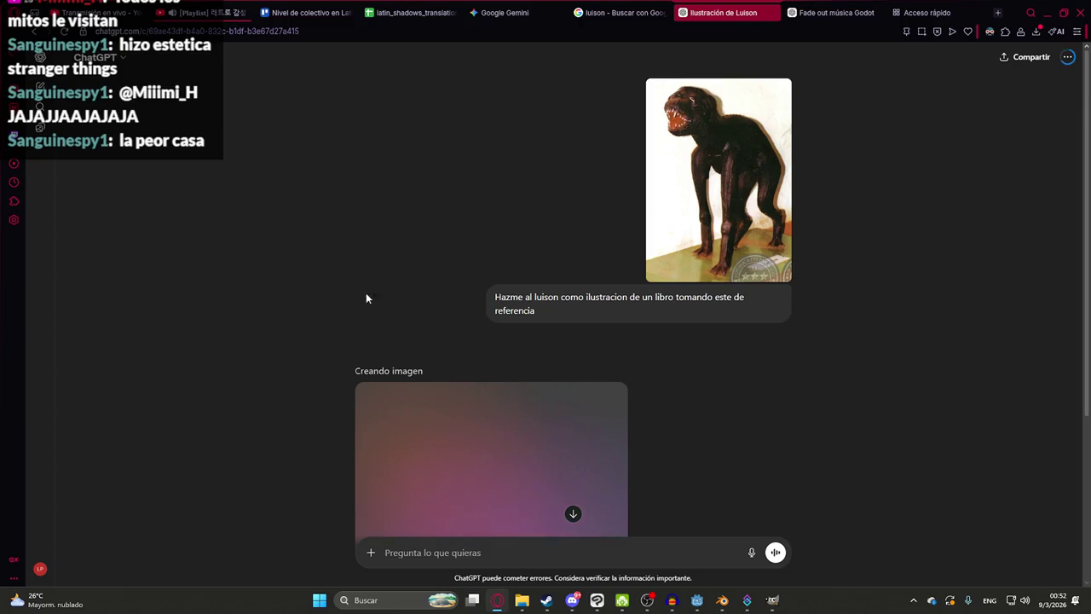
scroll(390, 351, "down", 3)
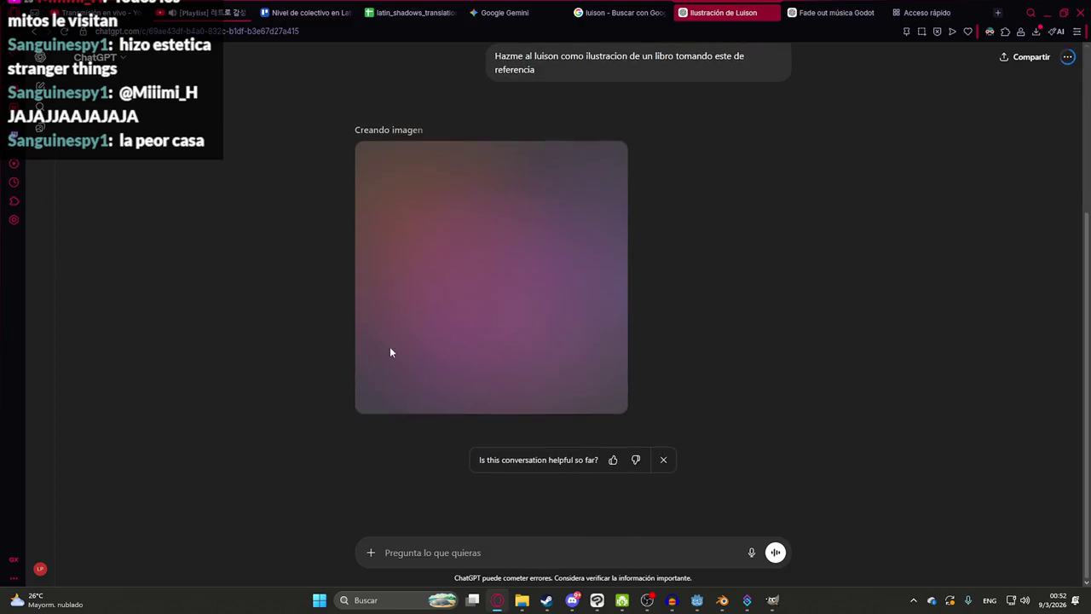
mouse_move(473, 600)
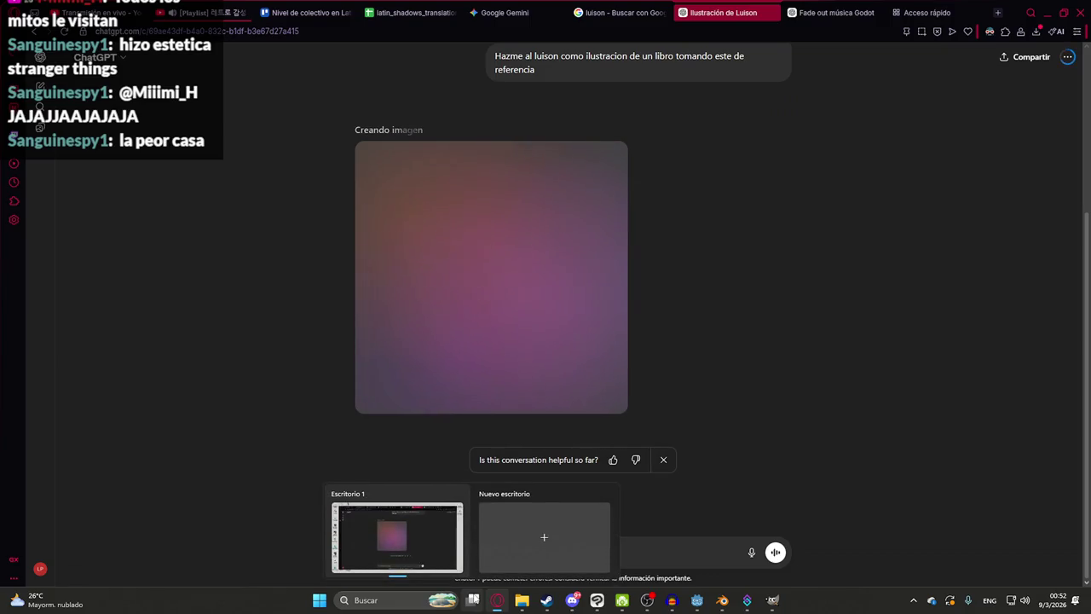
scroll(290, 277, "up", 1)
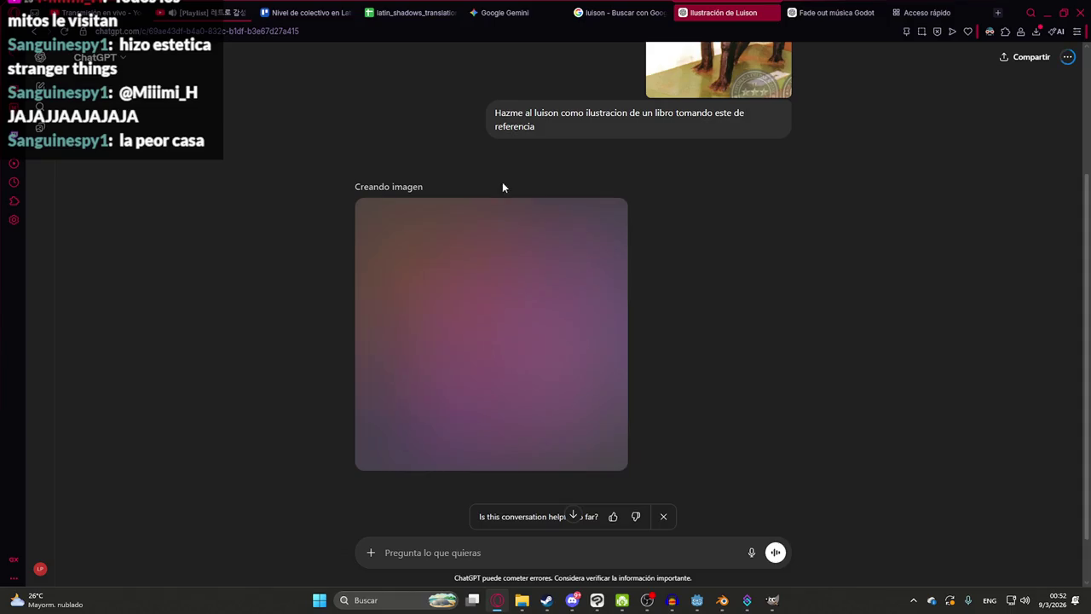
scroll(503, 183, "up", 3)
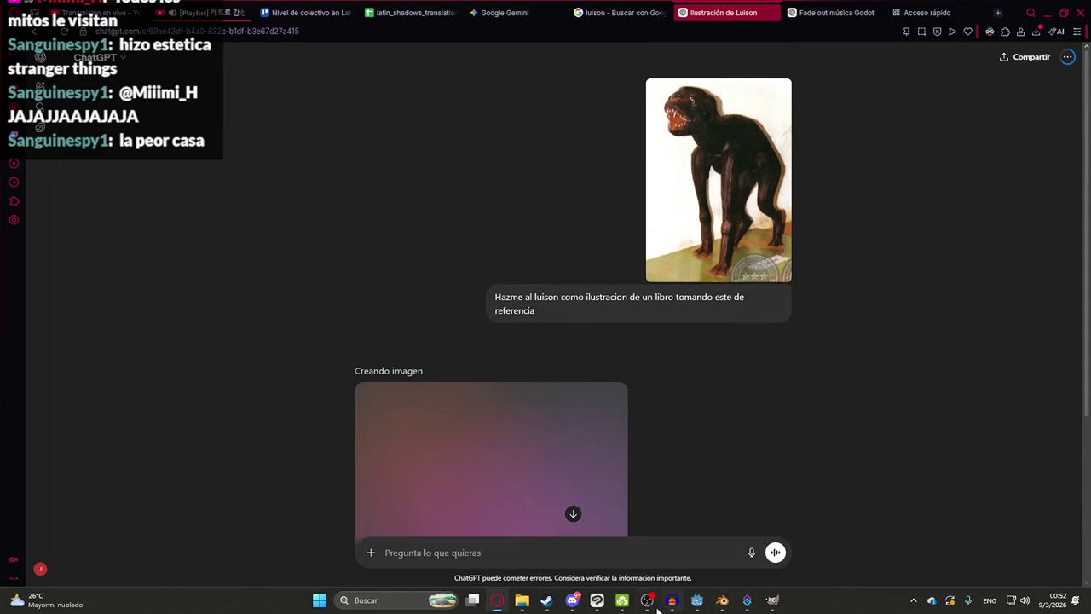
left_click(596, 603)
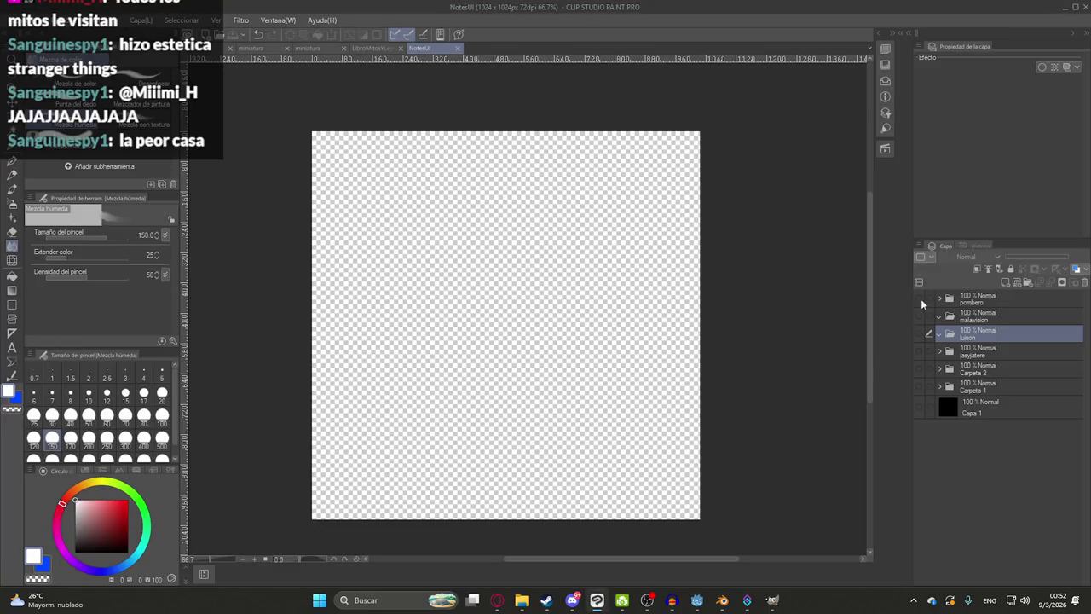
left_click(919, 299)
left_click(920, 299)
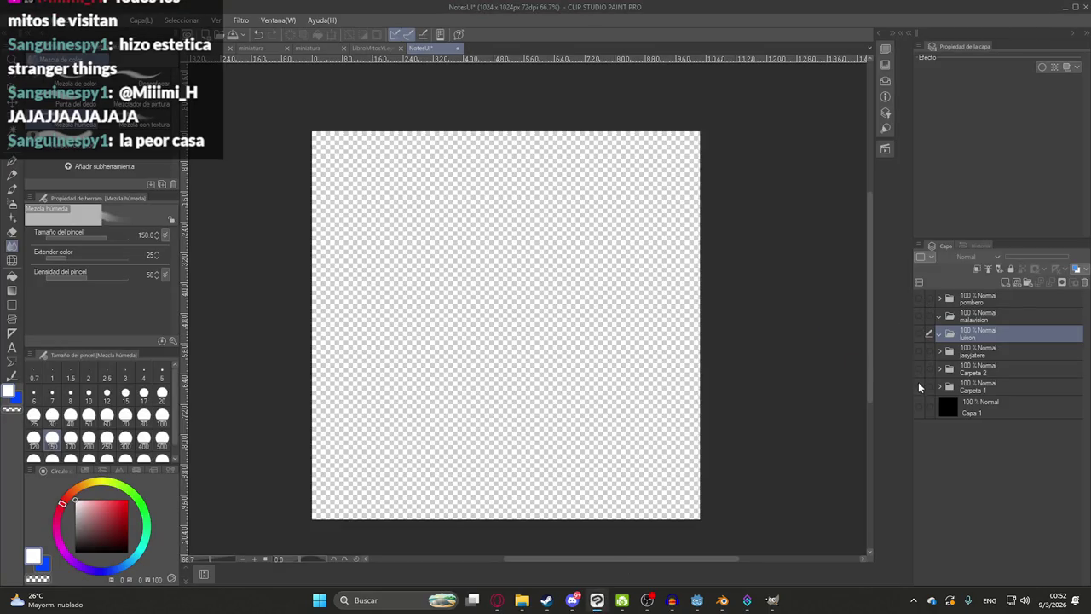
left_click(919, 352)
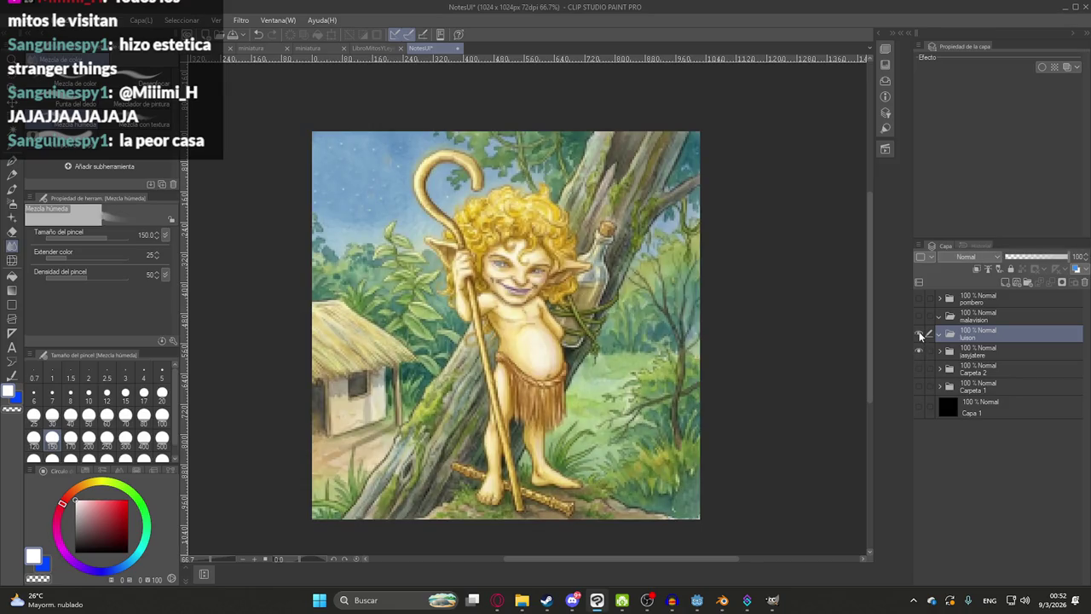
left_click(919, 334)
left_click(919, 299)
left_click(920, 299)
left_click(920, 299)
left_click(920, 299)
left_click(920, 299)
left_click(921, 299)
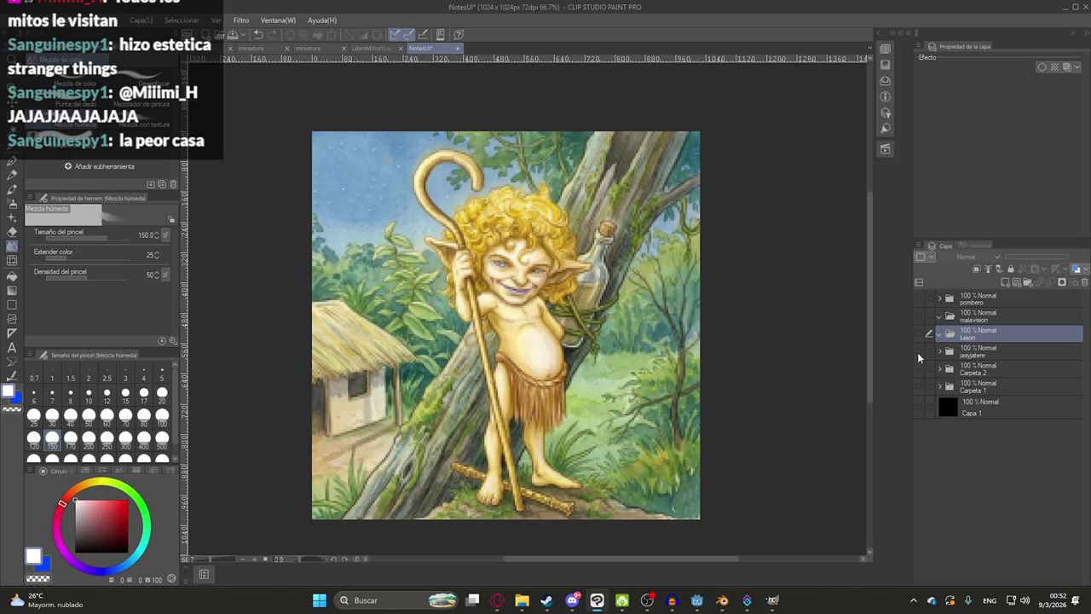
left_click(919, 352)
left_click(497, 600)
scroll(503, 319, "down", 4)
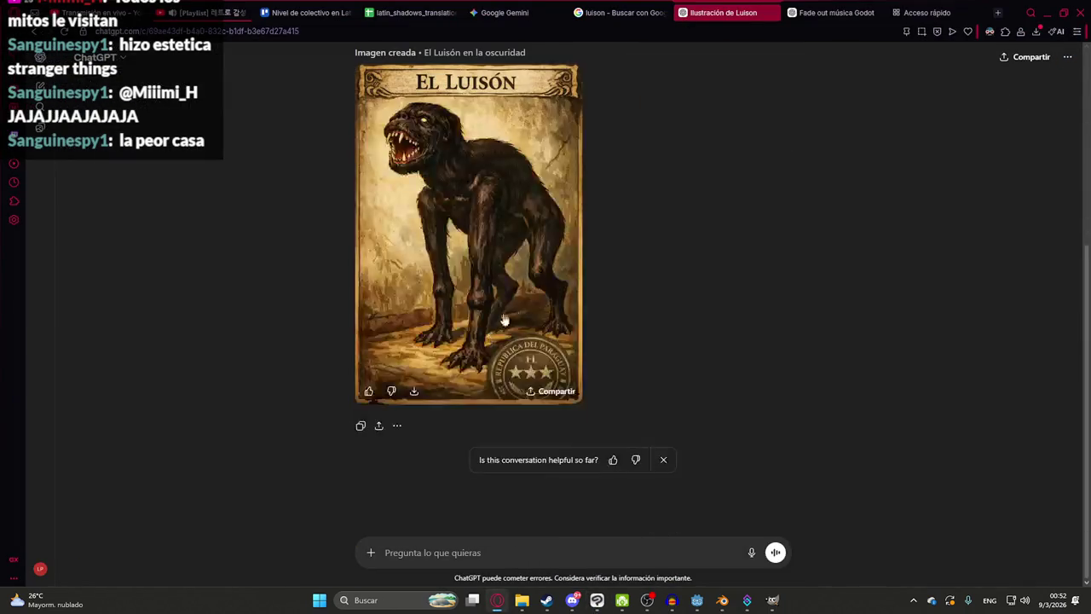
- Send the revision 'sin sellos y en un cementerio, y sin texto'
left_click(437, 555)
scroll(534, 376, "up", 3)
scroll(529, 439, "down", 3)
type("sin sello")
key("BackSpace")
key("BackSpace")
key("BackSpace")
type("sellos")
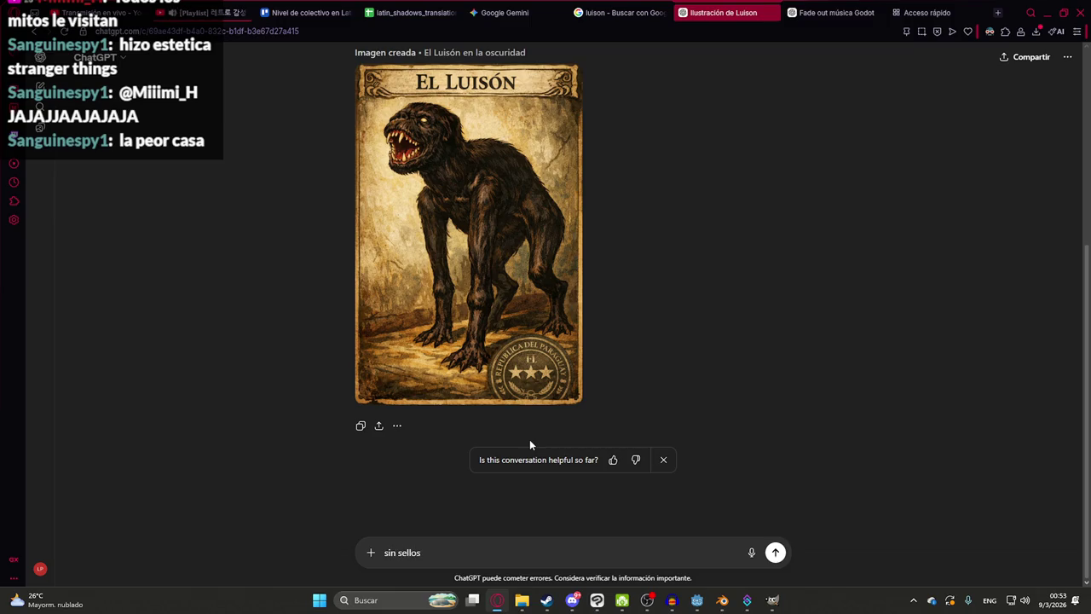
type(" y en un cementerio, y sin texto")
key("Return")
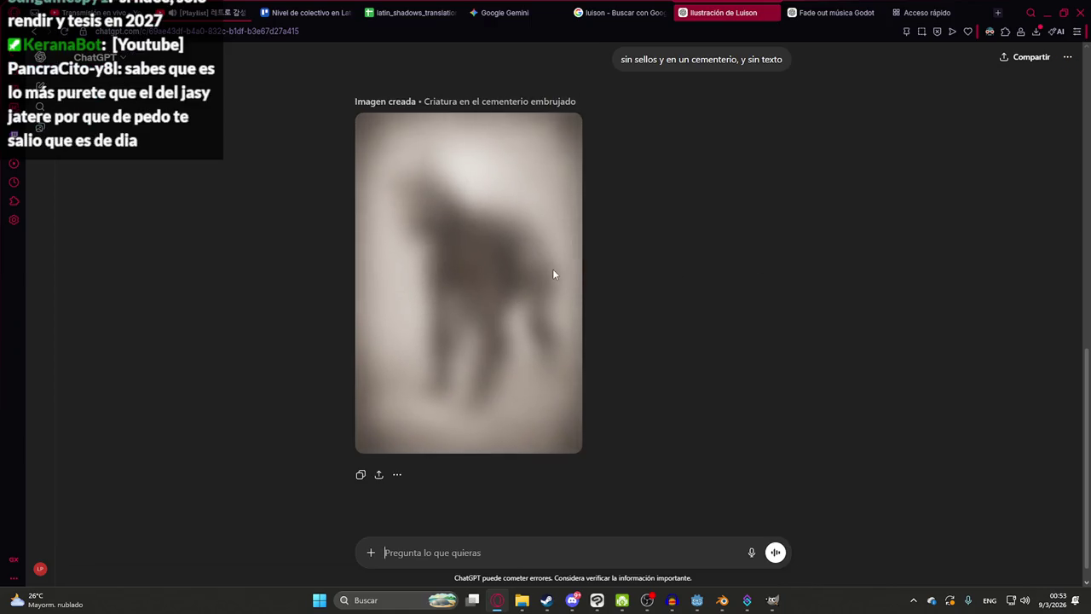
- Open the generated cemetery illustration and copy it with Copiar imagen
left_click(358, 246)
right_click(446, 228)
left_click(468, 287)
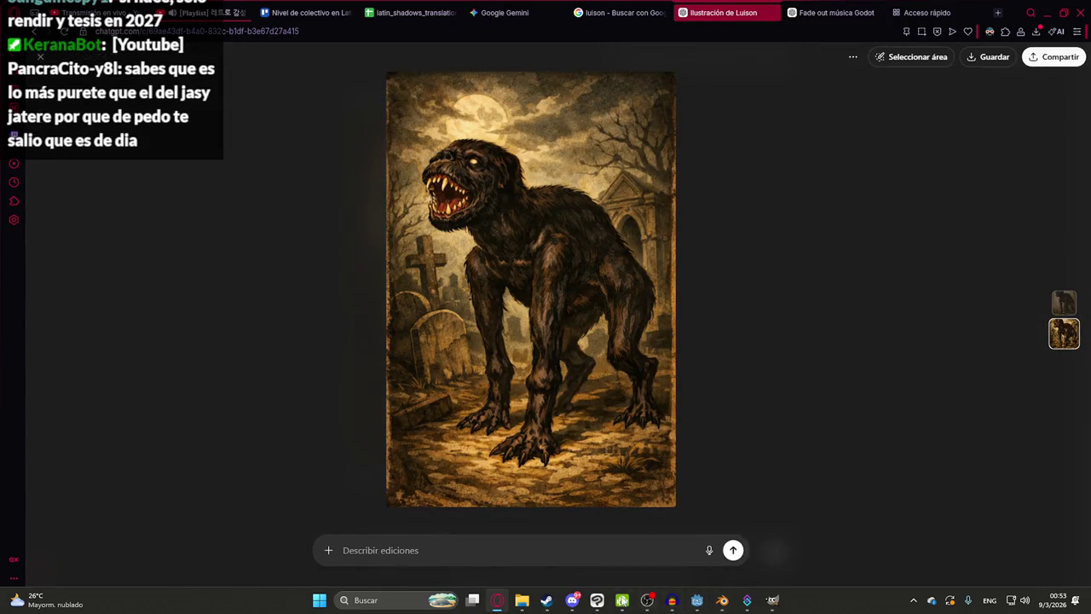
left_click(722, 600)
- Make the luison folder visible and stretch the pasted Luisón to fill the square canvas
left_click(940, 335)
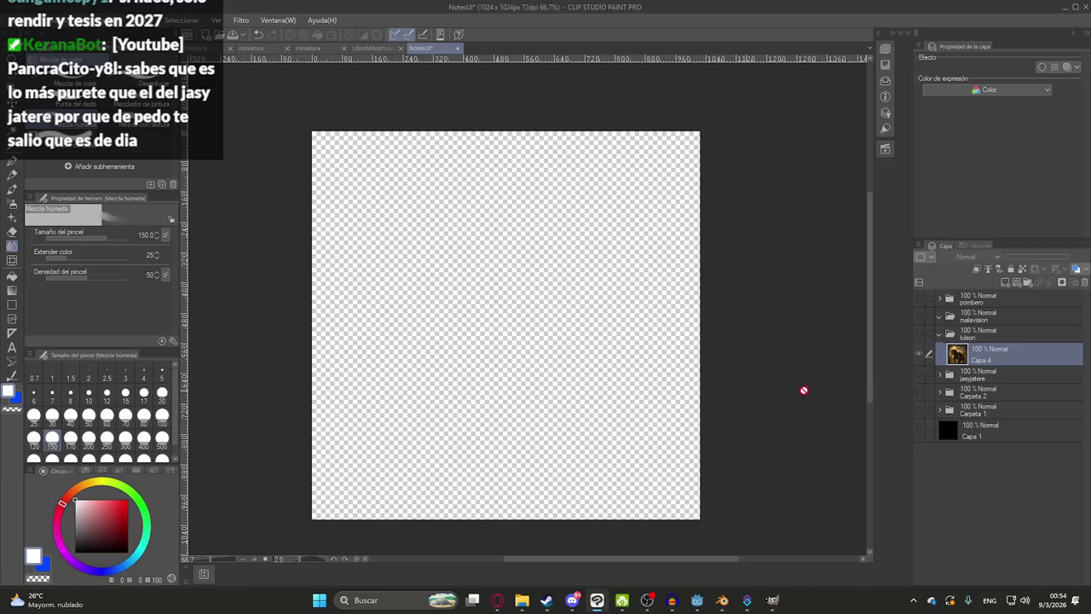
left_click(918, 333)
scroll(594, 374, "down", 2)
key("ctrl+t")
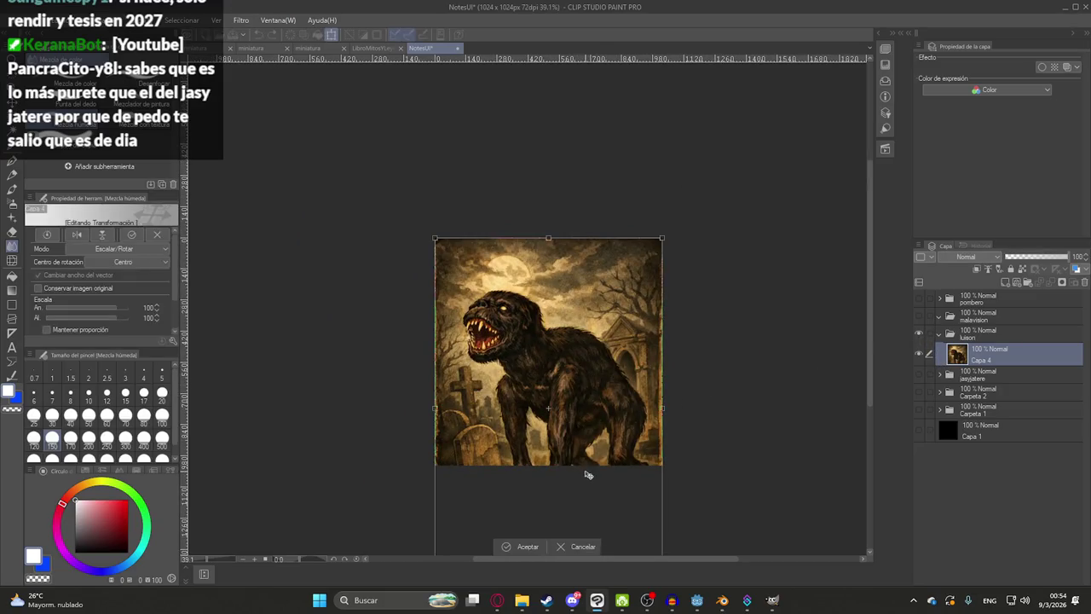
left_click_drag(543, 474, 522, 394)
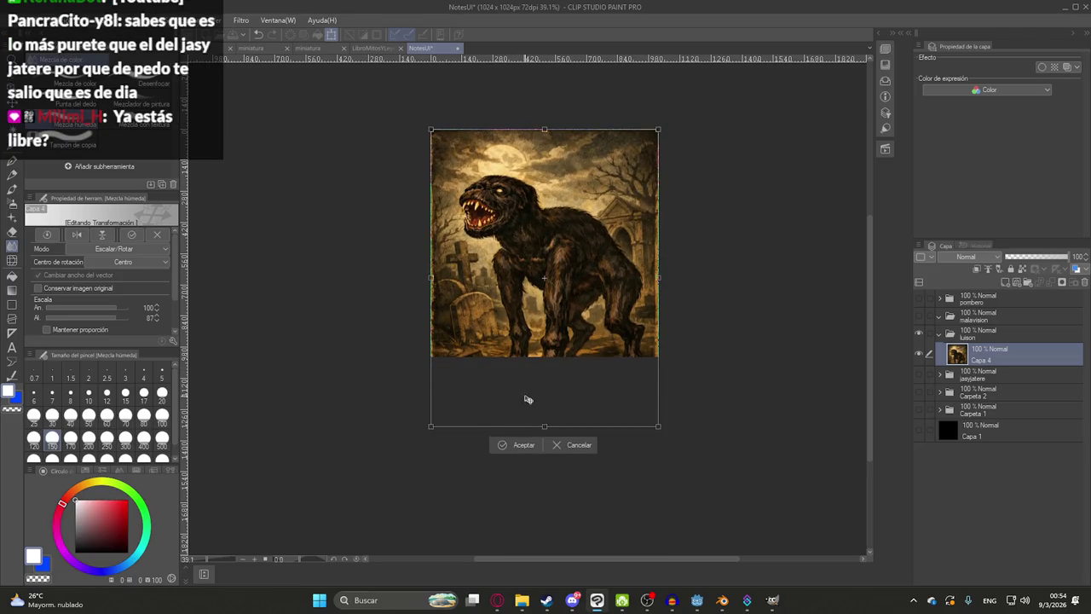
left_click_drag(525, 394, 527, 337)
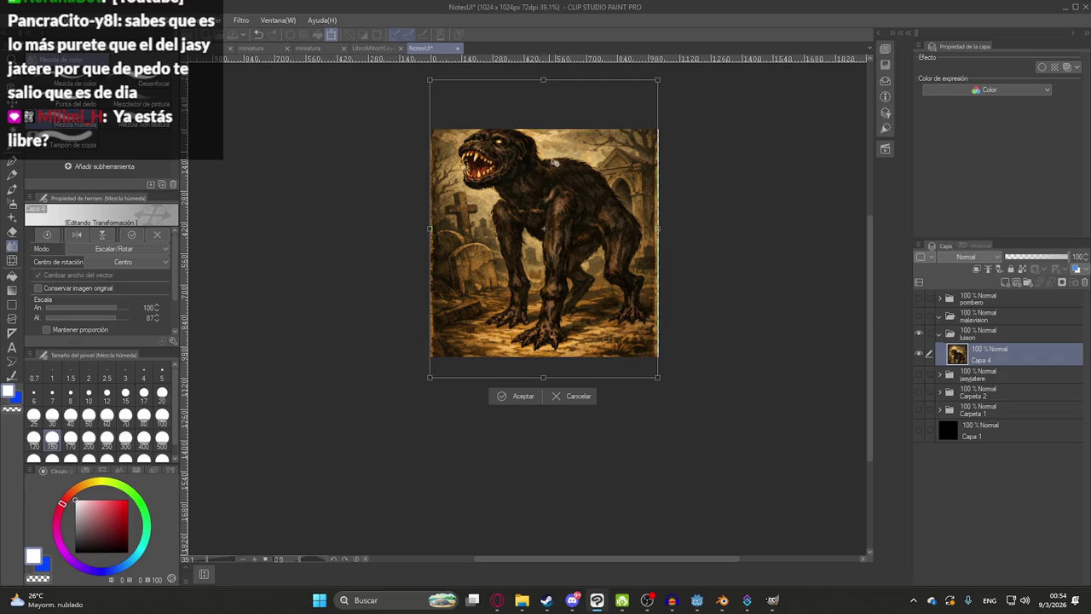
left_click_drag(661, 234, 664, 232)
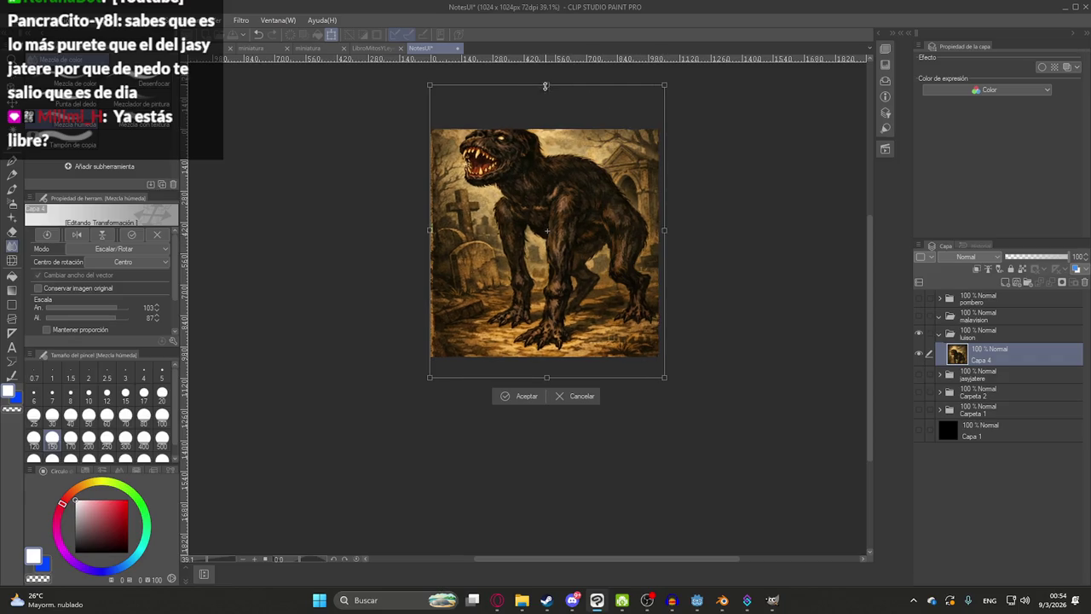
left_click_drag(546, 80, 543, 100)
key("ctrl+plus")
key("Return")
key("ctrl+plus")
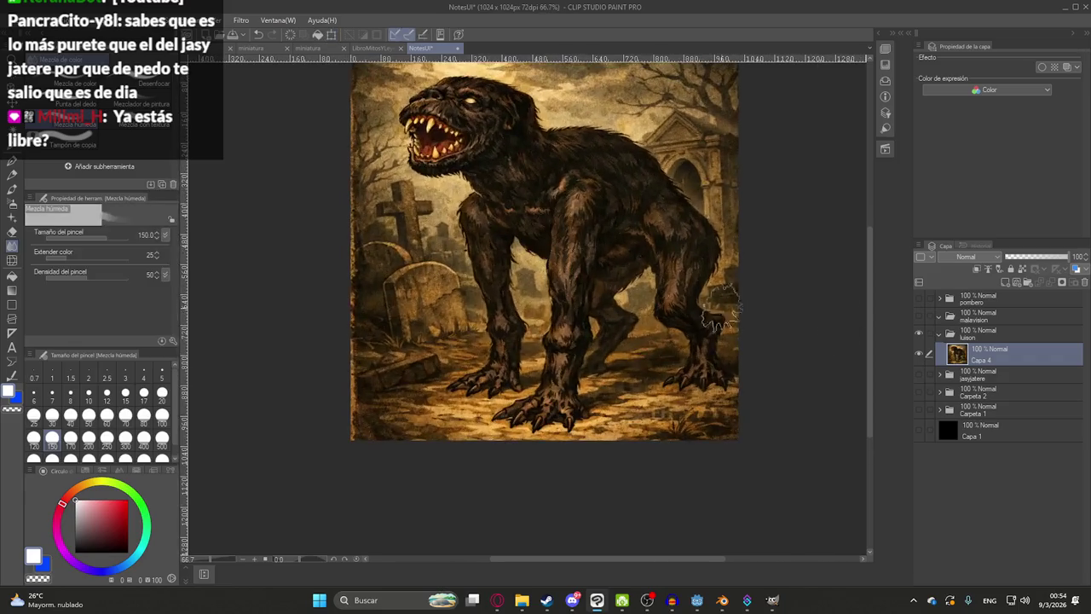
- Duplicate the Luisón layer and try the Mosaico filter on the copy
left_click(917, 295)
left_click(917, 295)
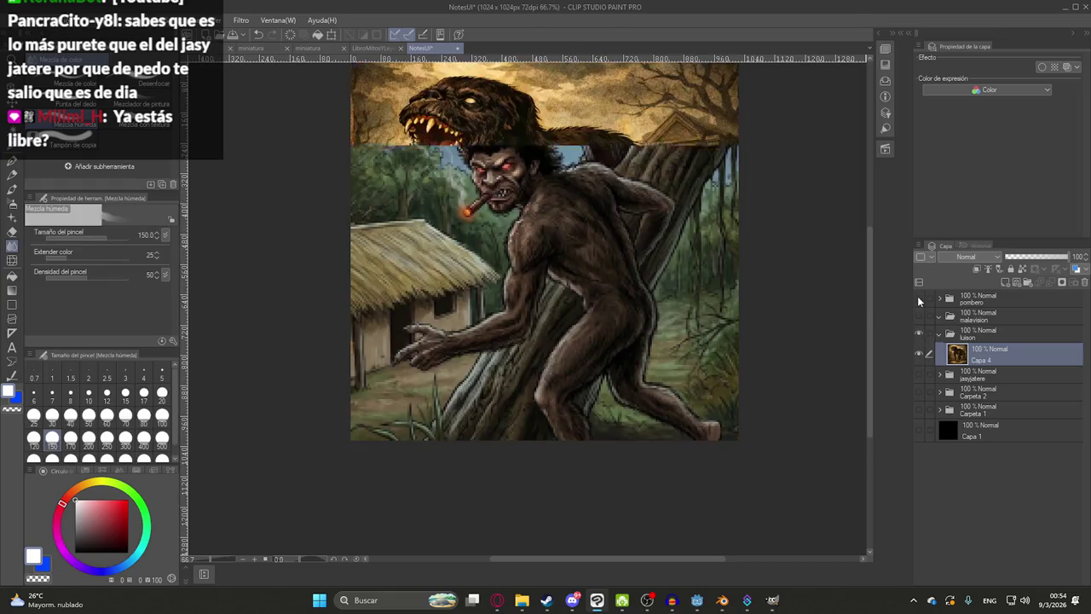
key("ctrl+c")
key("ctrl+v")
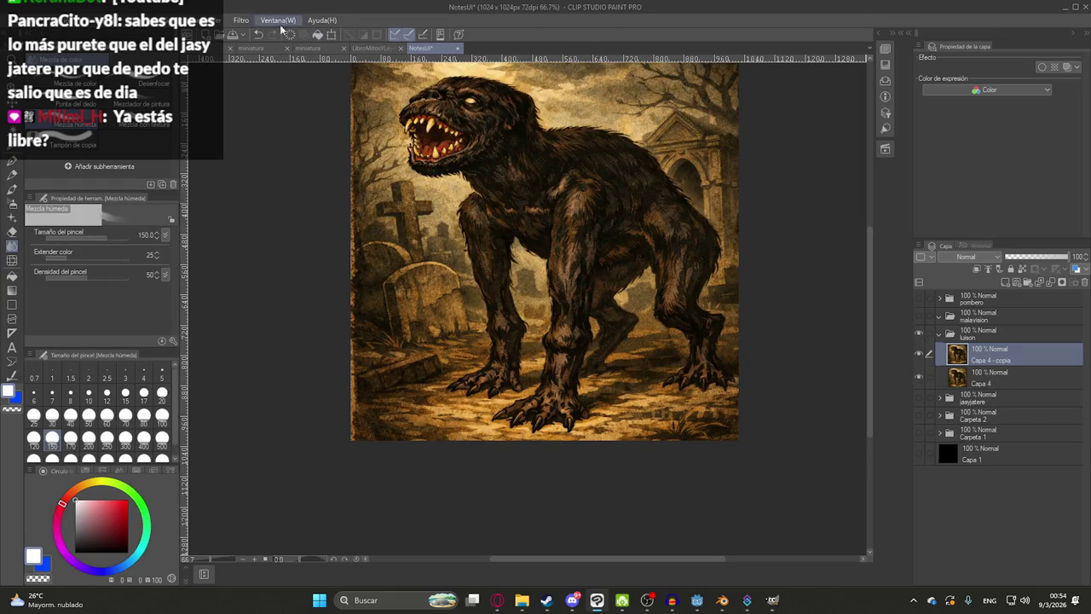
left_click(241, 20)
left_click(358, 91)
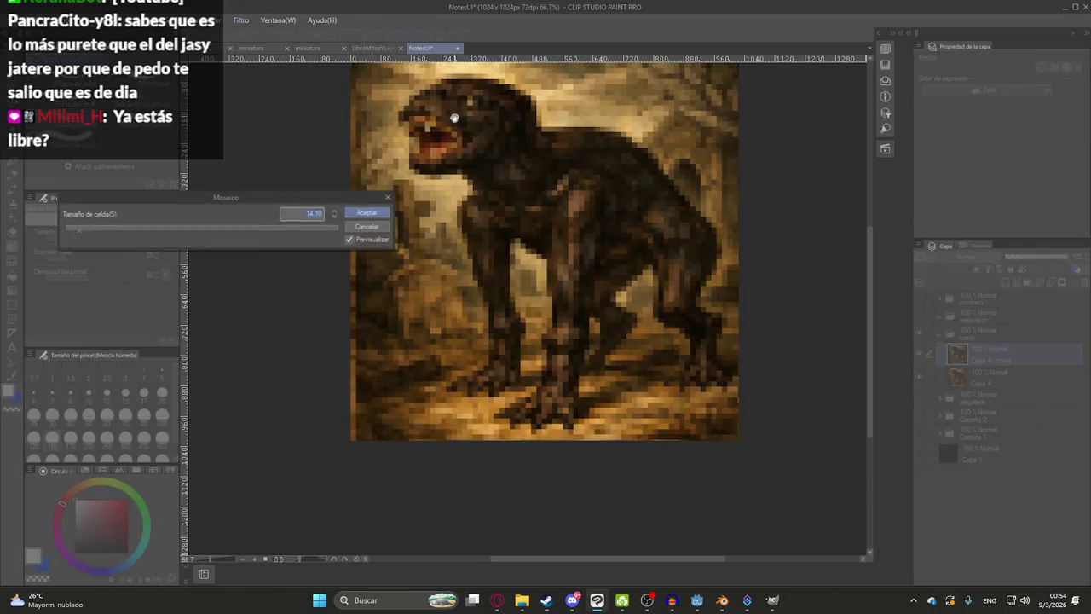
key("Return")
- Confirm a transform on the copied layer, then collapse and hide the luison folder
scroll(520, 256, "down", 2)
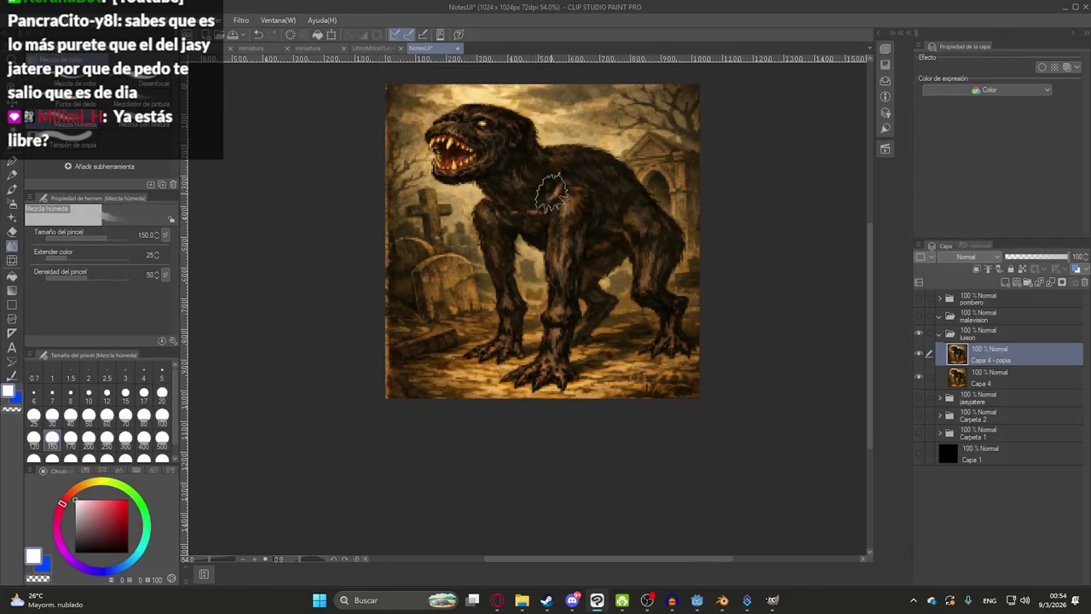
scroll(520, 255, "down", 2)
key("ctrl+t")
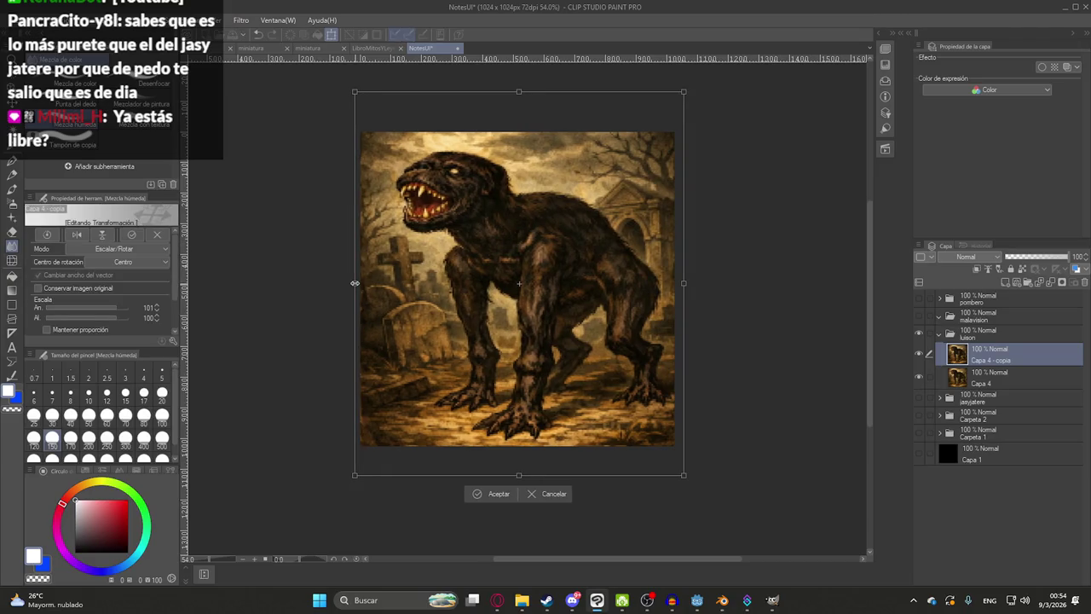
key("Return")
scroll(475, 245, "down", 1)
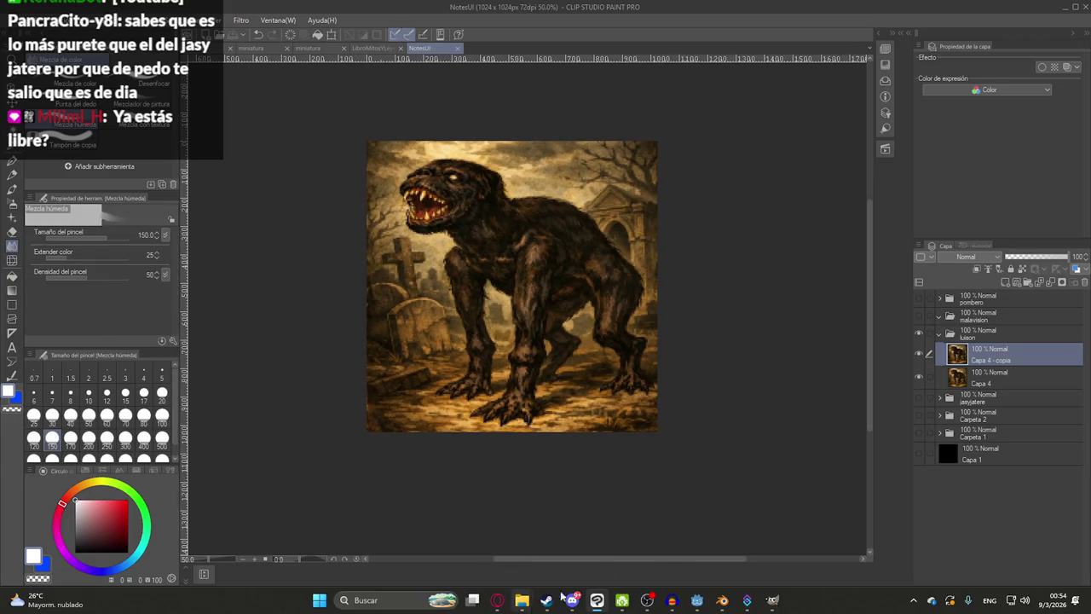
left_click(938, 334)
left_click(919, 333)
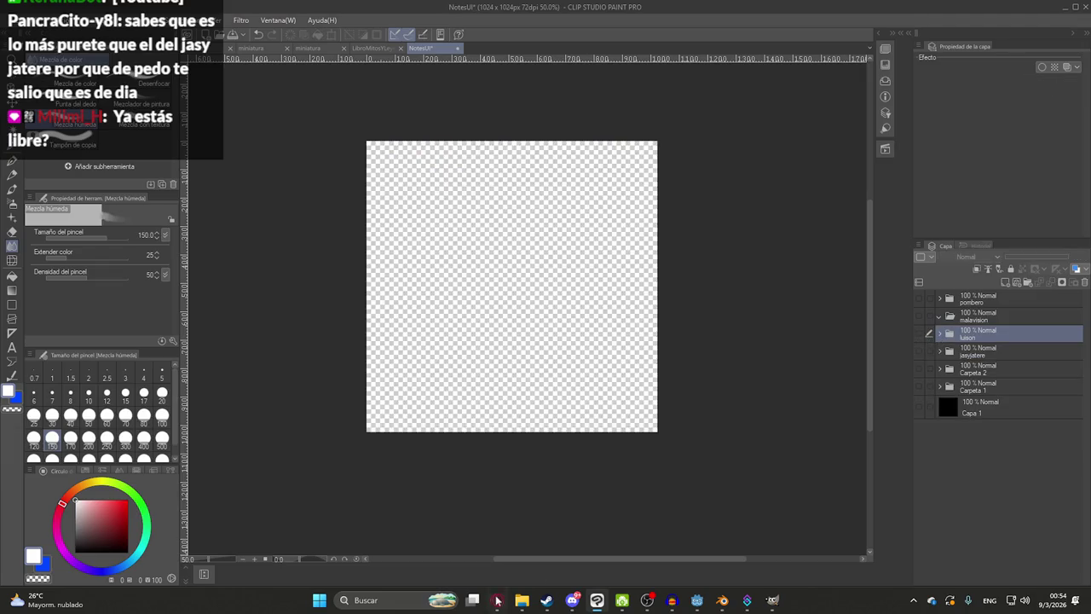
- Draft 'ahora el pombero, que el fondo s' in ChatGPT without sending it
left_click(497, 600)
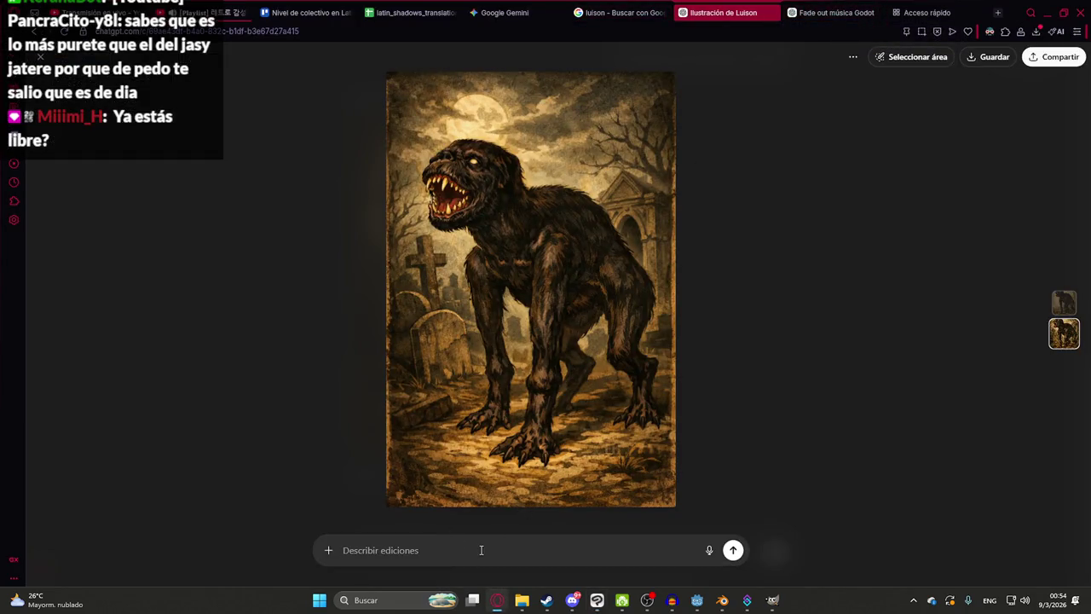
key("Escape")
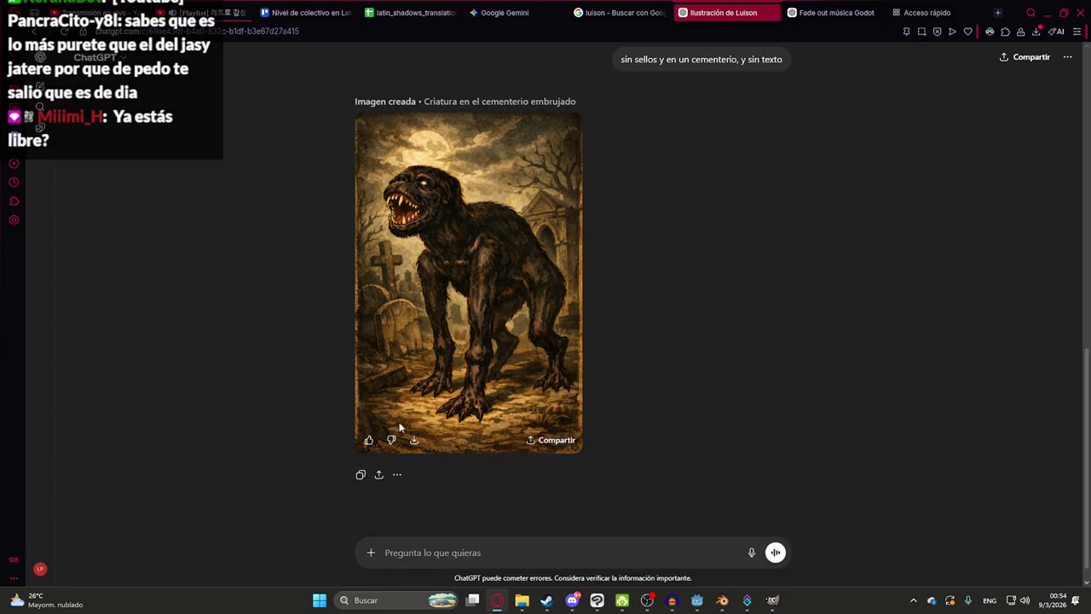
type("ahora el p")
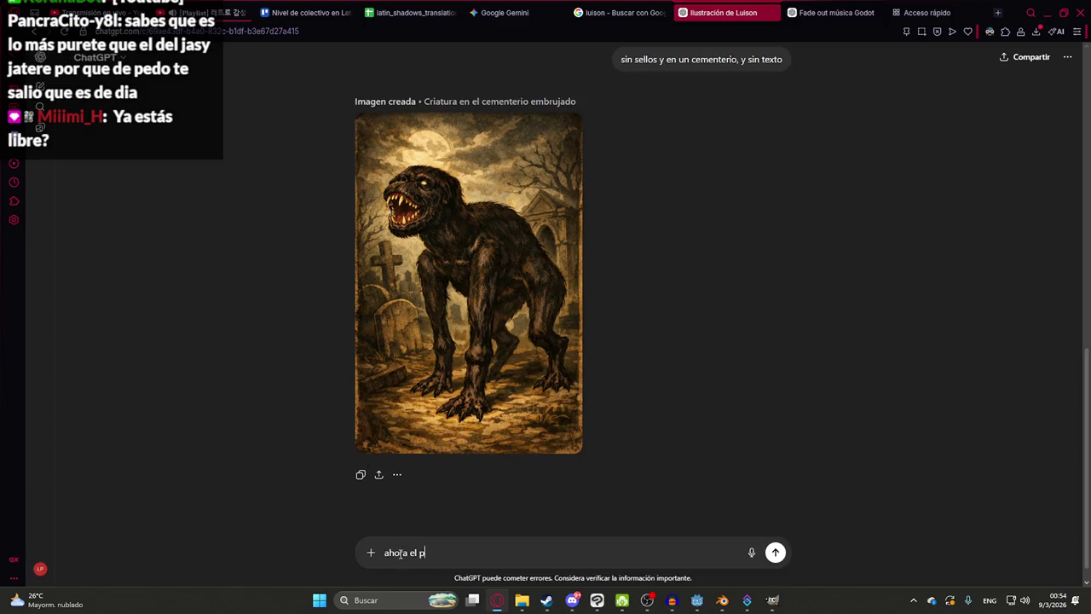
type("ombero, que el fon")
type("do sea un bosque")
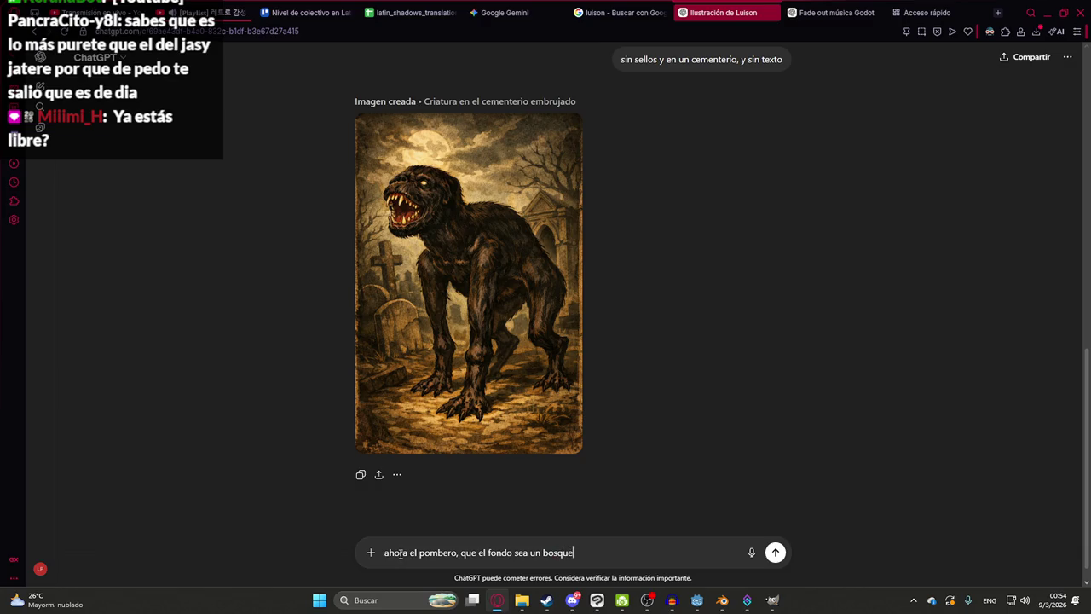
left_click(618, 12)
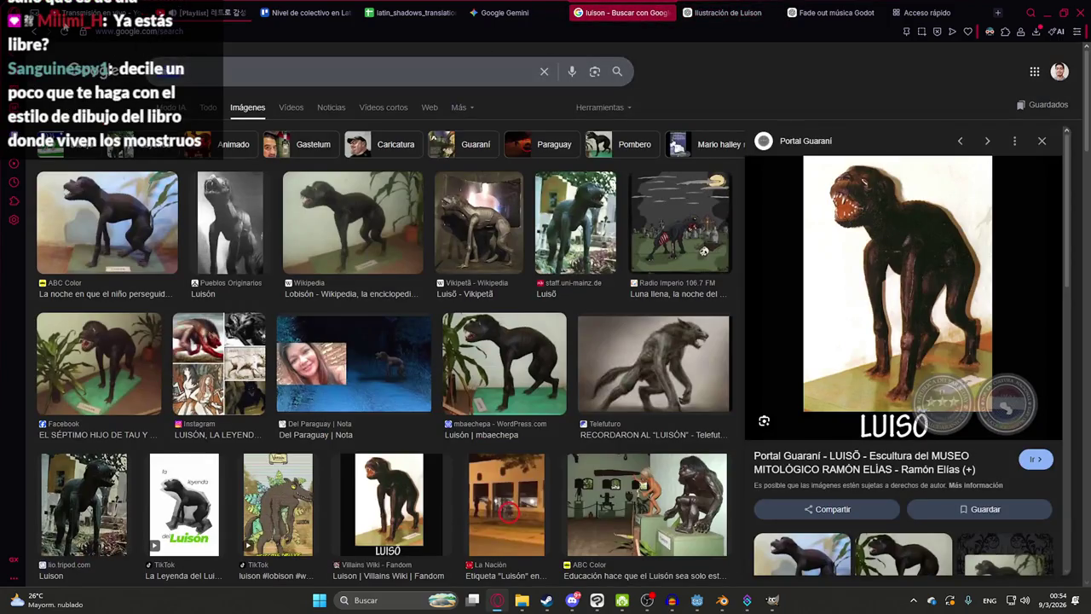
- Search Google Images for 'pombero' and open the Del Paraguay painting preview
left_click(544, 71)
type("pombero")
key("Return")
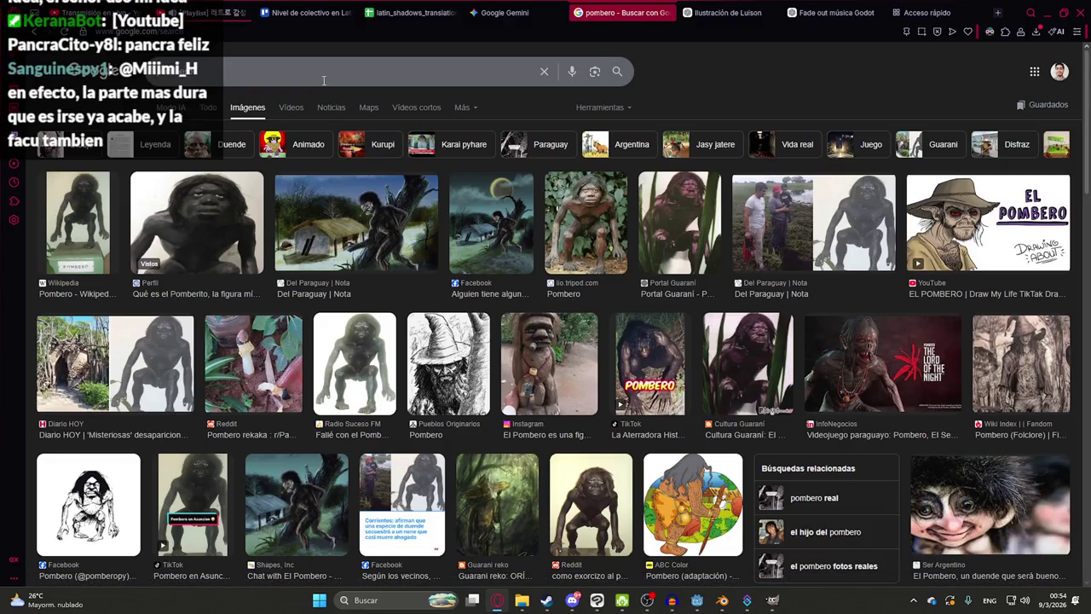
left_click(407, 240)
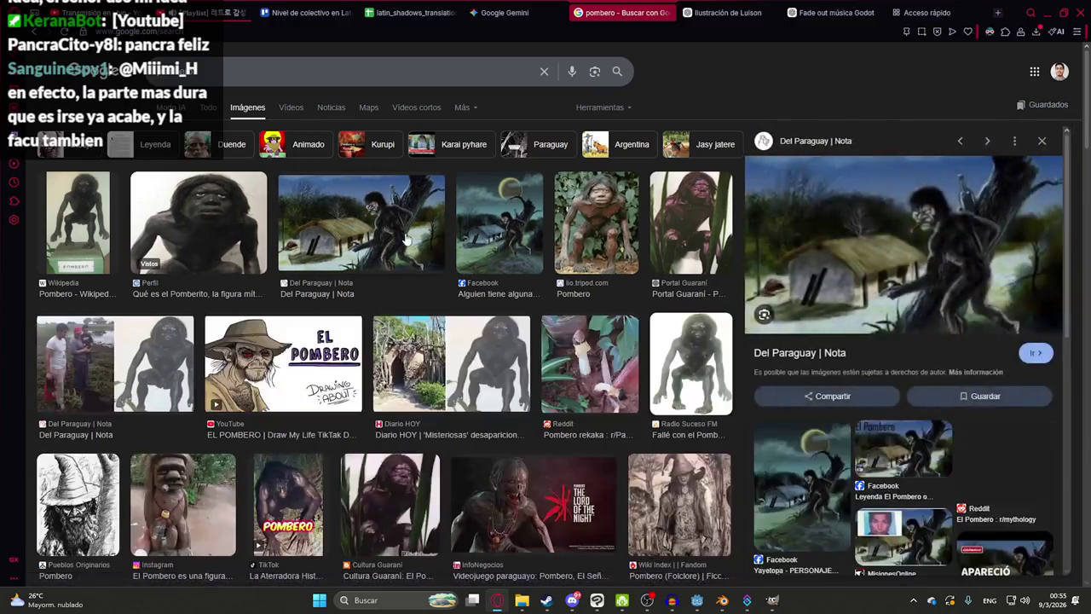
- Snip the Pombero painting and paste it into the drafted ChatGPT message
key("super+shift+s")
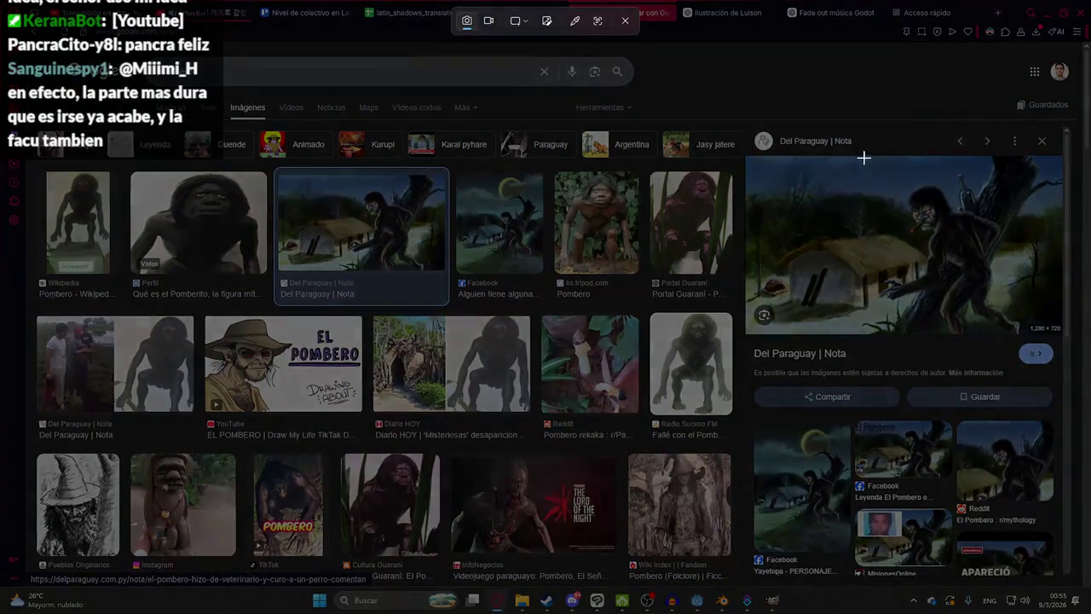
left_click_drag(842, 157, 1041, 332)
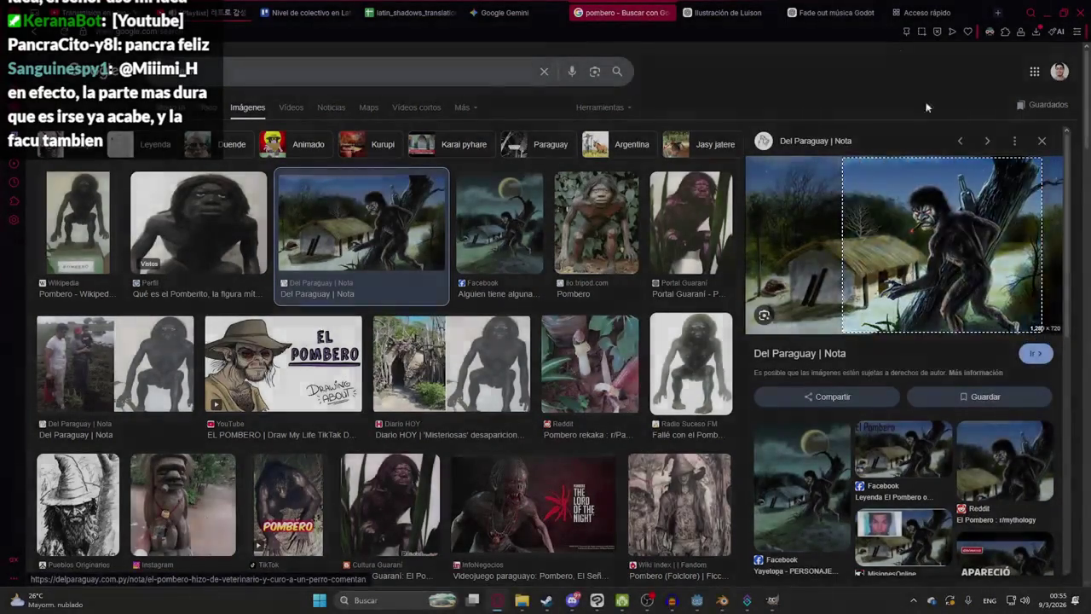
left_click(724, 12)
key("ctrl+v")
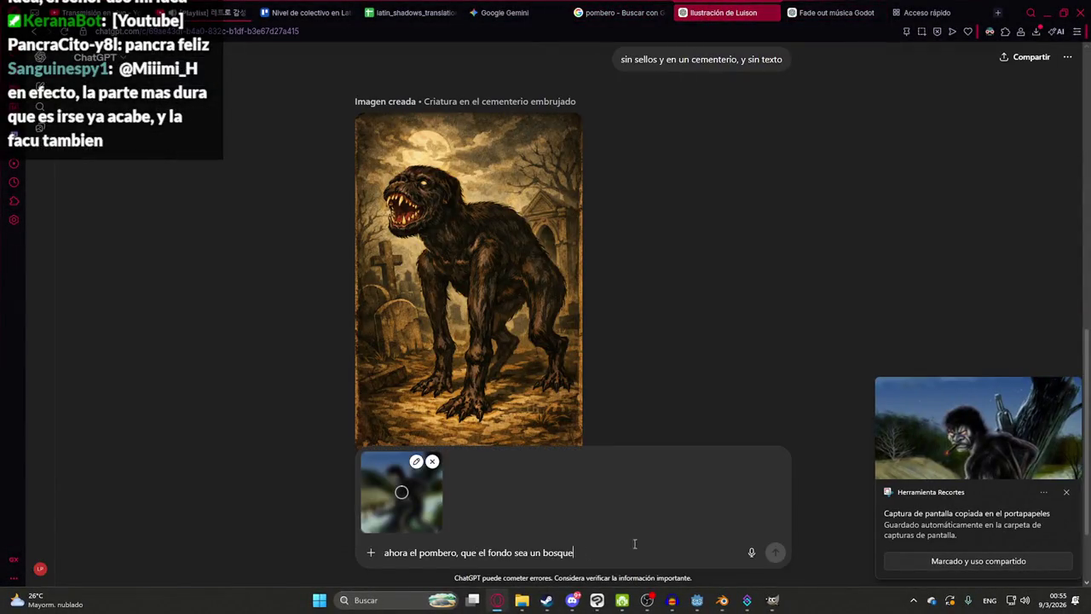
- Send the Pombero request with its reference image and wait for the dark-forest illustration
left_click(1068, 494)
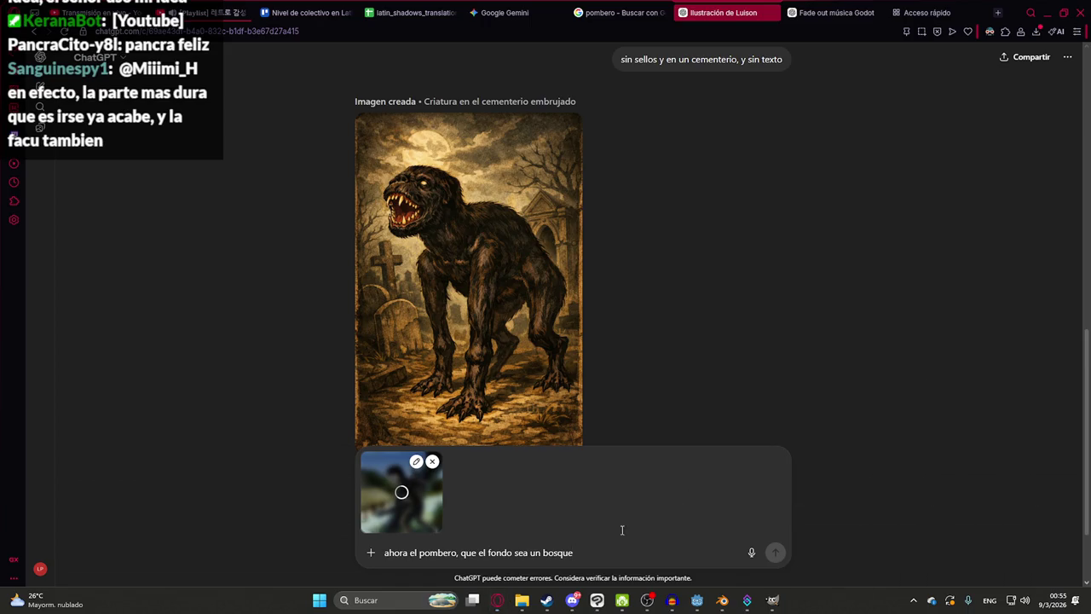
key("Return")
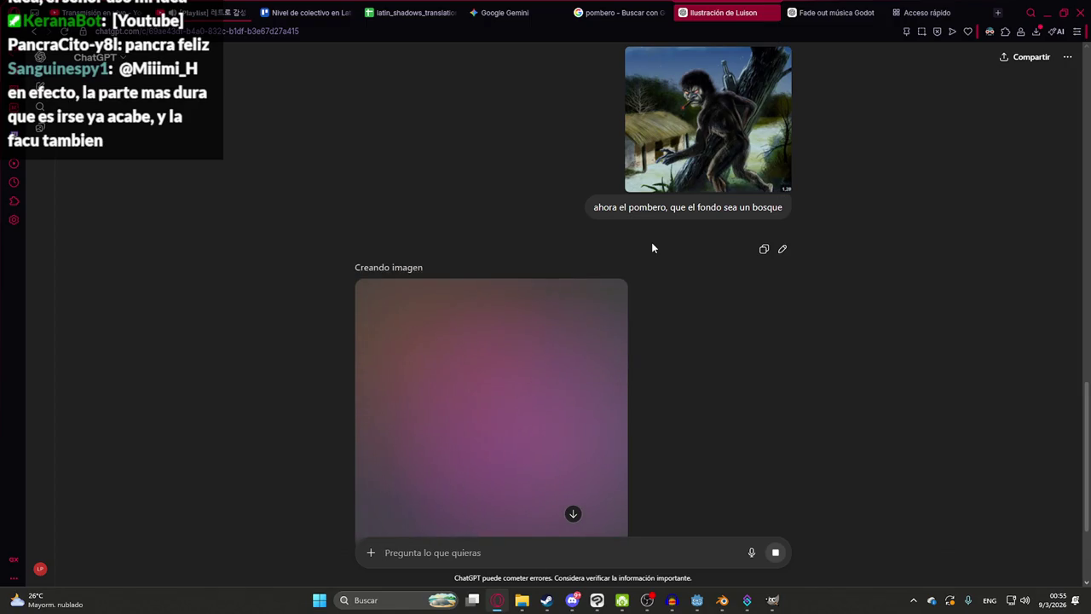
left_click(661, 11)
left_click(724, 12)
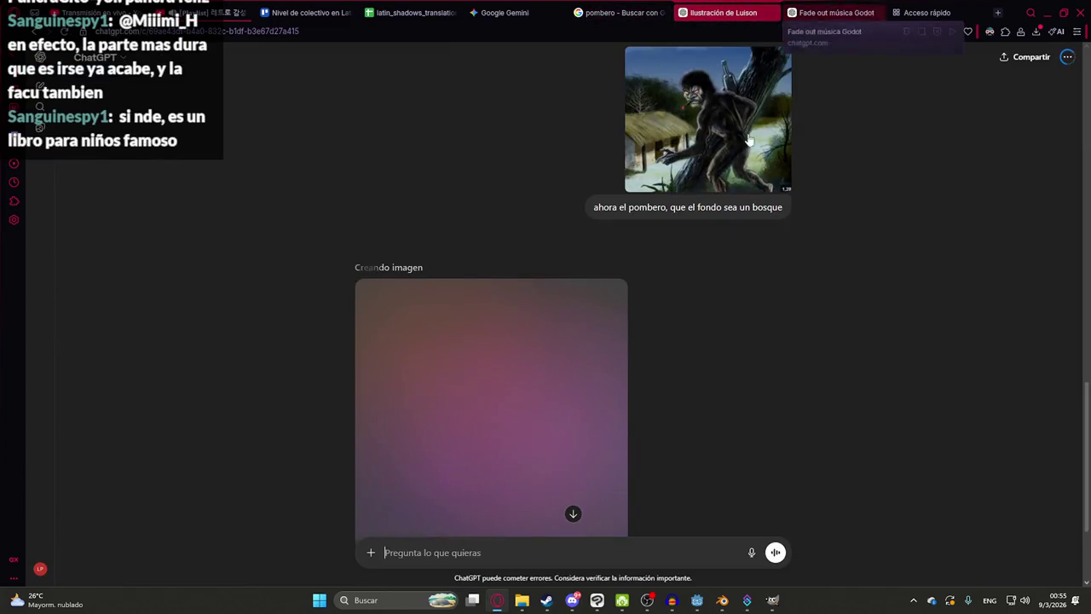
scroll(691, 390, "down", 2)
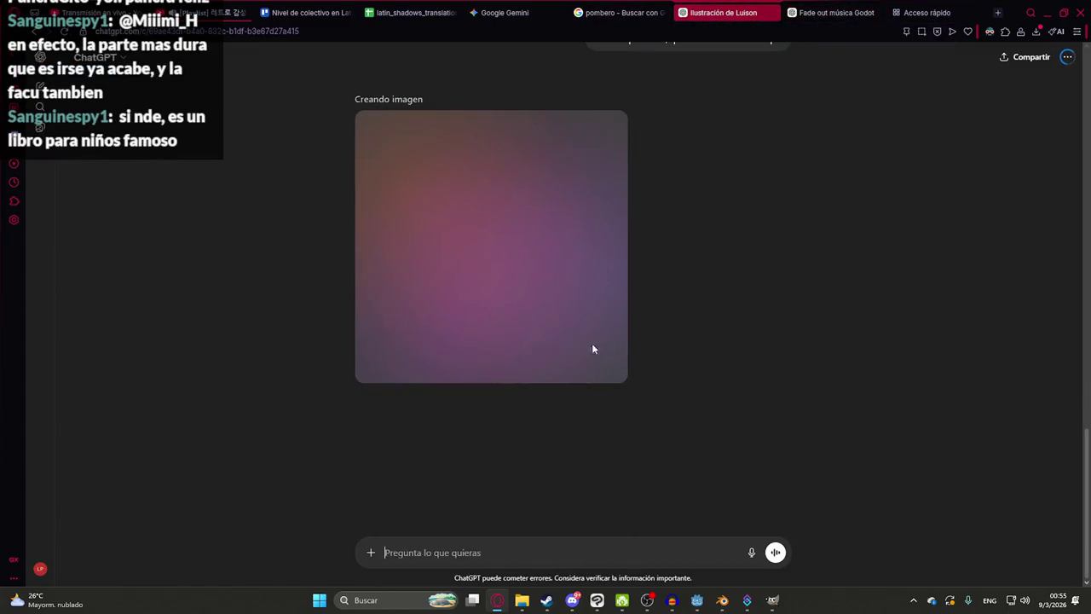
scroll(258, 256, "up", 4)
scroll(268, 302, "up", 3)
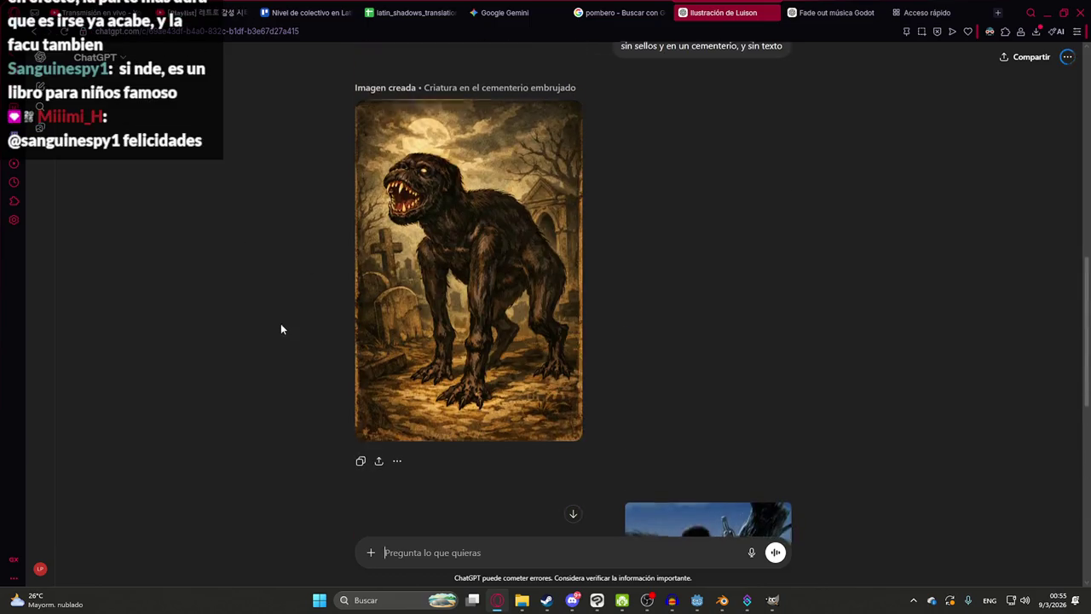
scroll(477, 264, "down", 5)
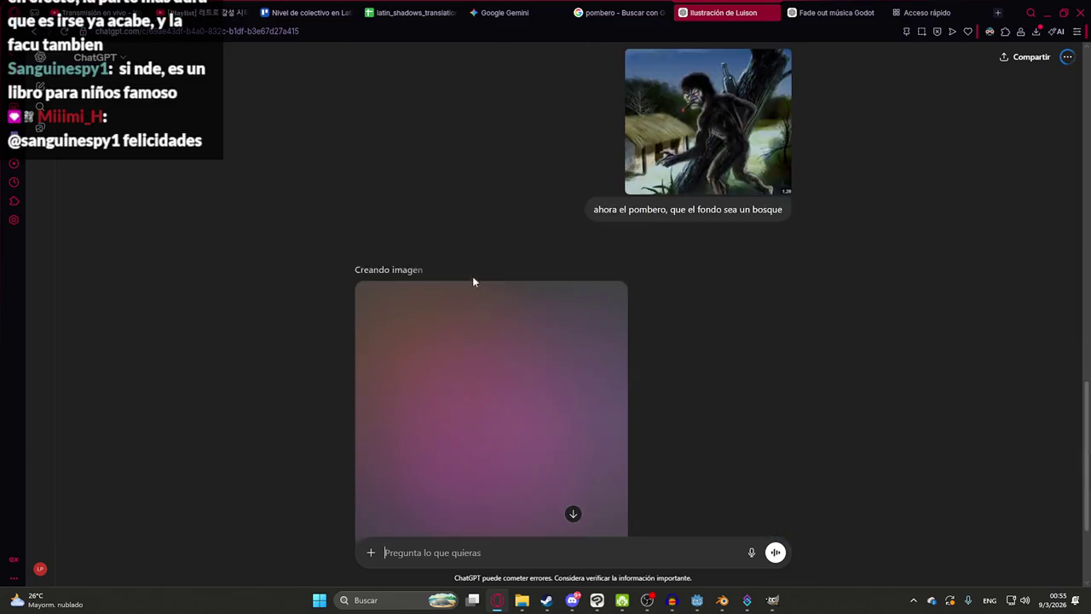
scroll(452, 213, "down", 2)
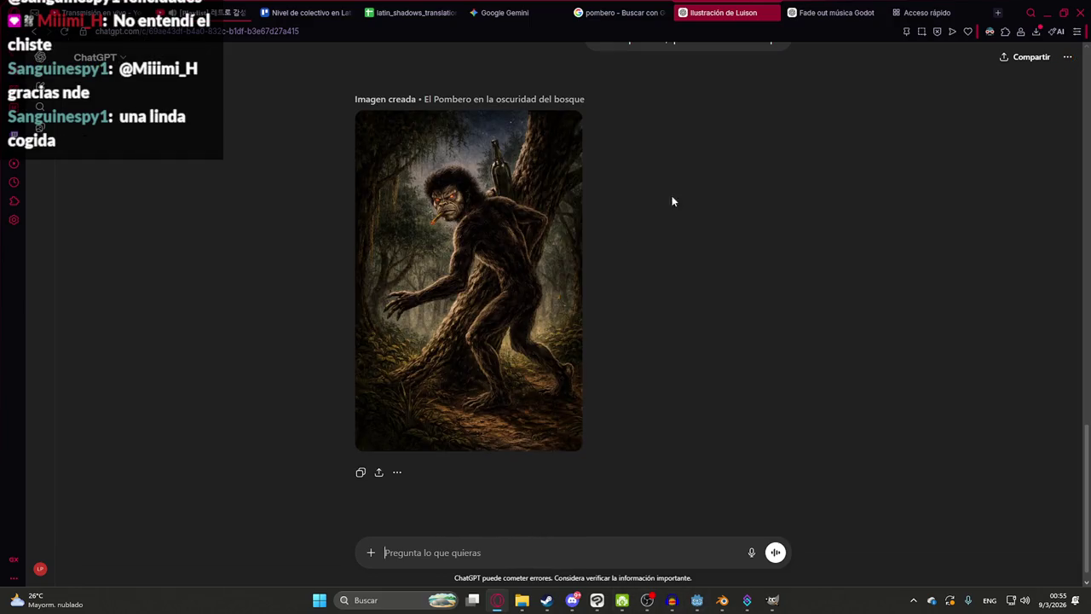
- Copy the finished full-size Pombero image and bring Clip Studio Paint to the front
left_click(534, 270)
right_click(519, 202)
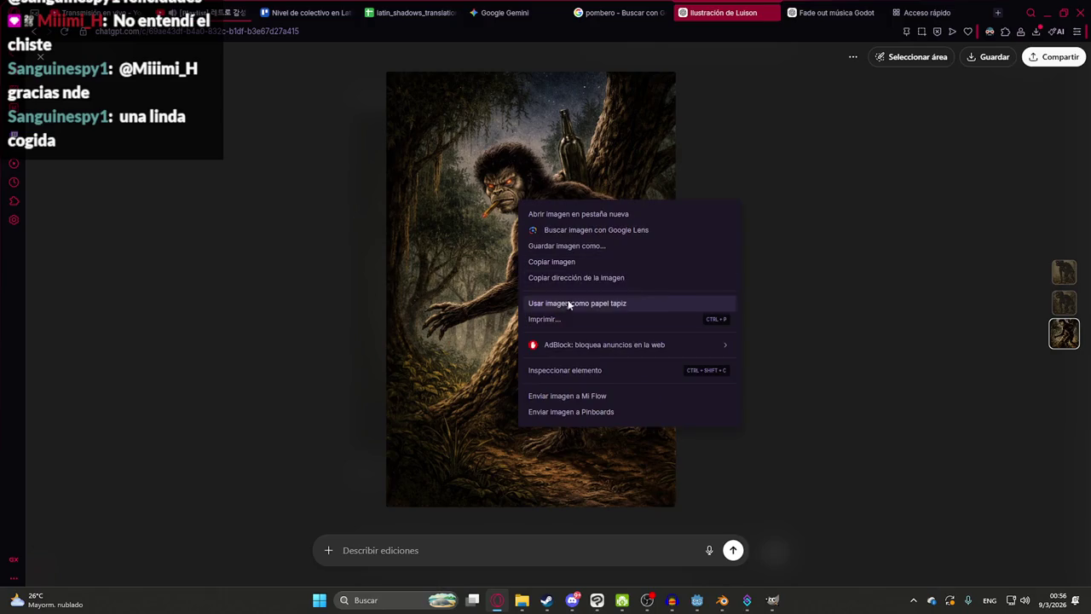
left_click(565, 262)
key("alt+Tab")
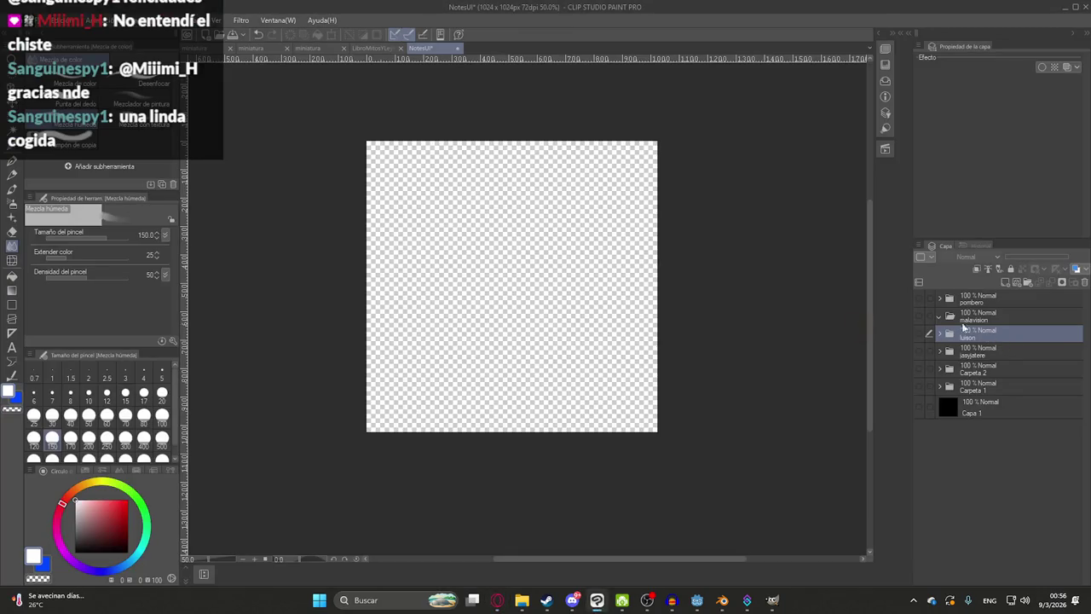
- Paste the forest Pombero into the pombero folder and stretch it to fill the canvas
left_click(919, 298)
left_click(939, 298)
left_click(969, 318)
key("ctrl+v")
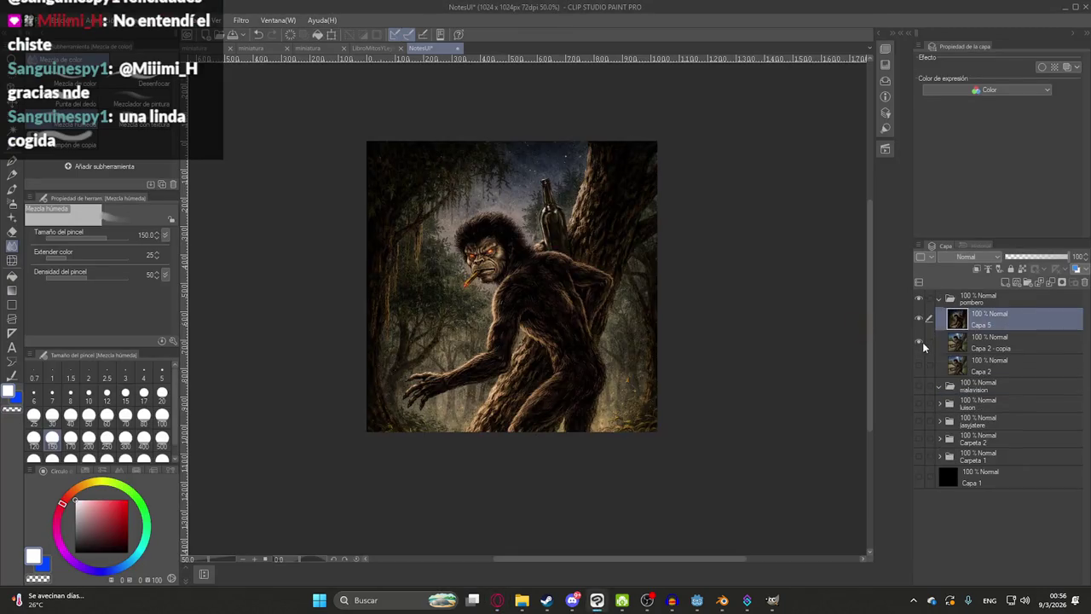
key("ctrl+t")
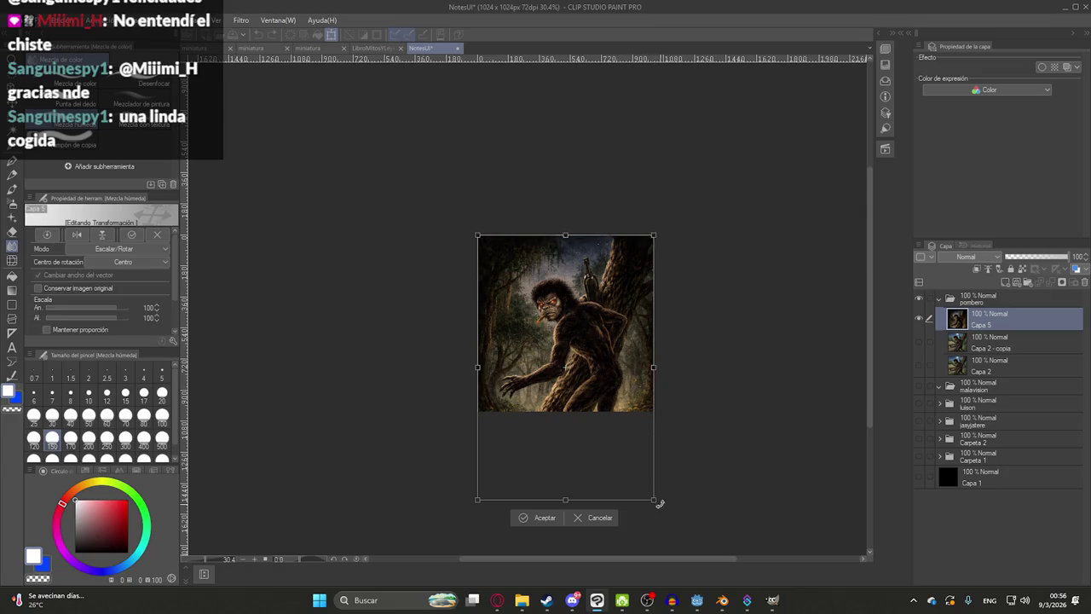
mouse_move(565, 500)
left_mouse_down()
mouse_move(553, 410)
mouse_move(553, 427)
left_mouse_up()
left_click_drag(565, 234, 565, 215)
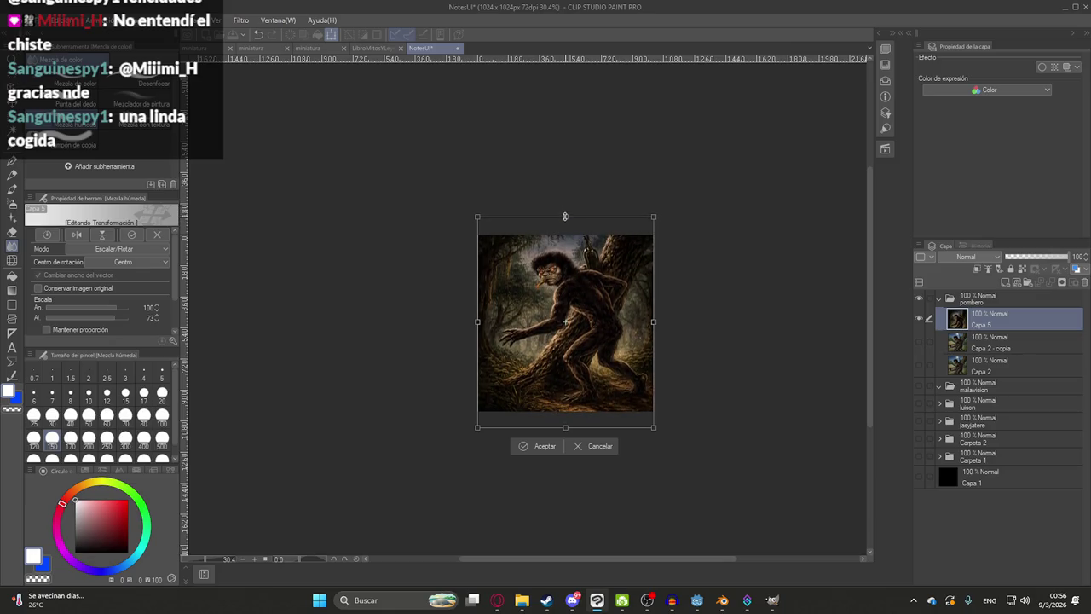
key("Return")
scroll(548, 365, "up", 1)
scroll(548, 364, "up", 2)
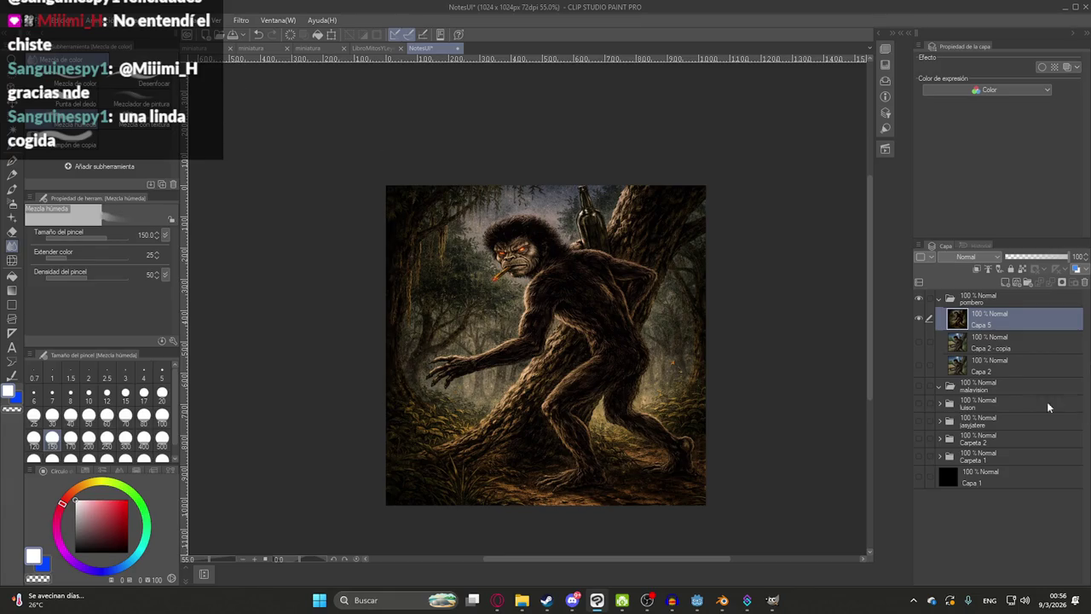
- Duplicate the Pombero layer and apply a Mosaico effect to the copy
key("ctrl+j")
left_click(241, 19)
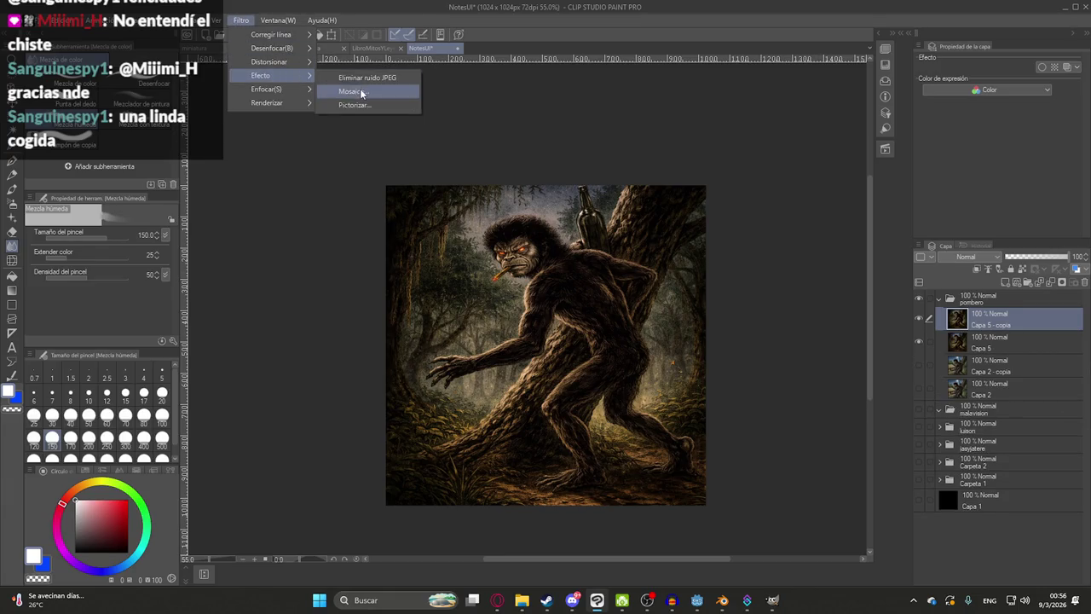
left_click(358, 91)
key("Return")
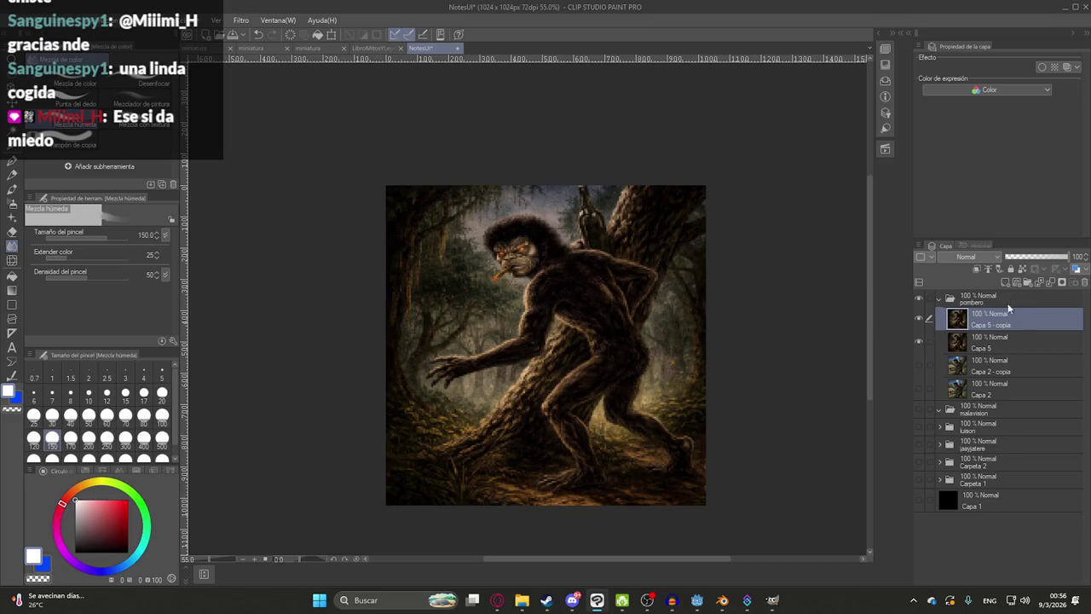
- Collapse and hide the pombero folder, briefly preview luison, then return to the browser
left_click(944, 300)
left_click(939, 298)
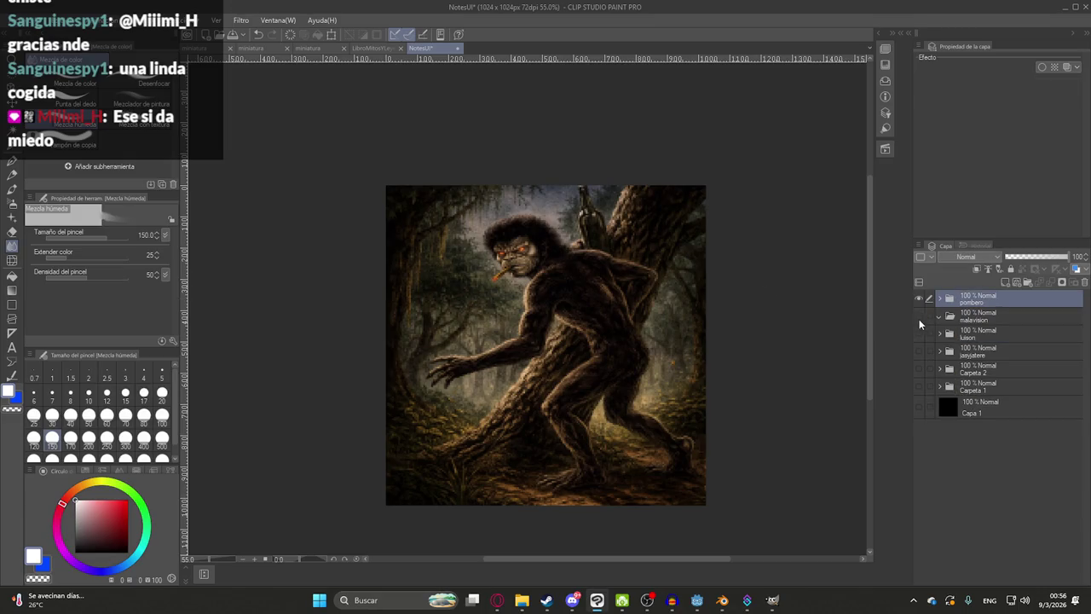
left_click(918, 298)
left_click(919, 334)
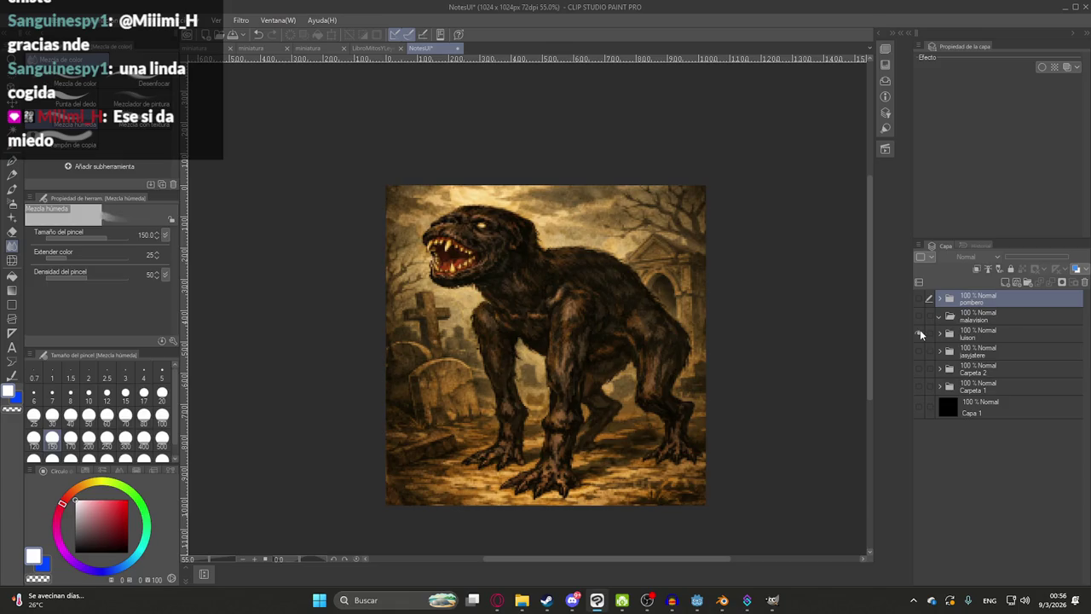
left_click(918, 333)
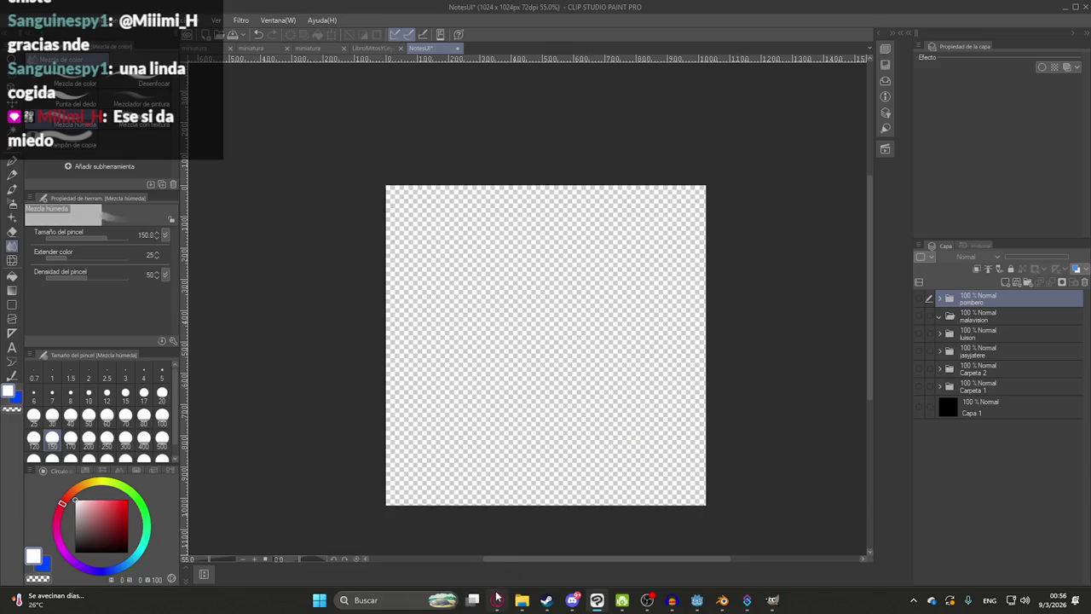
left_click(497, 600)
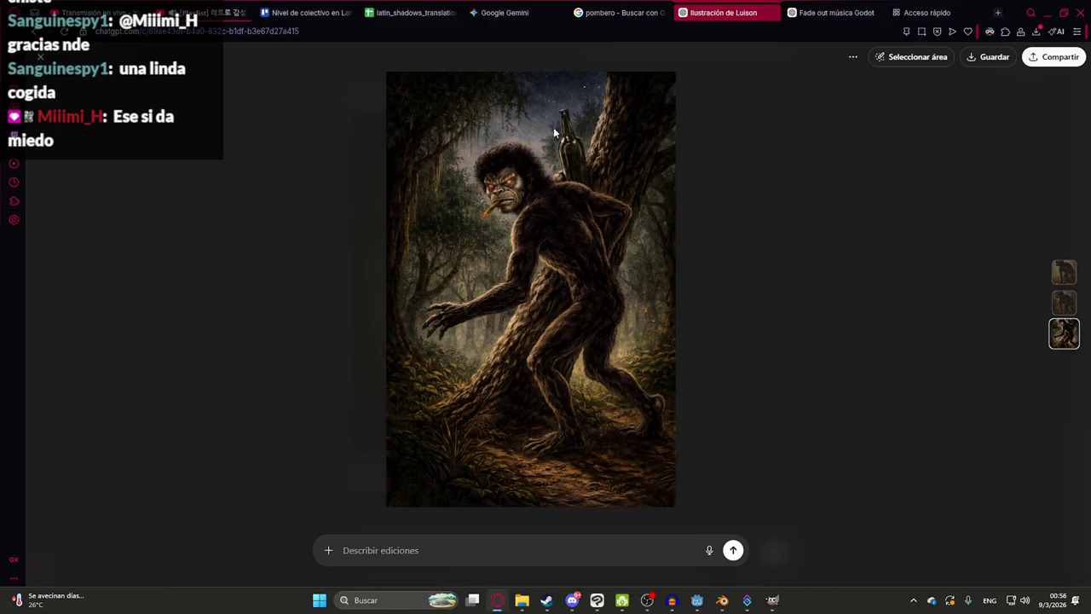
- Search Google for 'jasy jatere' and copy the Yasy Yateré fandom illustration
left_click(615, 12)
triple_click(243, 74)
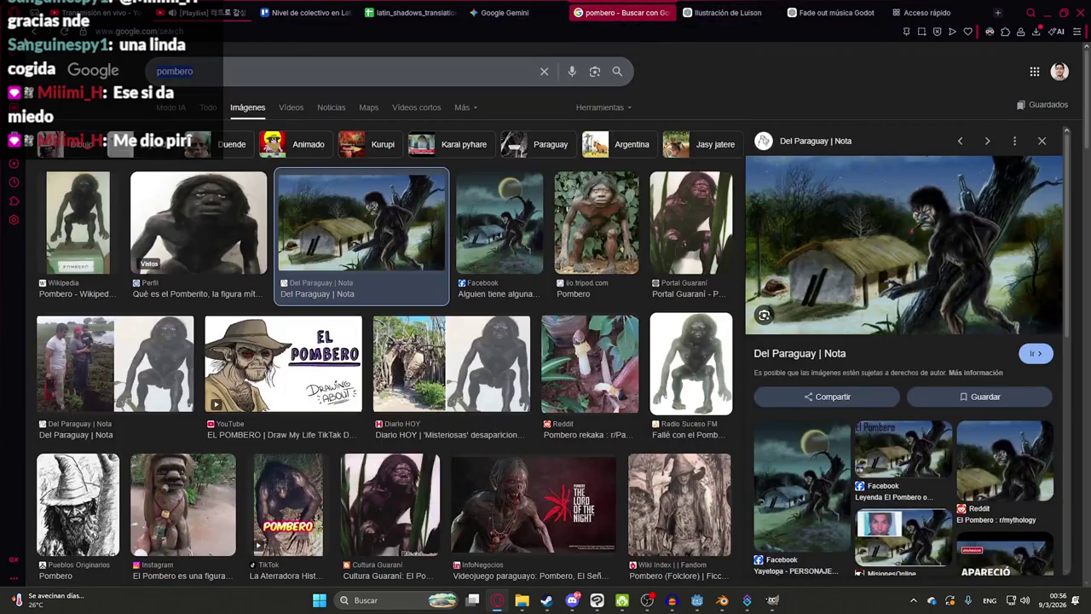
type("jasy jatere")
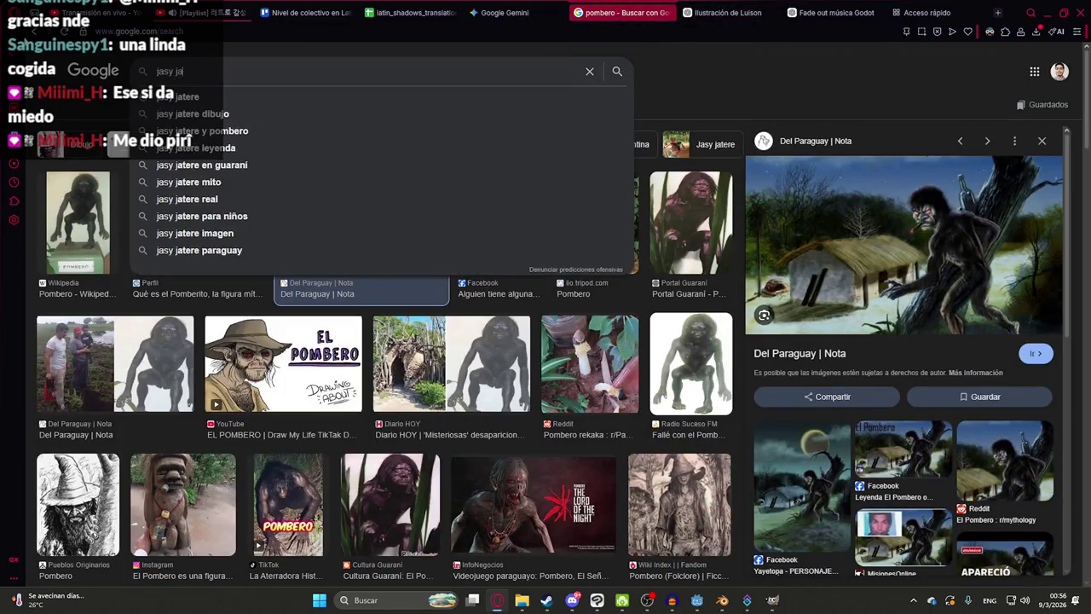
key("Return")
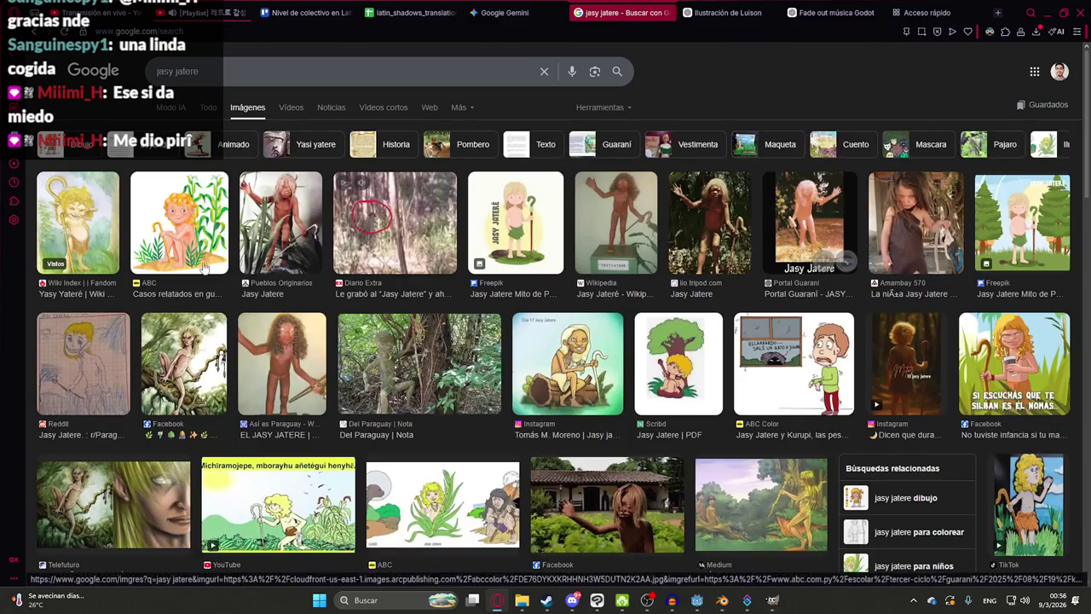
left_click(95, 220)
right_click(756, 277)
left_click(745, 368)
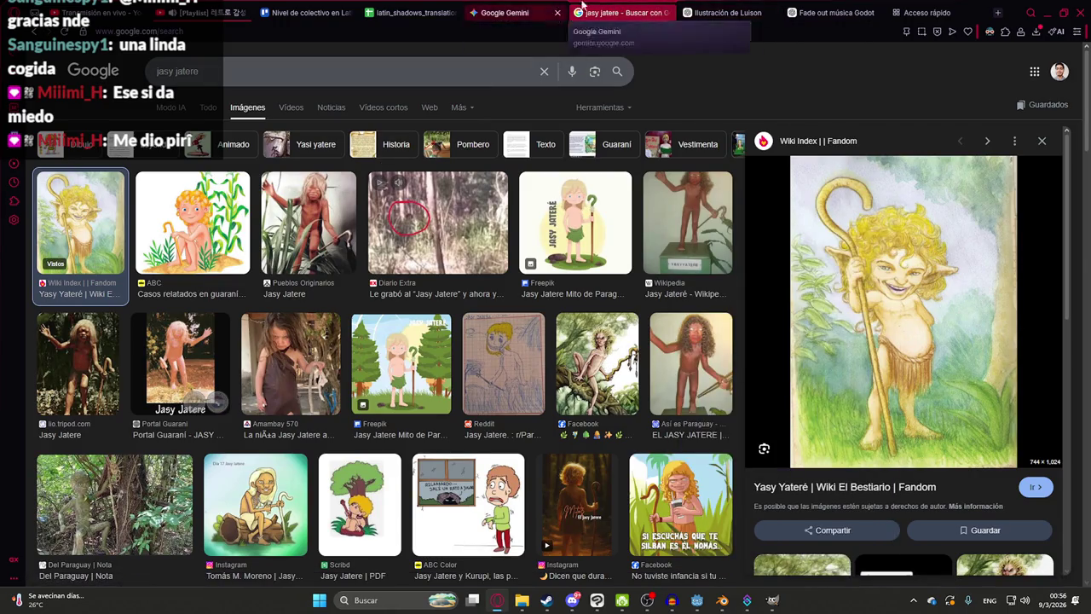
- Attach the Jasy Jatere image to a ChatGPT message reading 'ahora del jasy jatere'
left_click(722, 12)
left_click(36, 56)
left_click(385, 552)
key("ctrl+v")
type("ahora del jasy jatere")
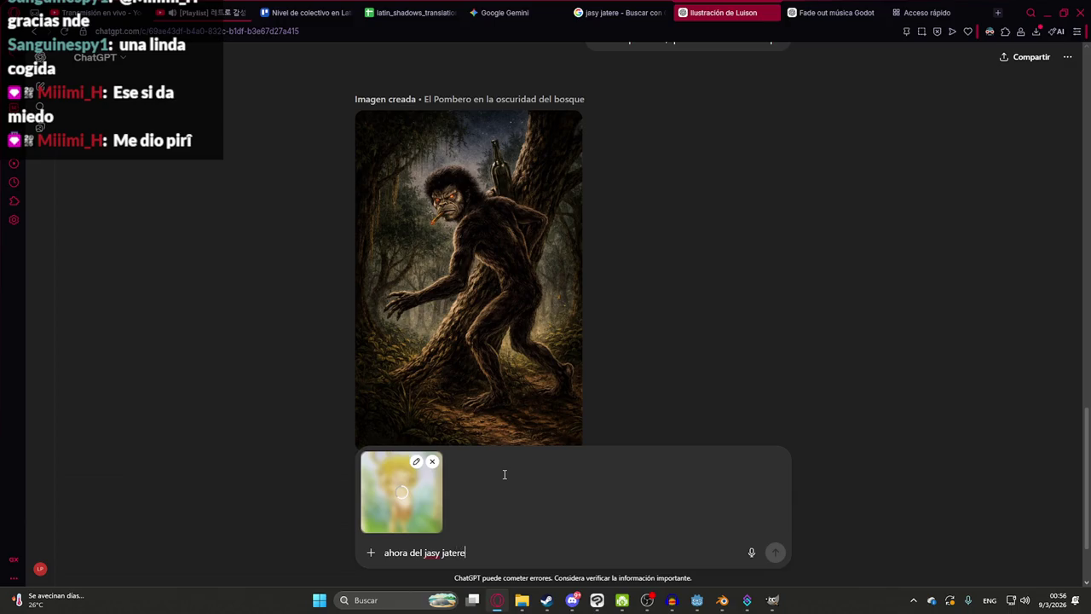
- Send the 'ahora del jasy jatere' request with its reference image and check the reply
scroll(573, 188, "up", 5)
scroll(574, 187, "down", 5)
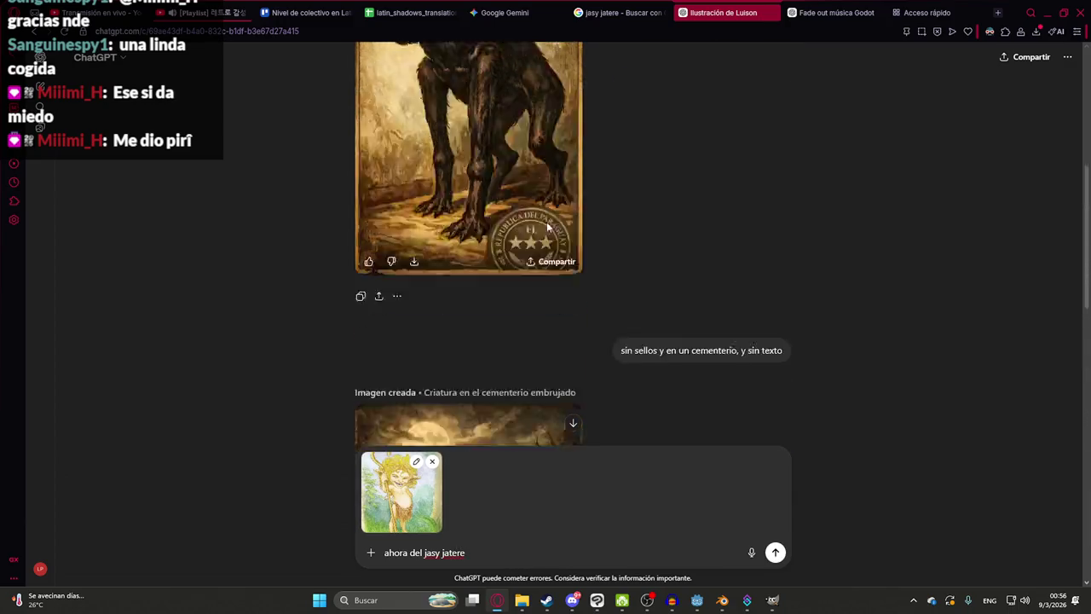
scroll(517, 220, "down", 5)
key("Return")
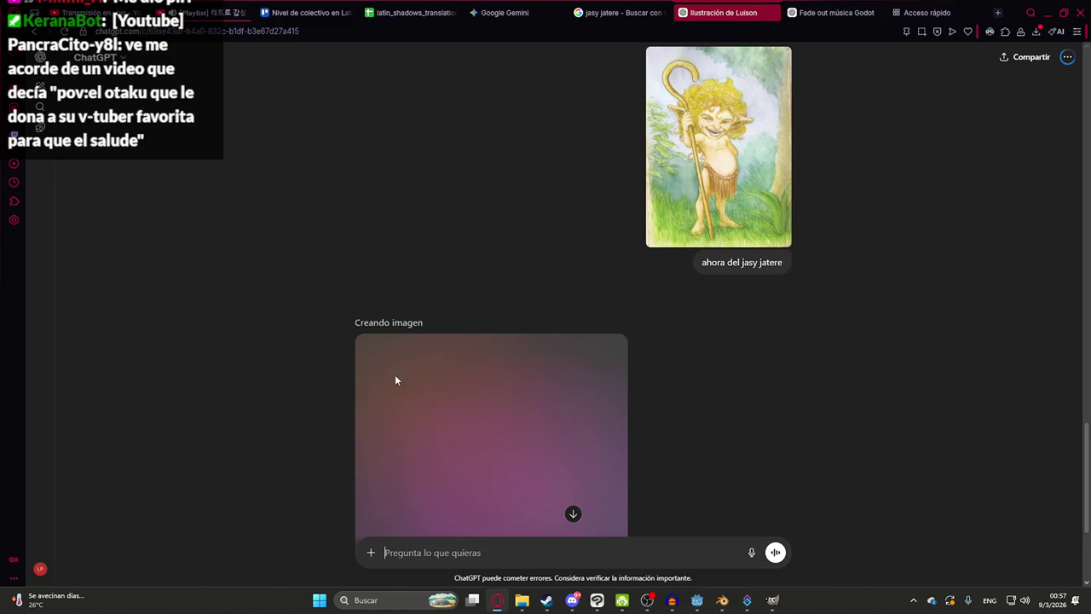
scroll(422, 359, "down", 3)
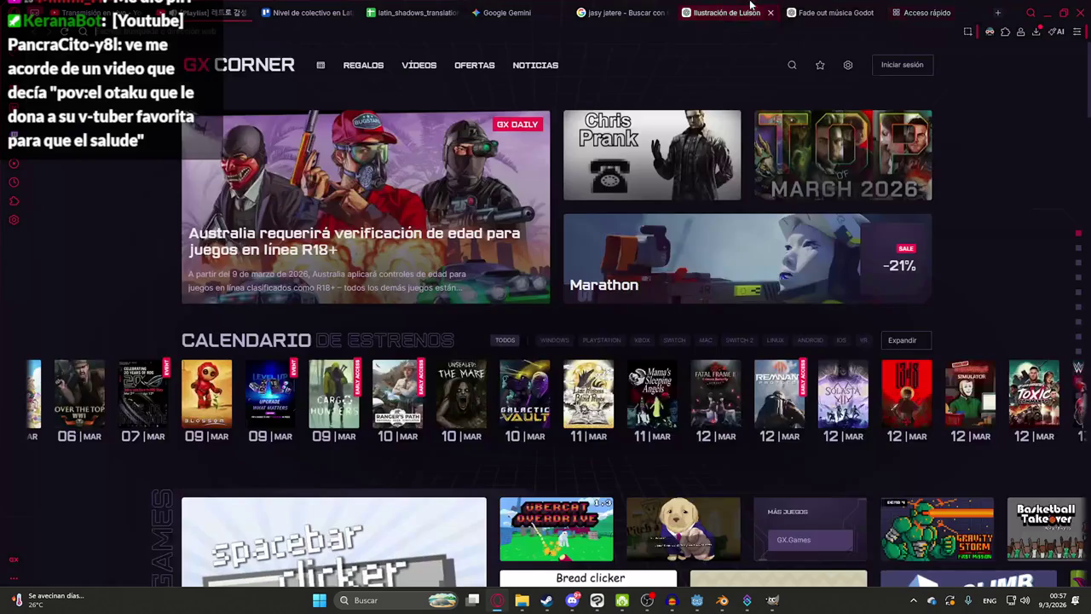
left_click(750, 7)
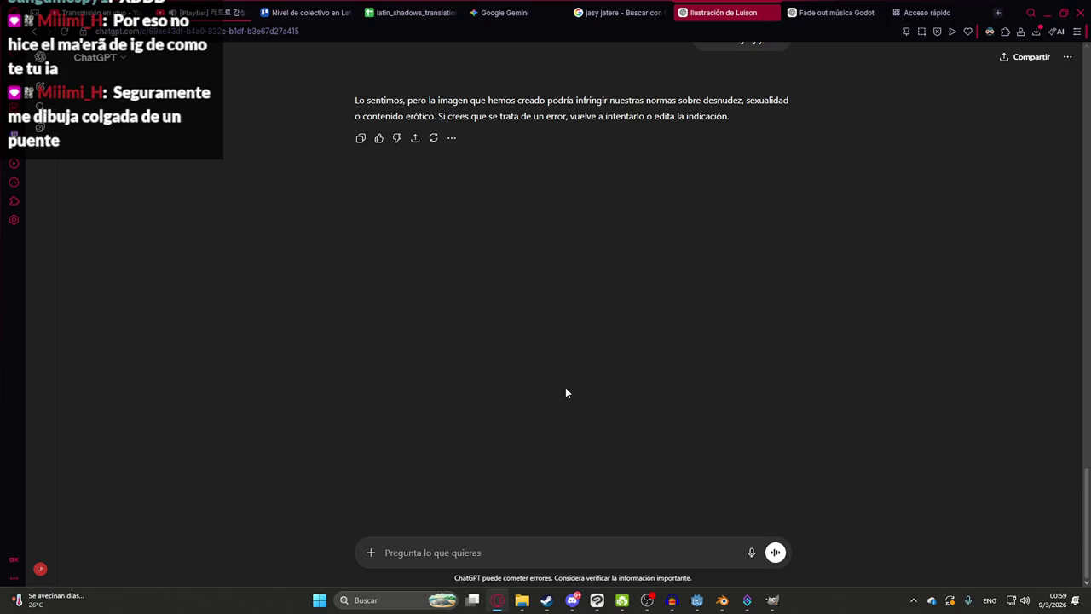
- Focus the ChatGPT message box to begin a follow-up request
left_click(426, 561)
- Ask ChatGPT 'y hazlo sin infringir normas' and review the clothed Jasy Jatere result
type("y ha")
type("zlo sin infringir normas")
key("Return")
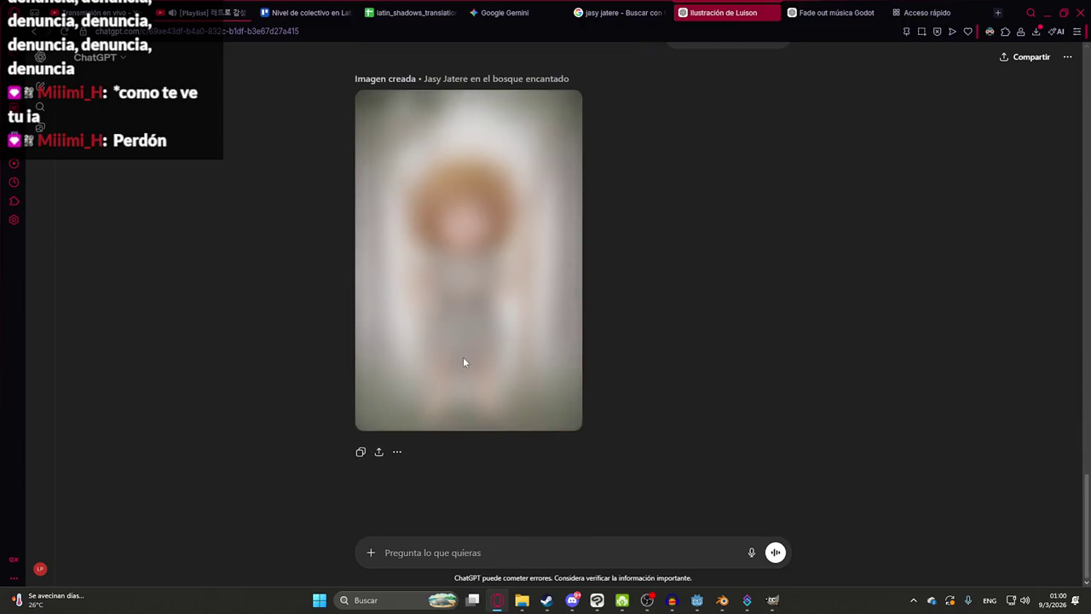
scroll(642, 266, "up", 2)
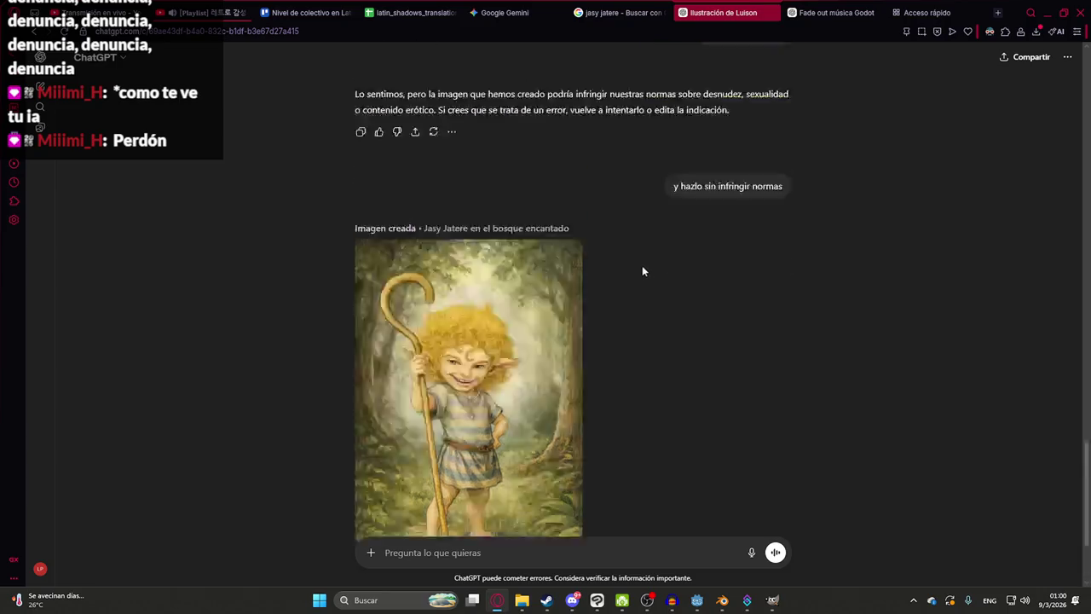
scroll(939, 252, "up", 4)
scroll(642, 202, "down", 5)
mouse_move(469, 317)
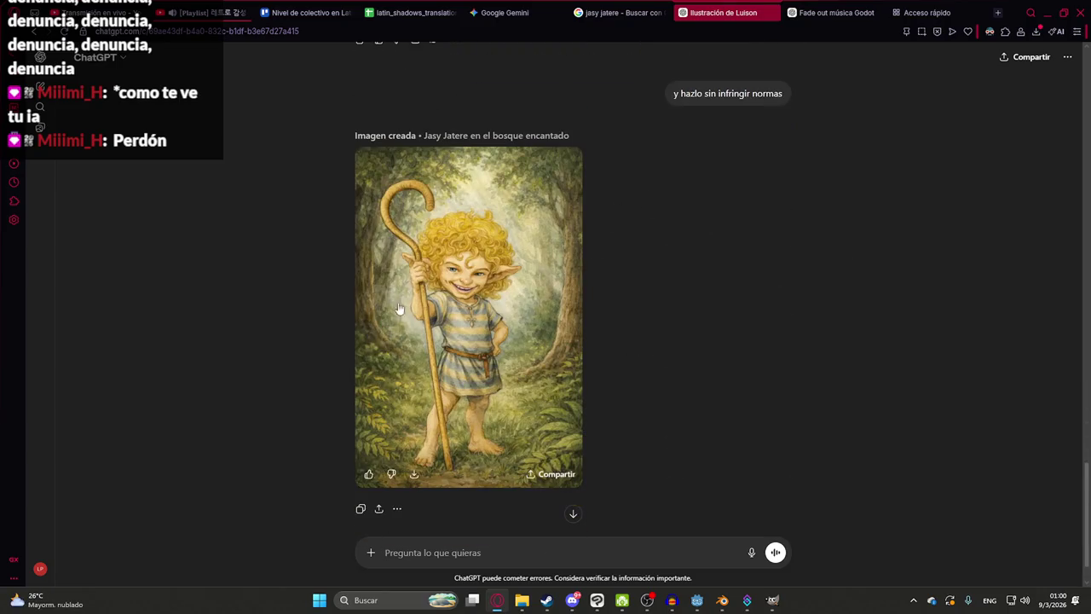
scroll(473, 336, "up", 1)
type("sin")
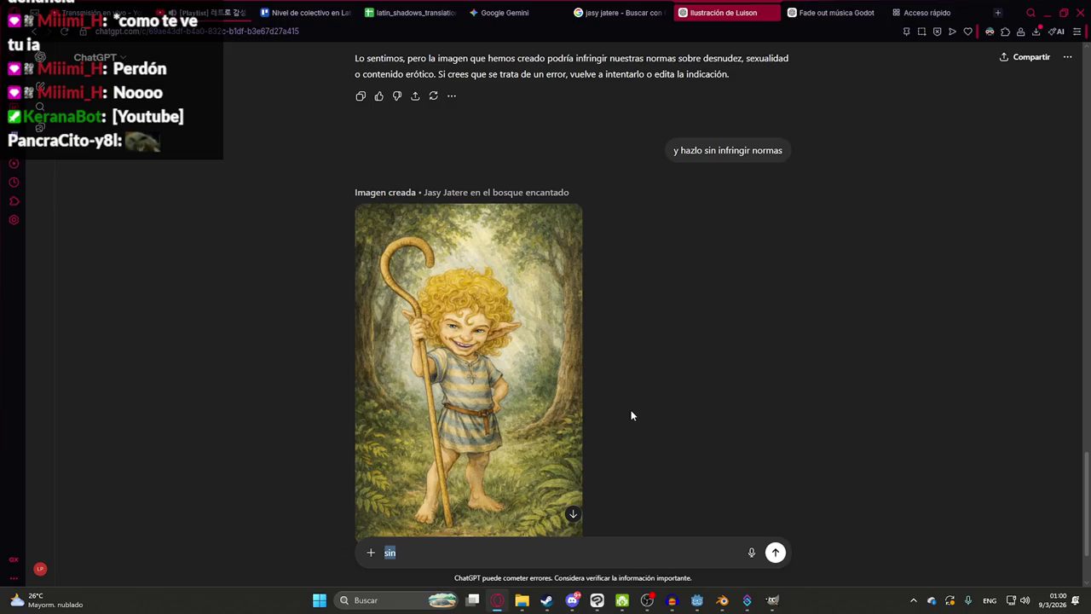
- Draft a shirtless Jasy Jatere prompt, trying 'sin ropa superio' then 'con torso expuesto y'
scroll(572, 414, "up", 2)
scroll(571, 414, "up", 3)
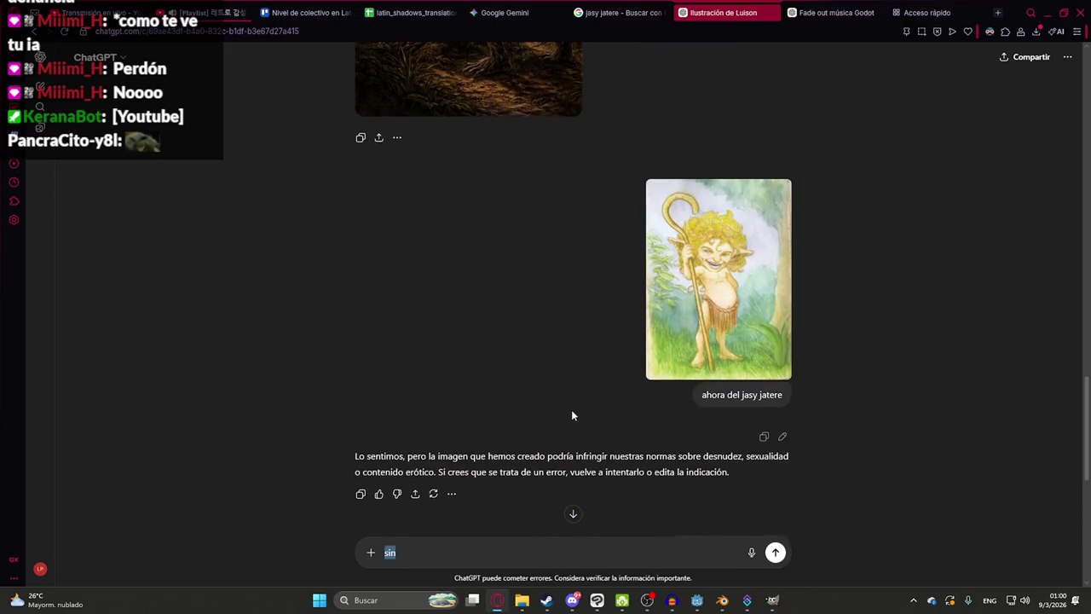
type("sin ropa super")
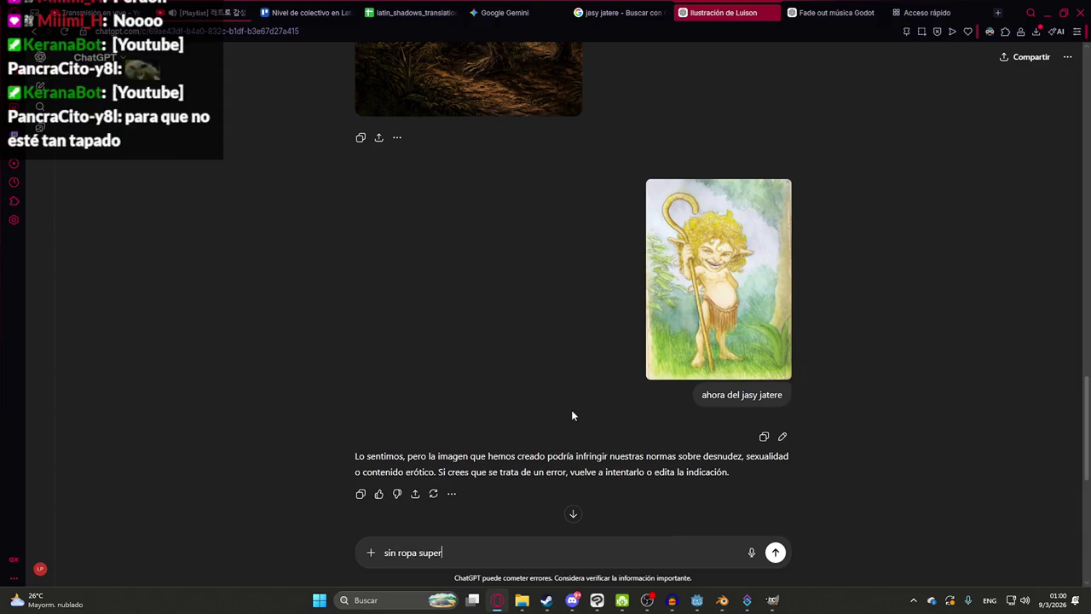
type("io")
key("ctrl+a")
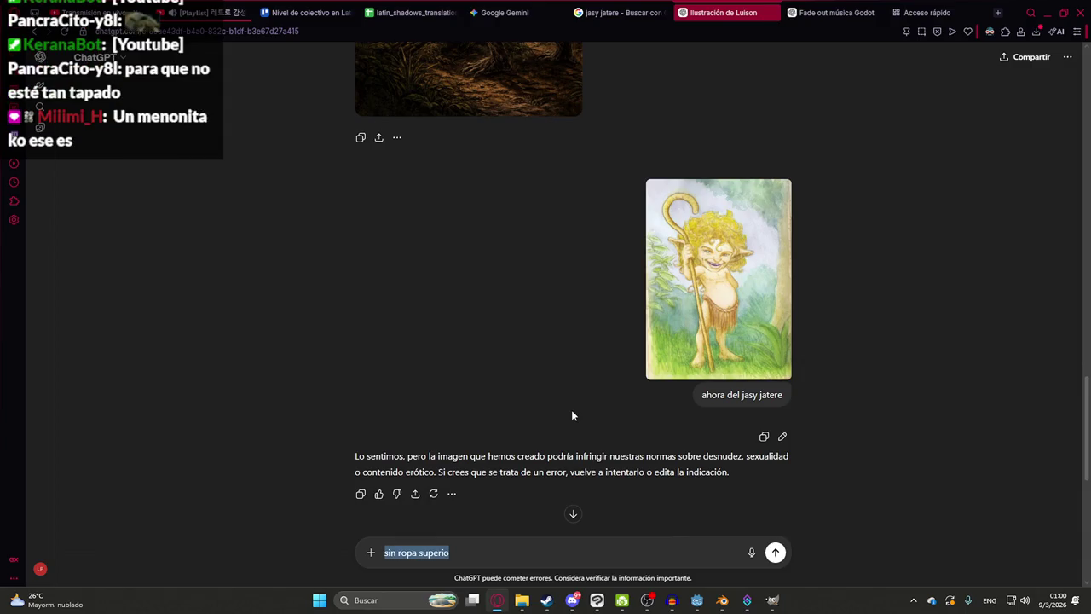
type("con torso expuesto")
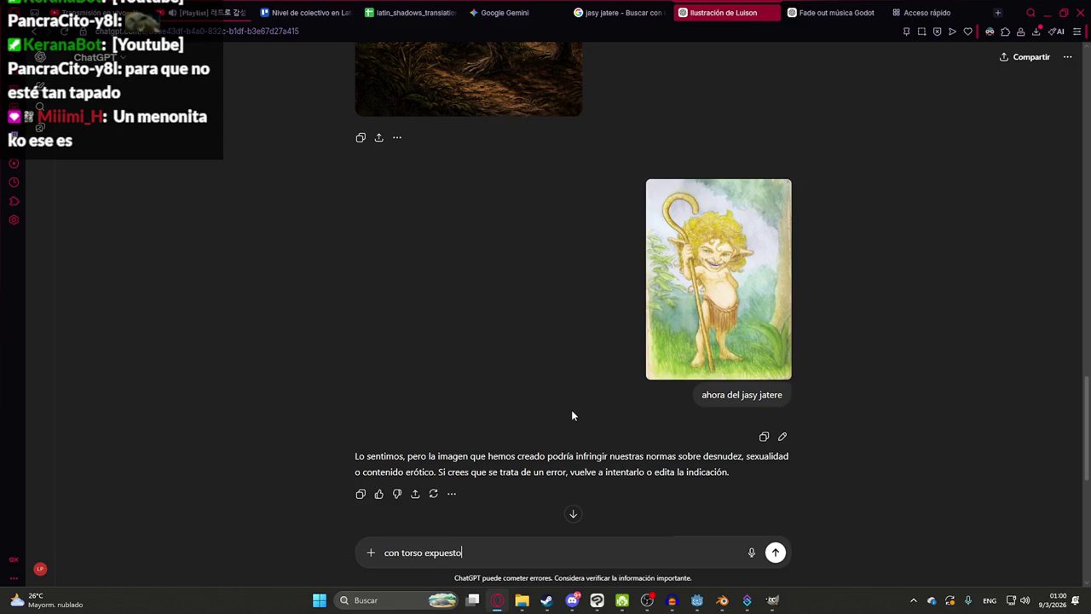
type(" y")
scroll(571, 415, "down", 5)
scroll(727, 189, "up", 3)
scroll(754, 138, "up", 1)
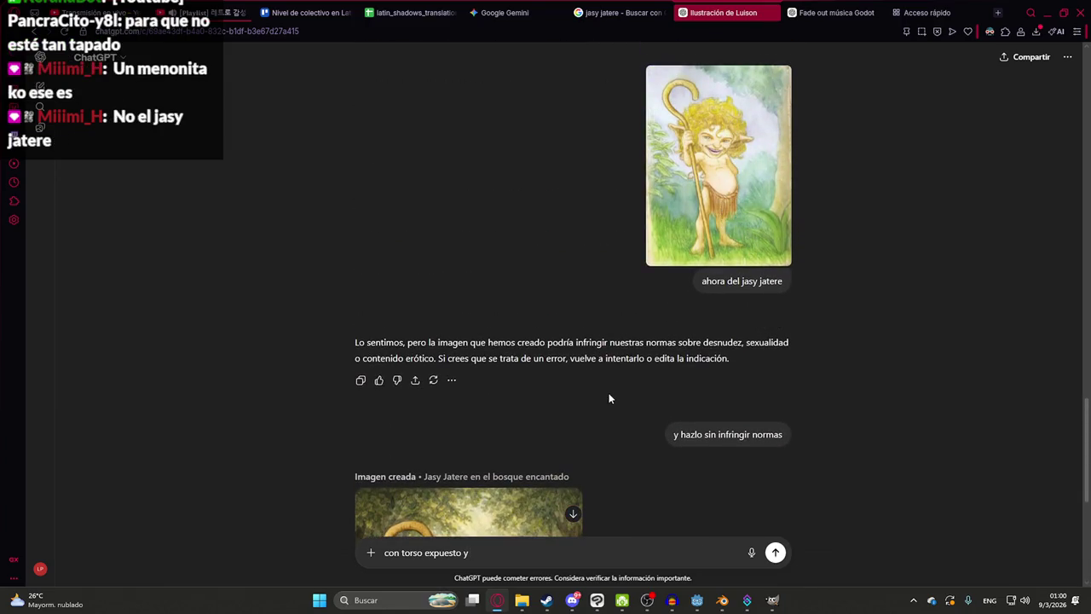
scroll(608, 384, "down", 2)
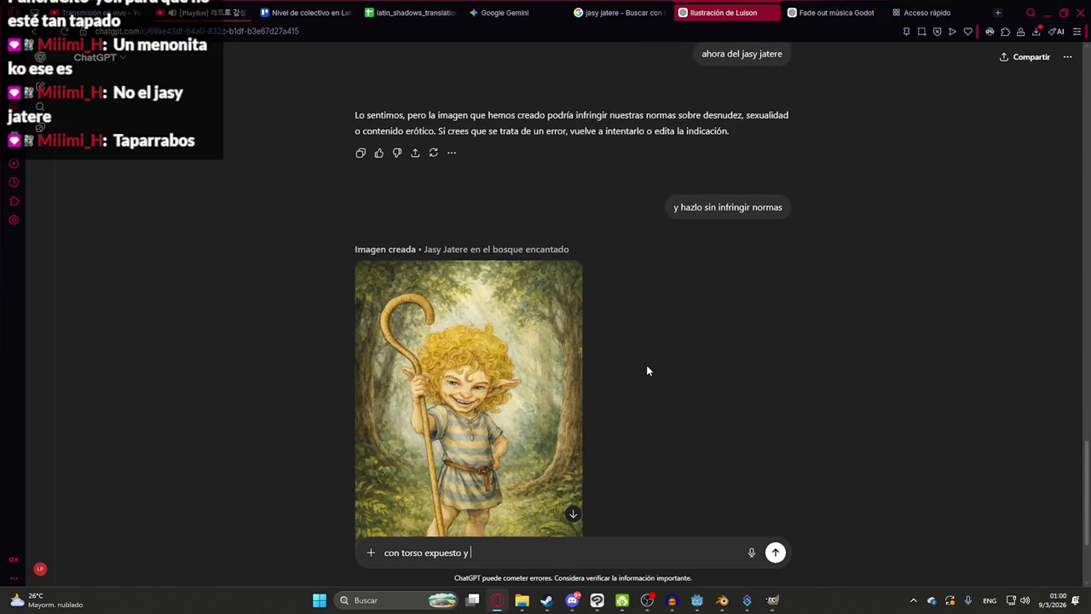
- Rewrite the prompt as 'sin ropa pero con taparrabo', settle on 'con tapabarros', and send it
key("ctrl+a")
type("sin ropa pero con tapa")
type("rrabo")
key("ctrl+a")
type("con tapabarros")
key("Return")
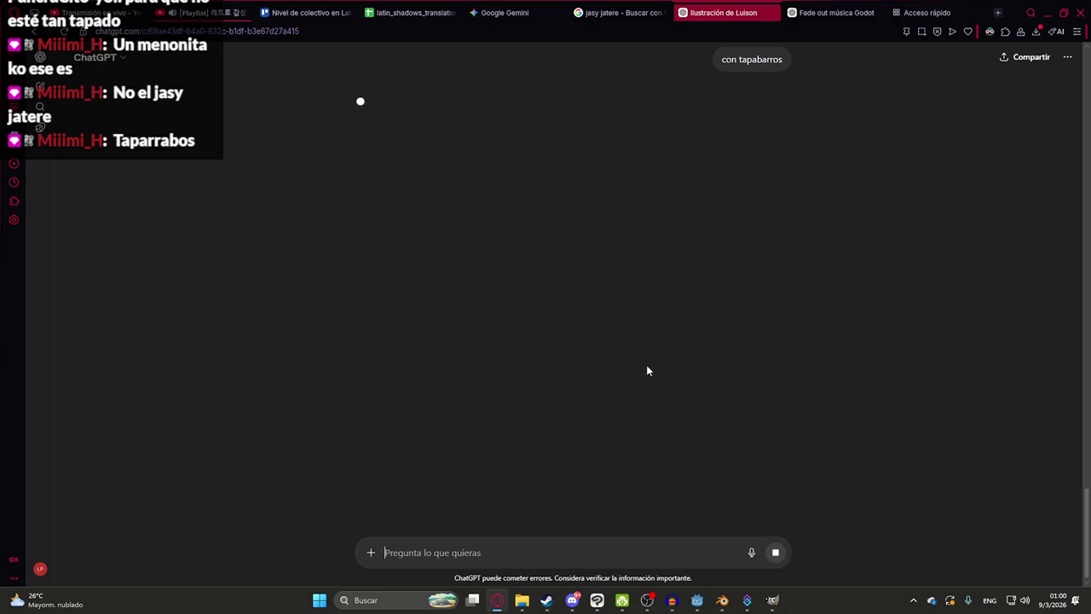
- Review the sent loincloth request and ChatGPT's reply, highlighting the misspelled word
scroll(597, 384, "up", 1)
scroll(570, 370, "up", 2)
scroll(518, 213, "up", 2)
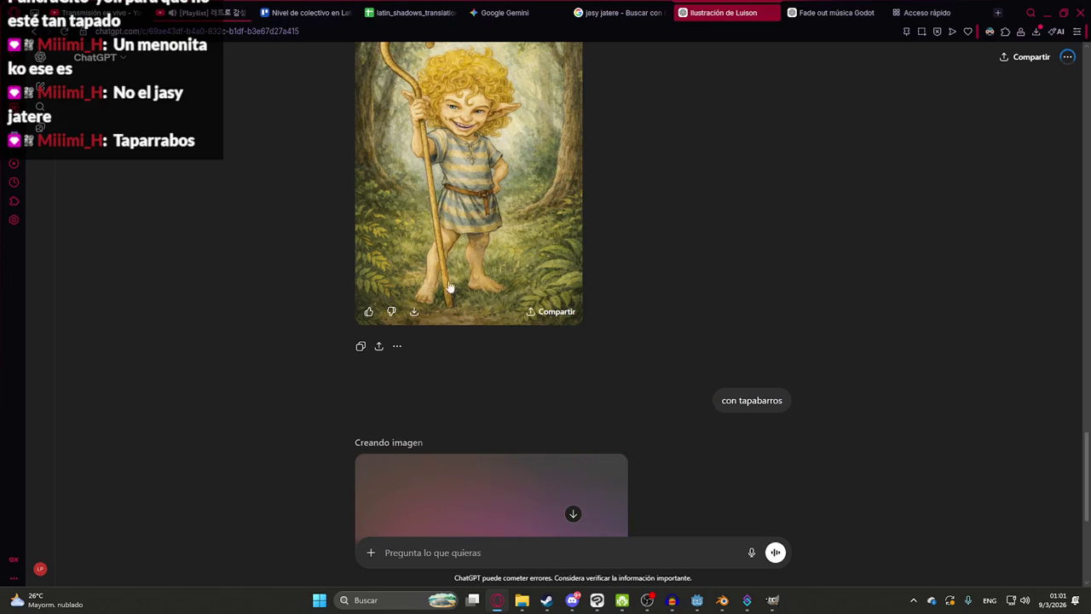
scroll(511, 341, "down", 4)
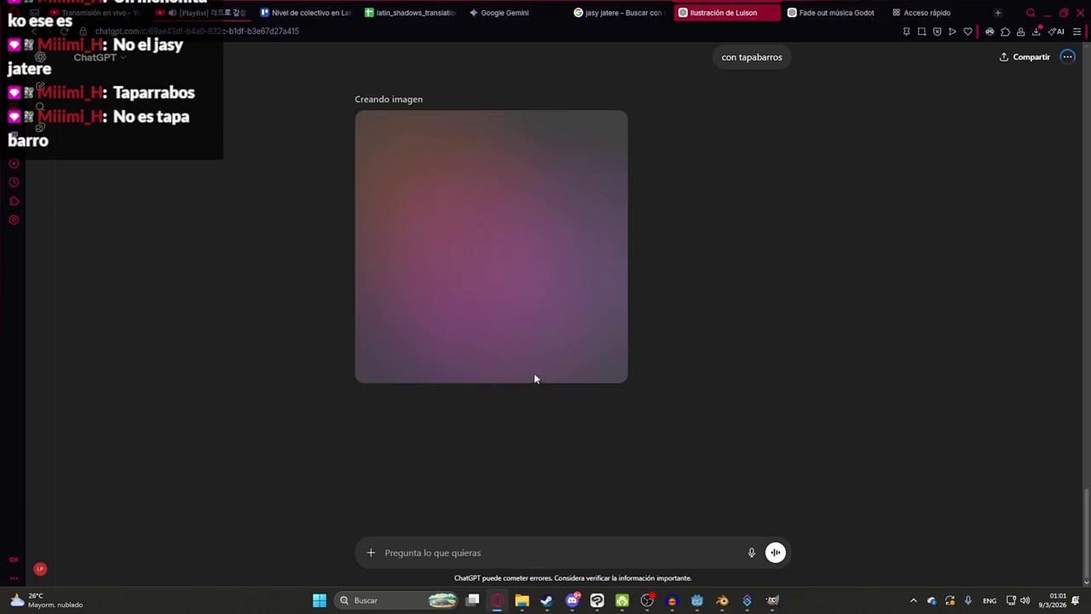
scroll(641, 309, "up", 3)
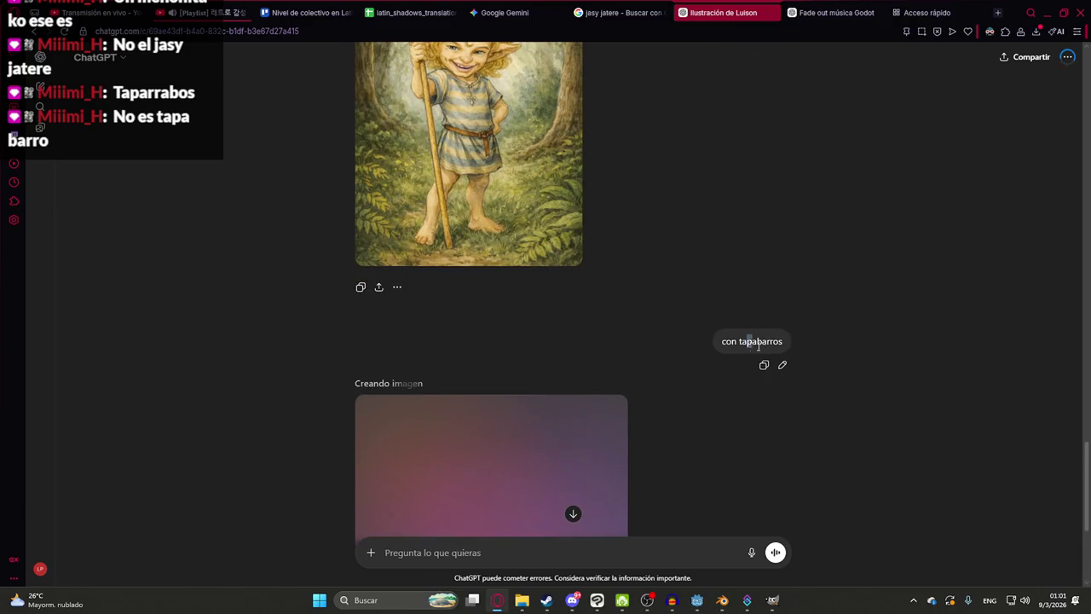
left_click_drag(748, 341, 965, 367)
left_click(883, 358)
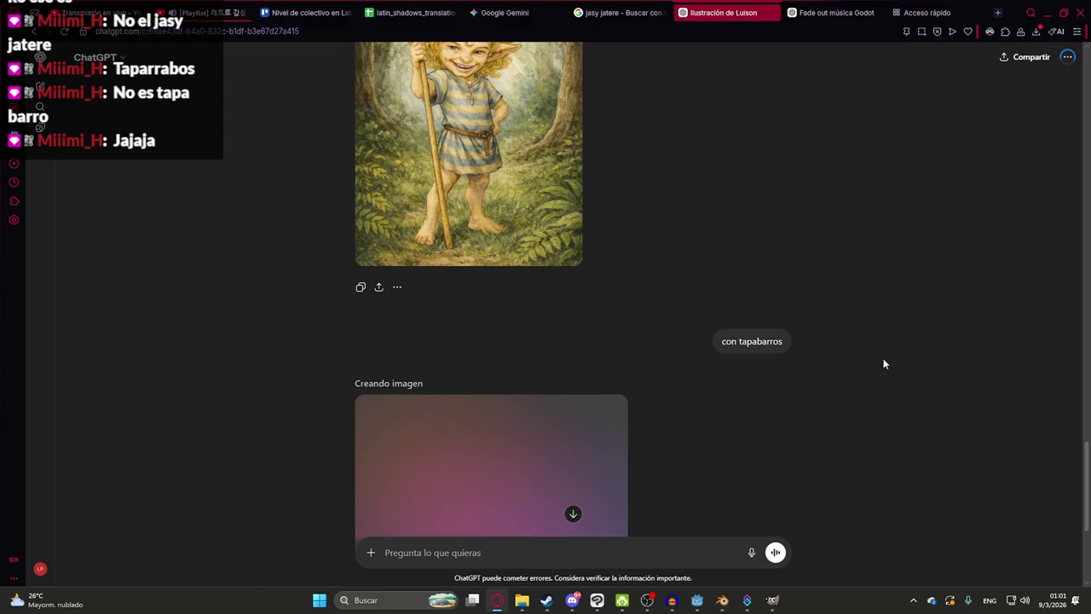
scroll(811, 310, "down", 3)
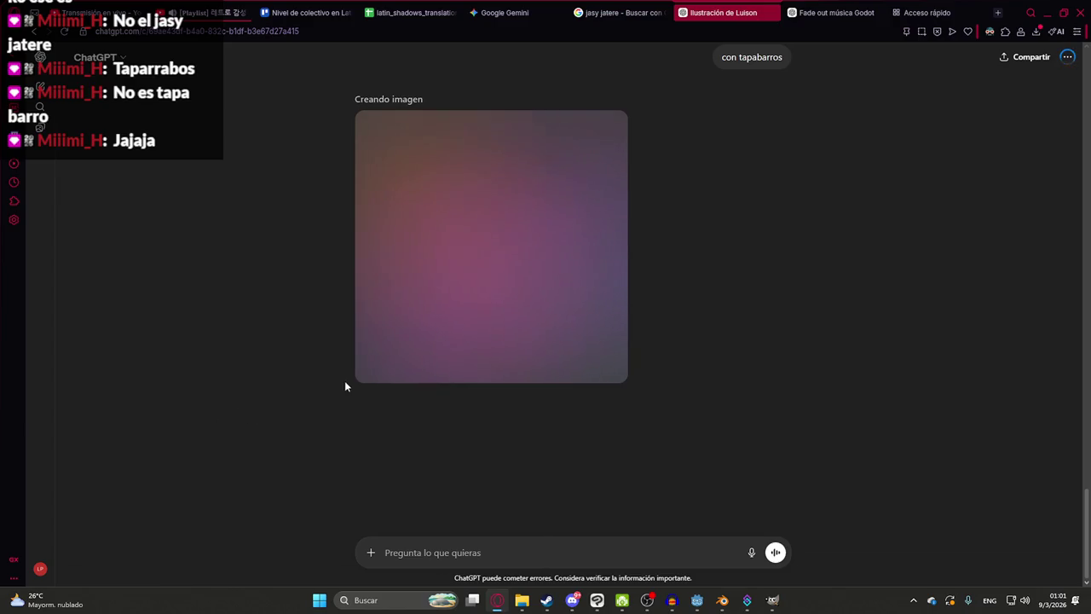
scroll(512, 304, "up", 2)
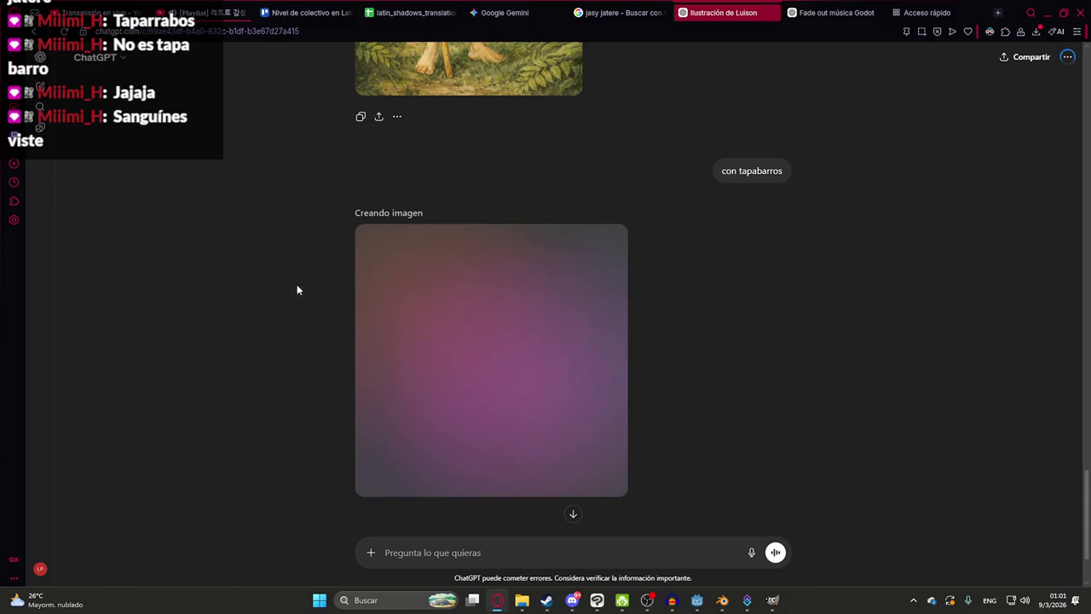
- Select the refusal message text and open the Jasy Jatere image at full size
right_click(293, 241)
left_click(196, 339)
right_click(240, 314)
left_click(205, 316)
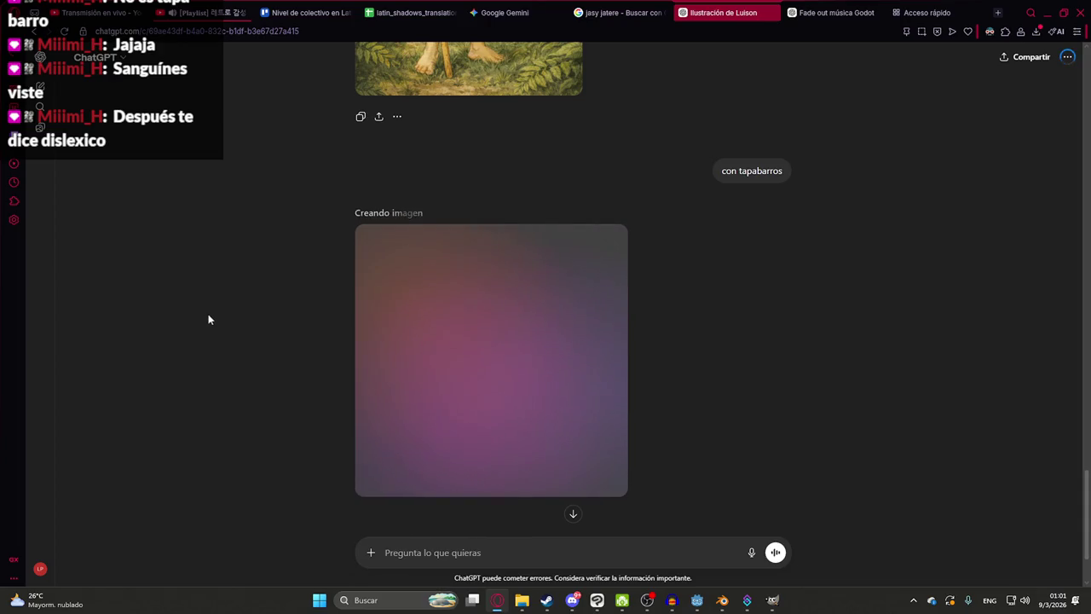
scroll(613, 377, "down", 3)
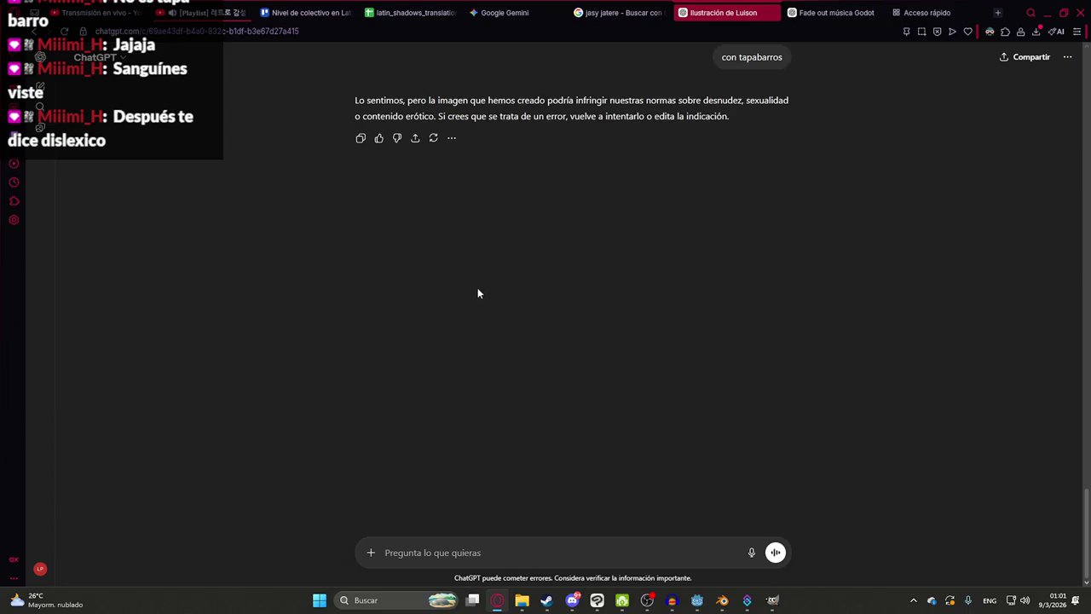
triple_click(437, 104)
scroll(844, 143, "up", 4)
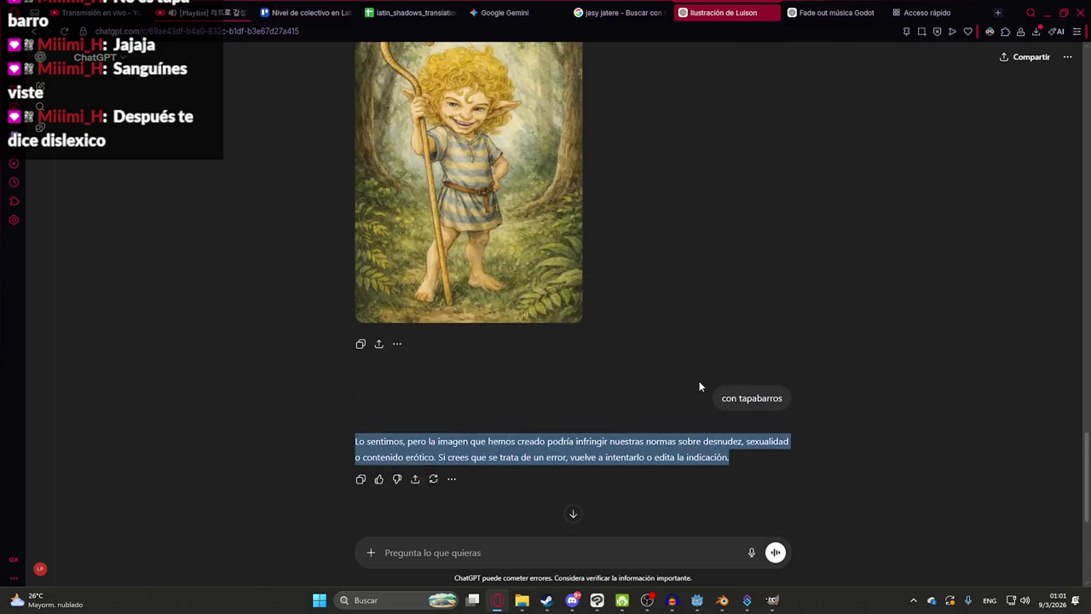
left_click(537, 264)
- Send the Jasy Jatere image to a new Gemini chat with 'hazlo con taparrabos', then show the jasyjatere folder
right_click(422, 171)
left_click(484, 248)
left_click(507, 12)
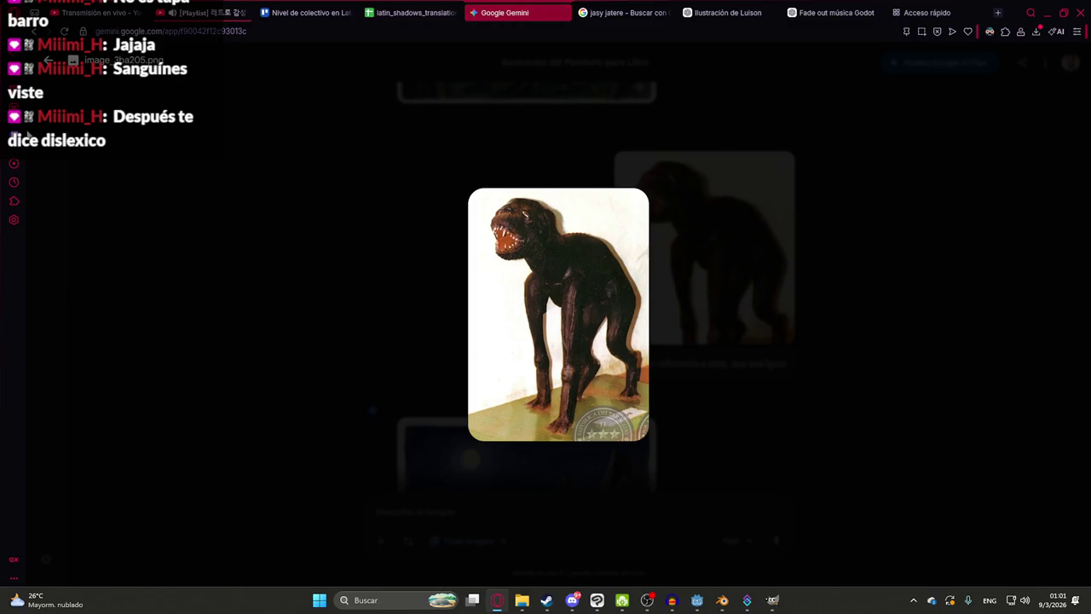
left_click(46, 78)
left_click(46, 96)
type("hazlo con taparrabos")
key("Return")
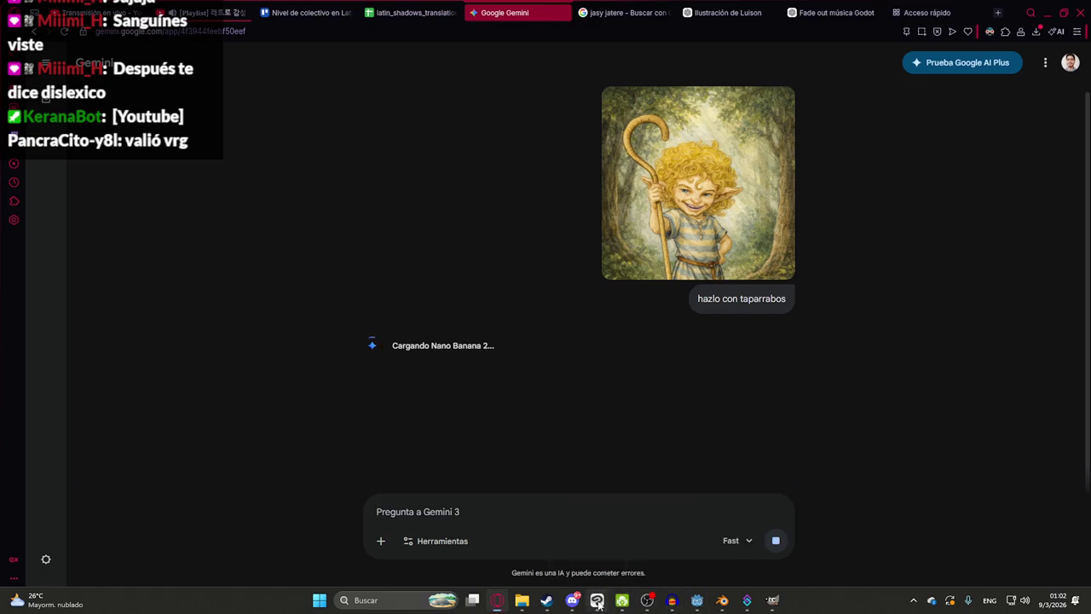
left_click(648, 600)
left_click(920, 351)
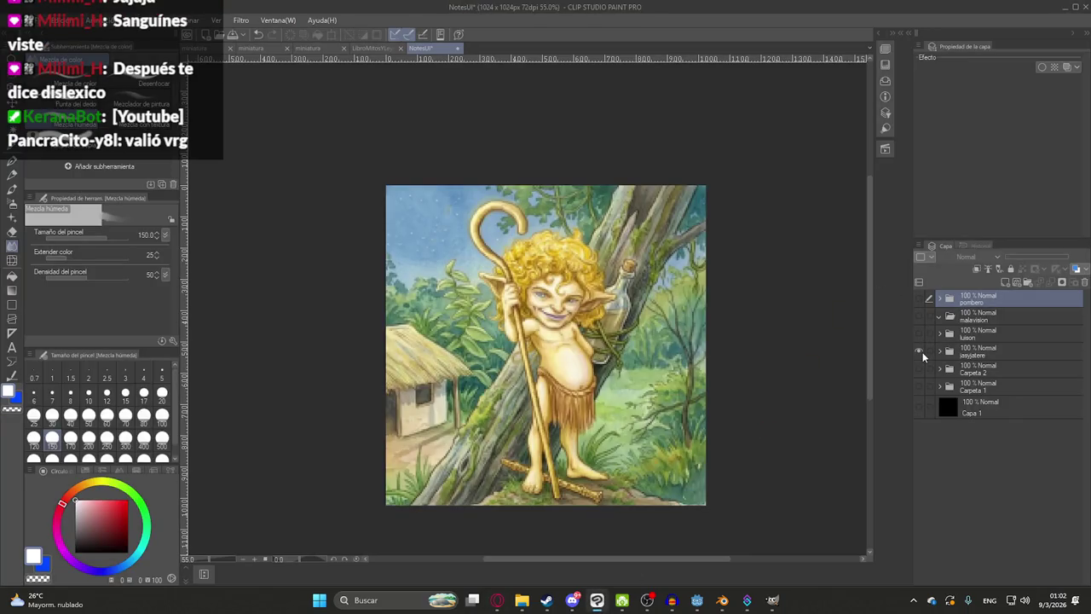
- Preview the jasyjatere, pombero and luison folders one at a time, then return to Gemini
left_click(920, 352)
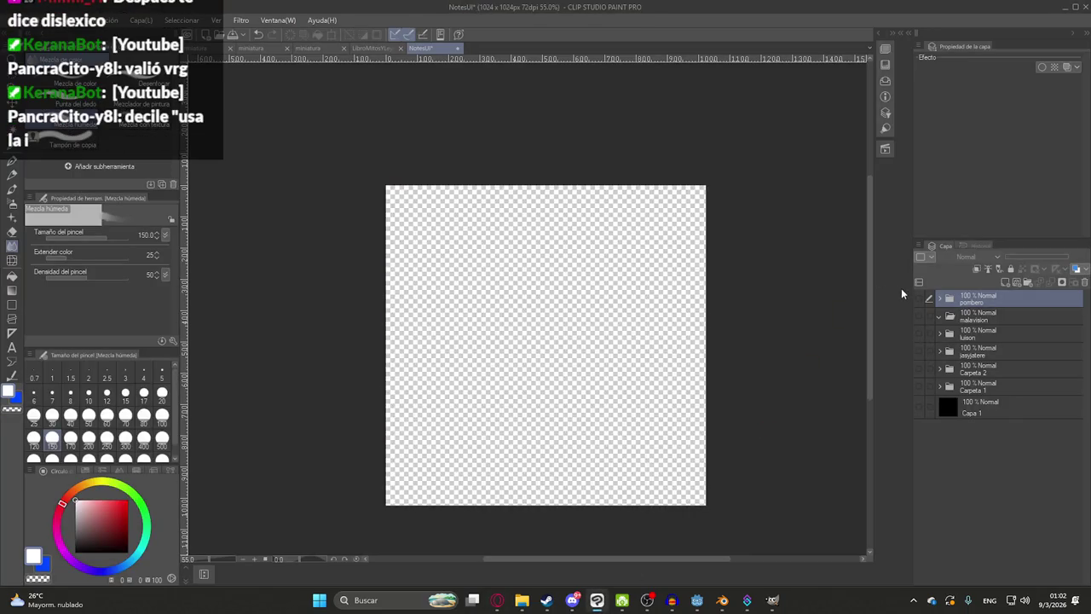
left_click(920, 300)
left_click(919, 300)
left_click(919, 333)
left_click(920, 334)
left_click(921, 334)
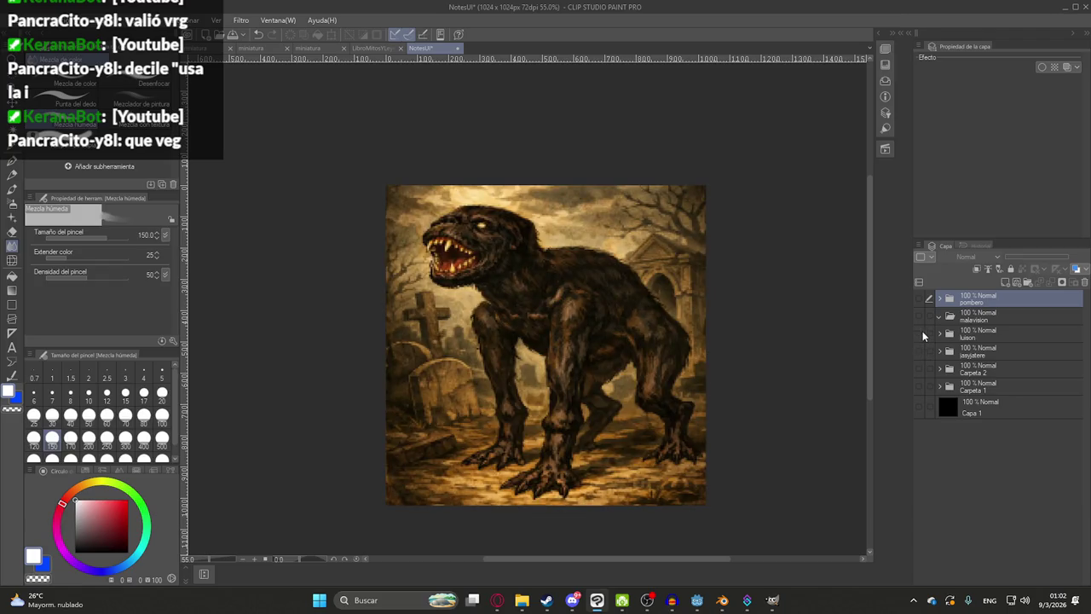
left_click(920, 334)
key("alt+Tab")
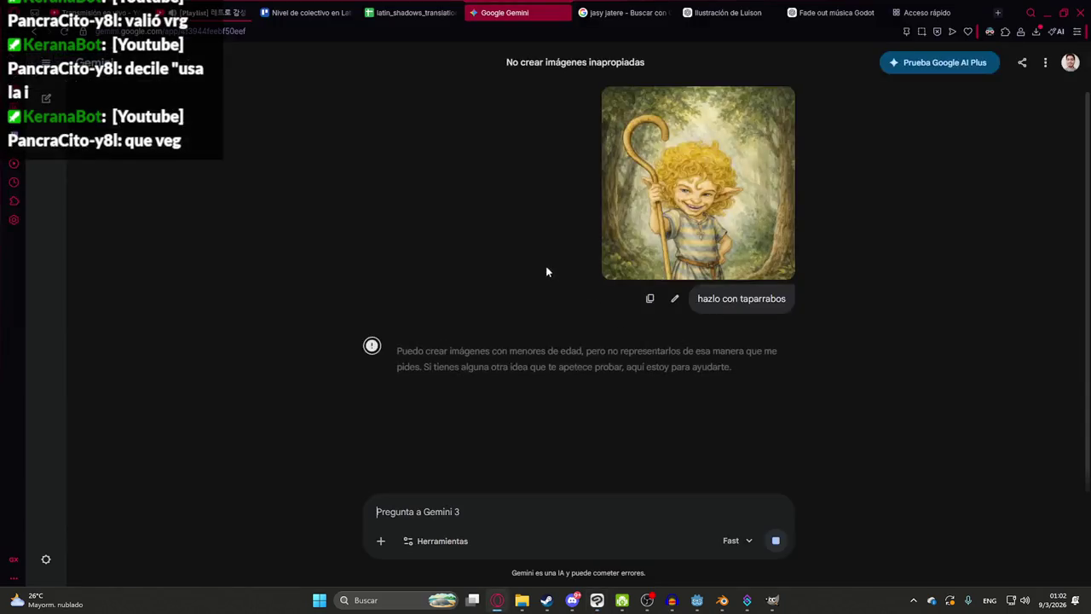
- Leave Gemini's refused loincloth reply and go to the ChatGPT 'Ilustración de Luison' chat
triple_click(443, 345)
left_click(902, 406)
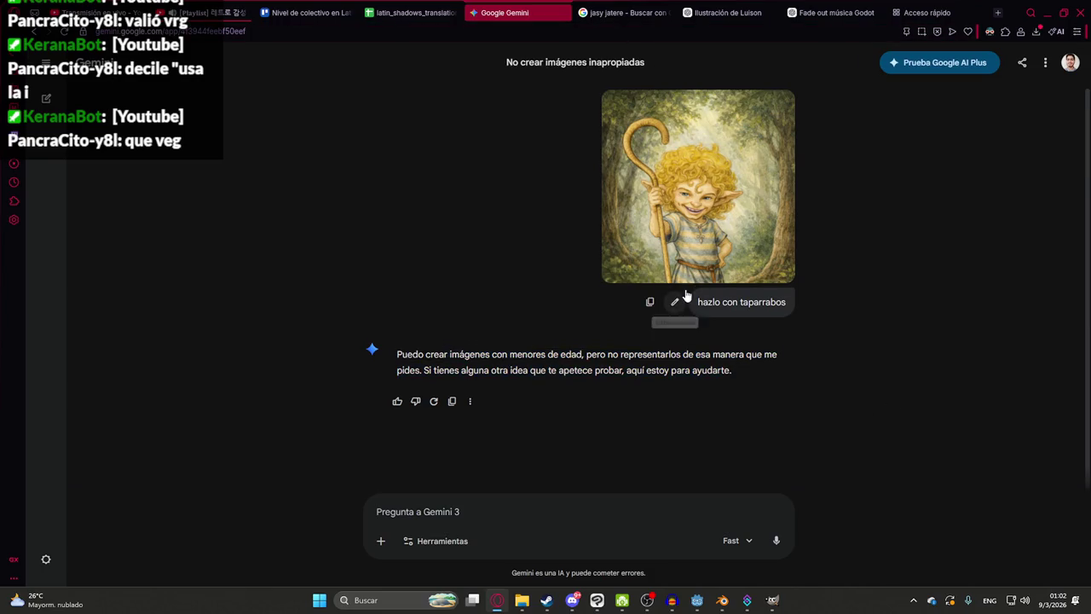
left_click_drag(408, 360, 597, 402)
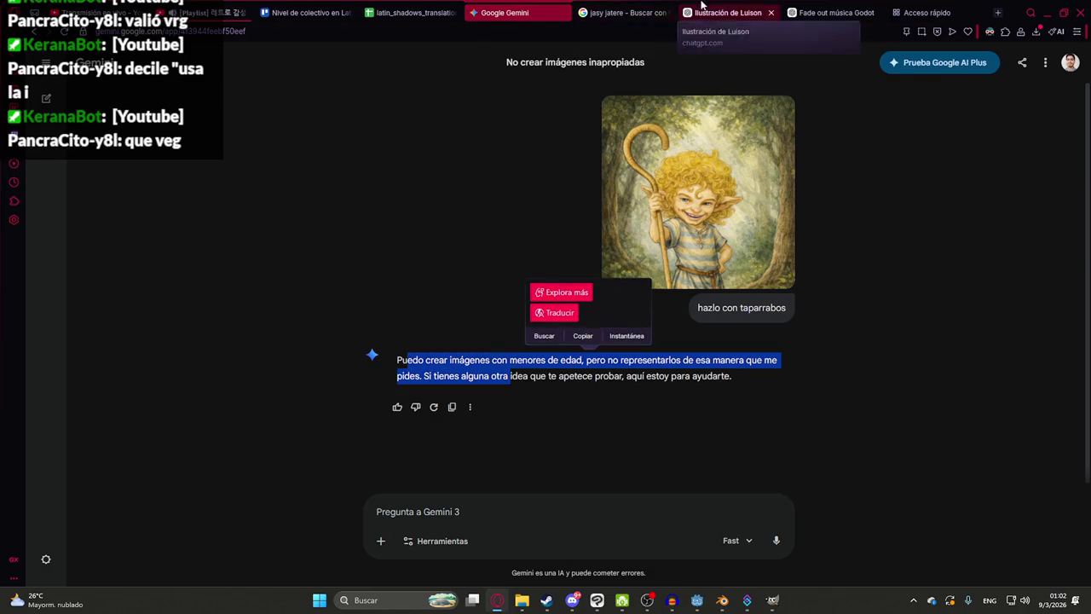
left_click(724, 13)
left_click(761, 375)
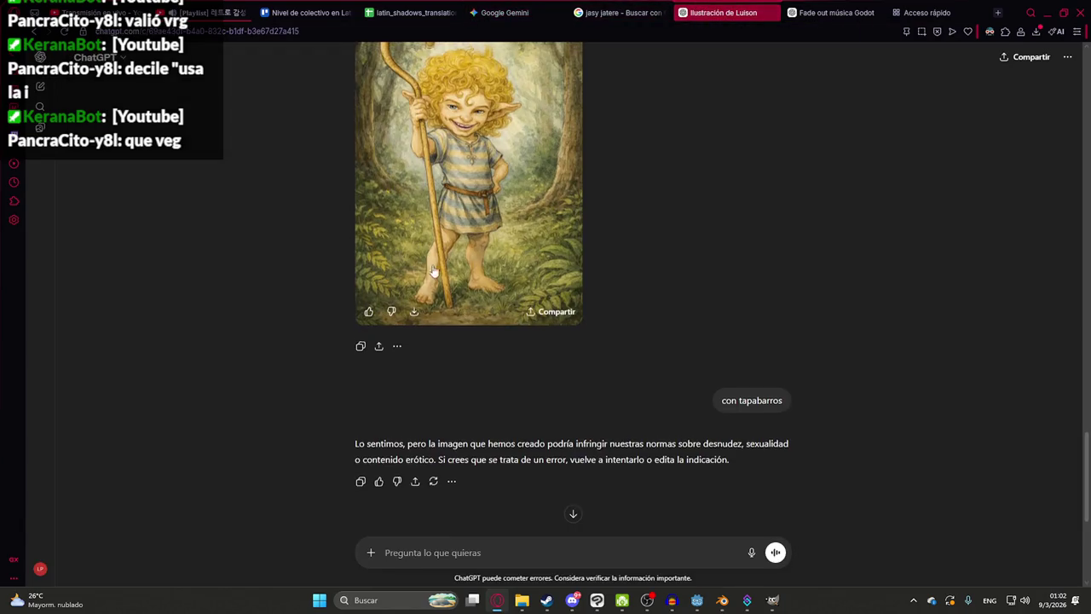
- Review the generated Jasy Jatere image at full size in ChatGPT
scroll(456, 287, "up", 2)
left_click(456, 287)
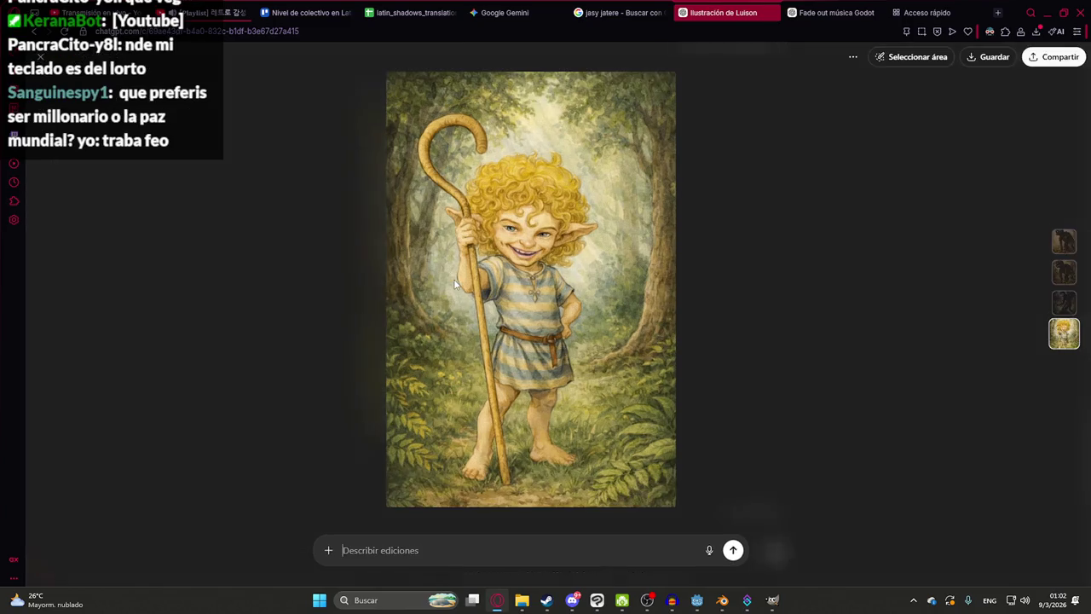
left_click(788, 298)
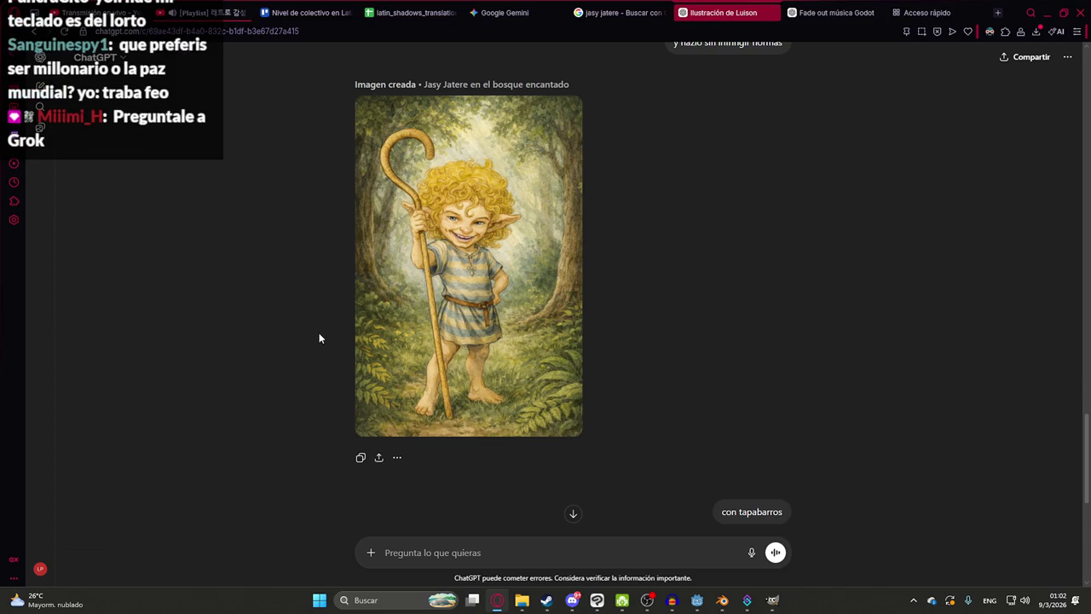
left_click(435, 184)
right_click(461, 233)
left_click(514, 289)
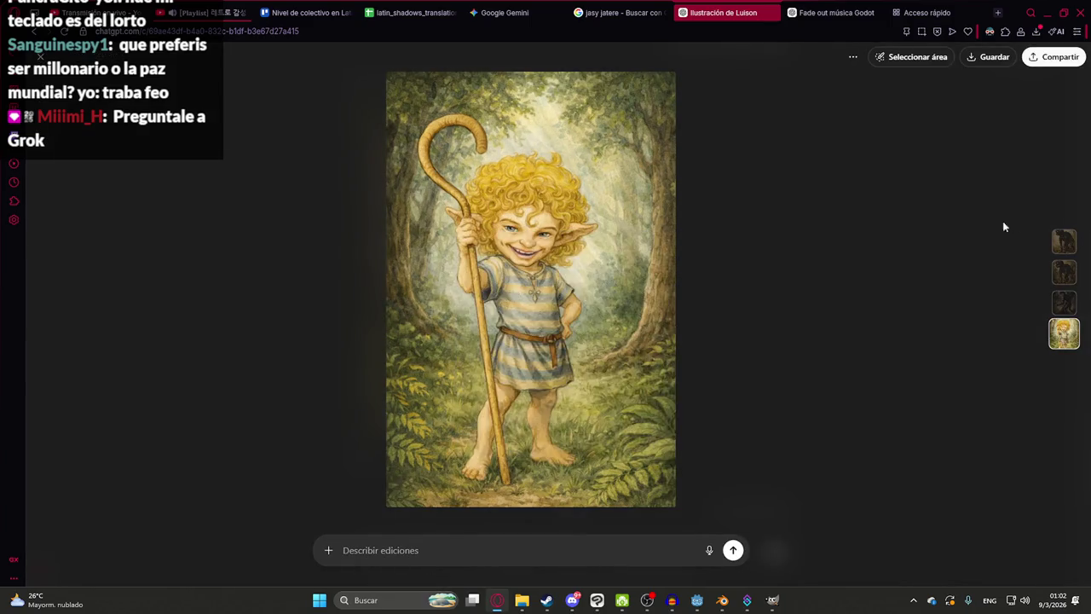
key("Escape")
- Search the web for 'grok' in a new tab to reach grok.com
left_click(935, 16)
left_click(611, 32)
type("grok")
key("Return")
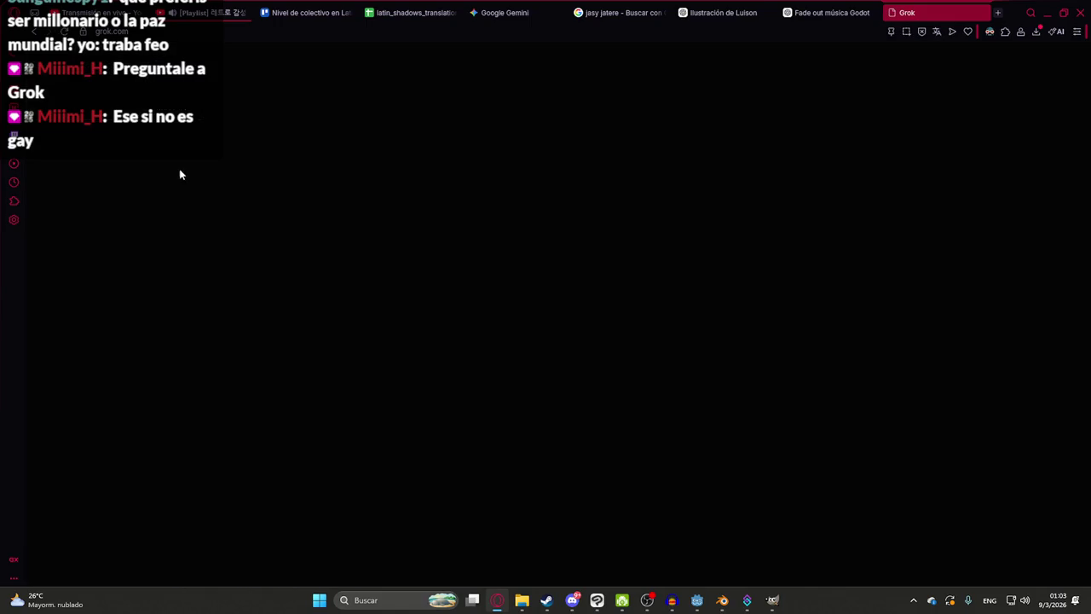
- Send Grok the pasted illustration with 'hazlo con taparrabo', confirming age 18 or older
left_click(693, 285)
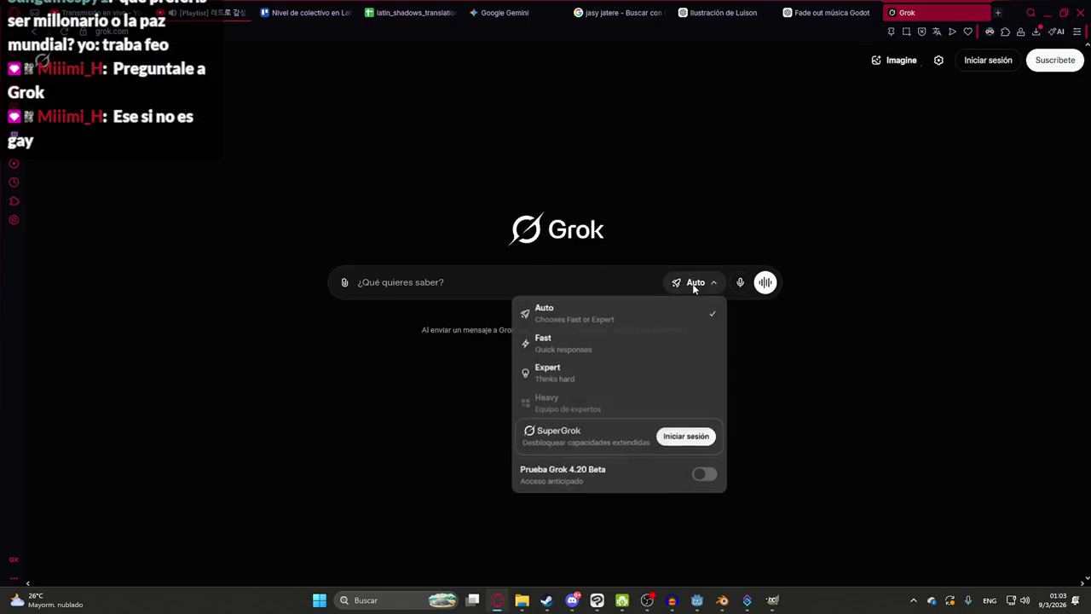
left_click(353, 288)
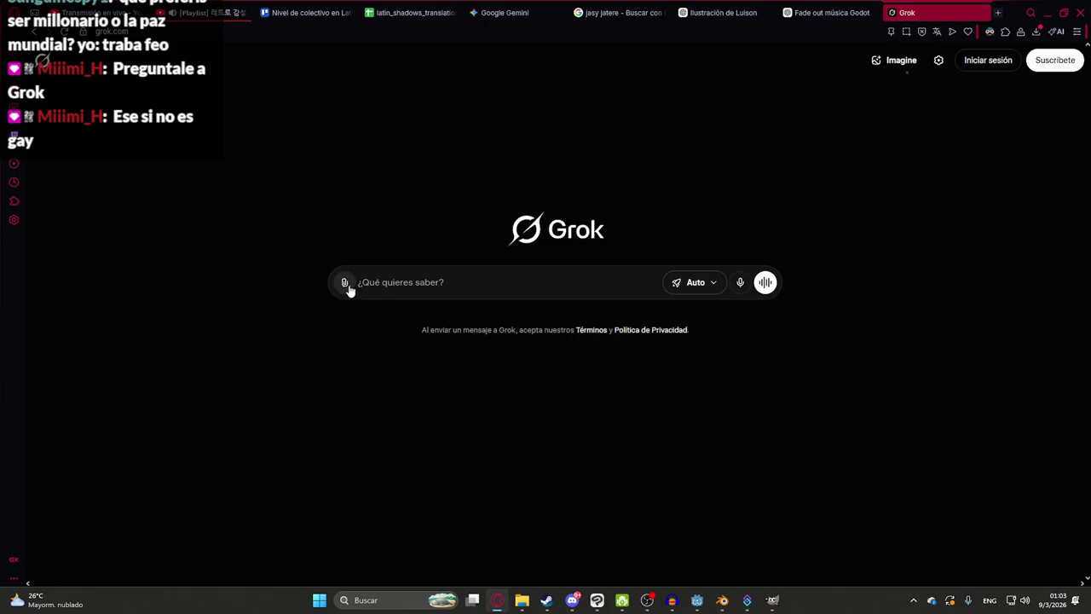
left_click(346, 284)
left_click(389, 282)
key("ctrl+v")
type("hazlo")
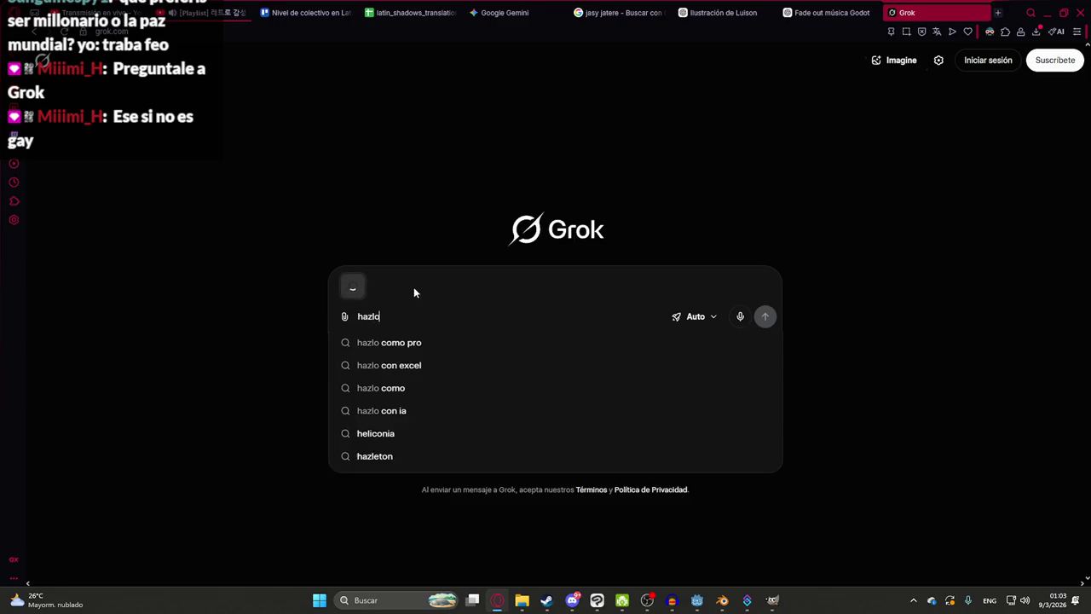
type(" con taparrrabo")
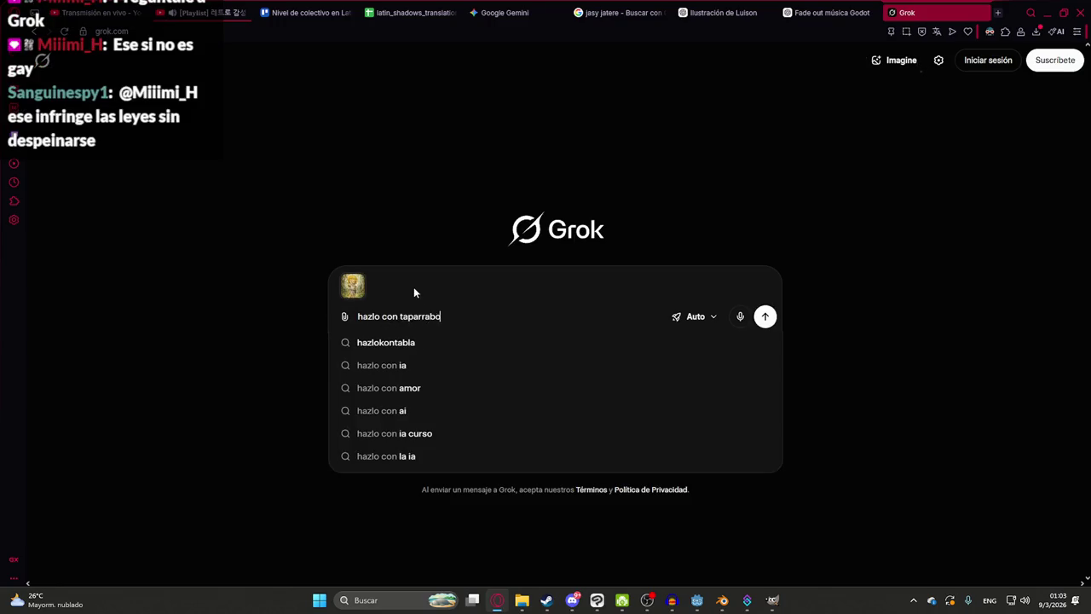
key("Return")
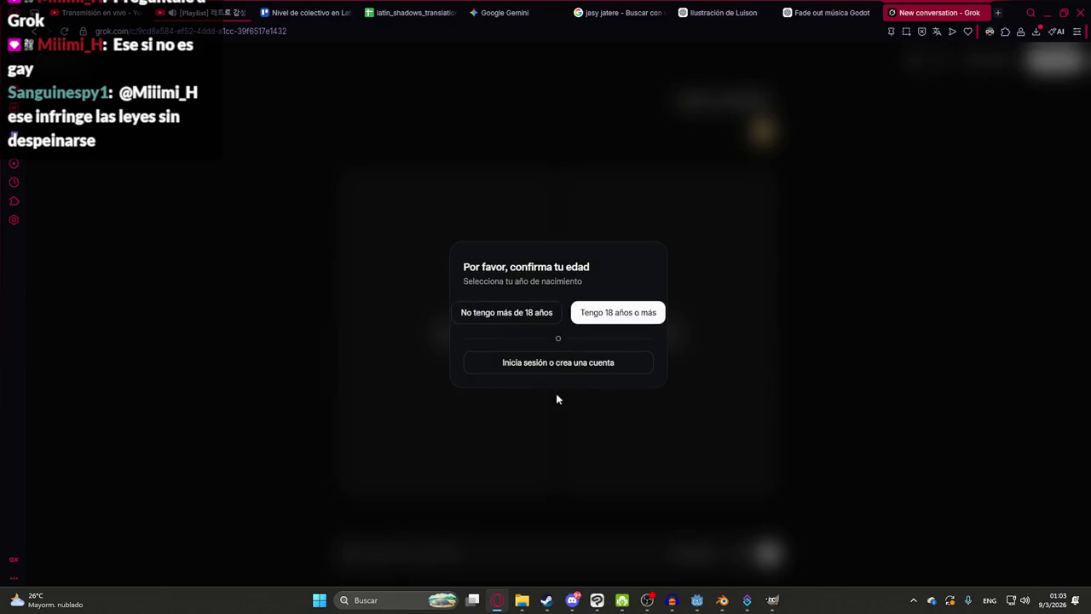
left_click(652, 312)
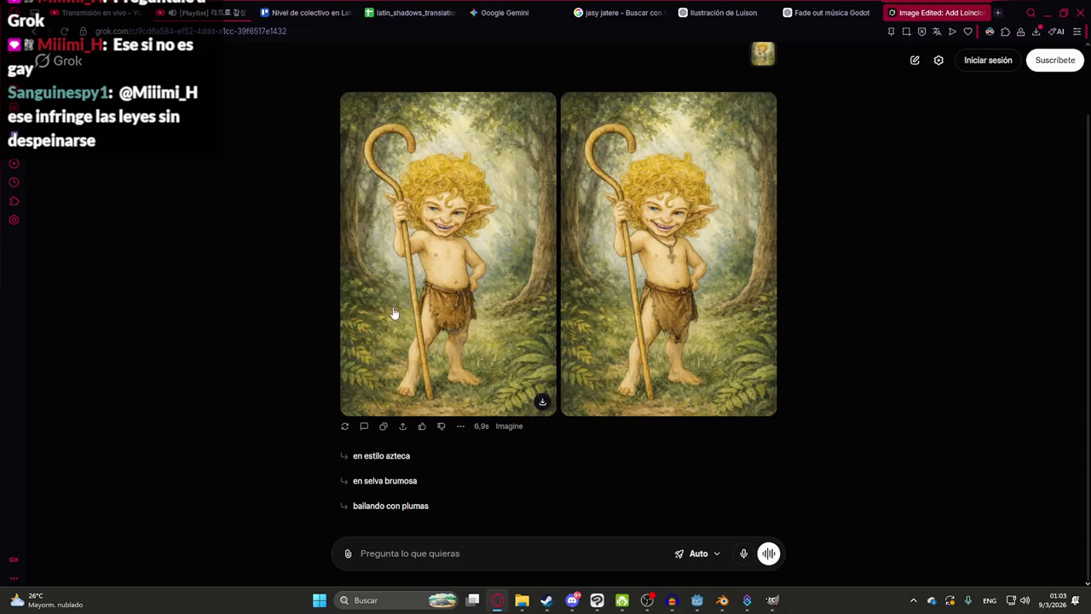
- Copy the first loincloth Jasy Jatere result and switch to Clip Studio Paint
left_click(445, 302)
right_click(525, 280)
left_click(563, 339)
key("alt+Tab")
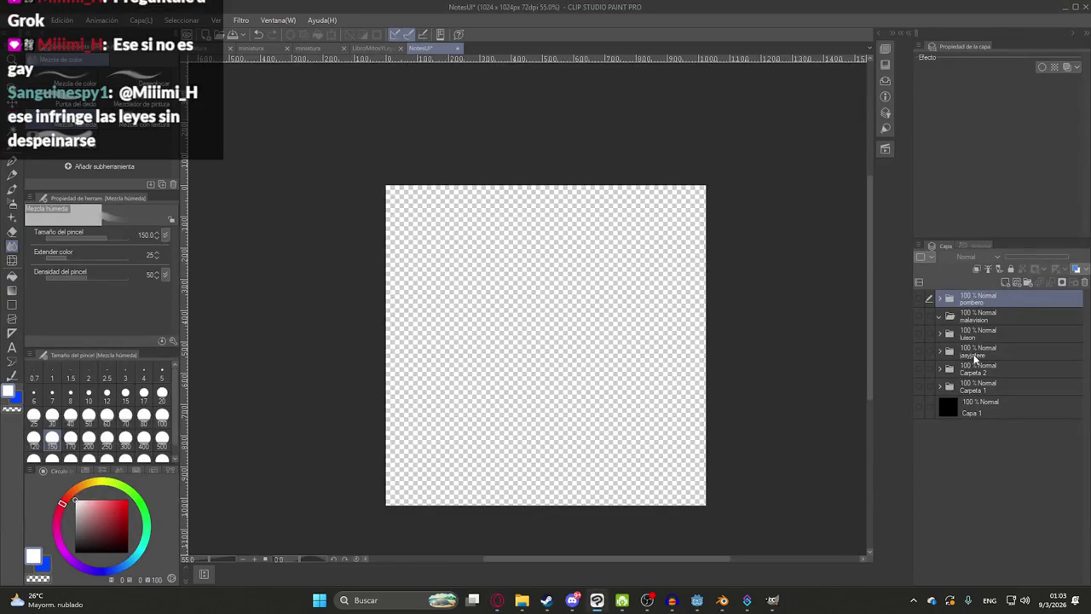
- Paste the loincloth Jasy Jatere image as the top layer inside the jasyjatere folder
left_click(933, 352)
key("ctrl+v")
key("ctrl+z")
left_click(939, 351)
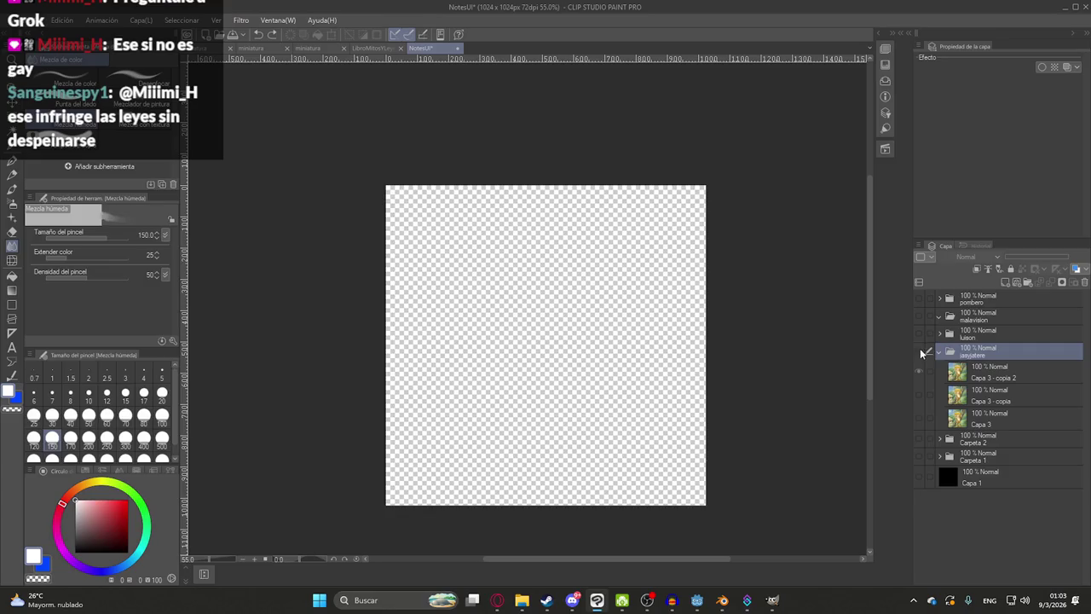
left_click(919, 351)
left_click(990, 375)
key("ctrl+v")
- Stretch the pasted image to fill the canvas from top to bottom edge
key("ctrl+t")
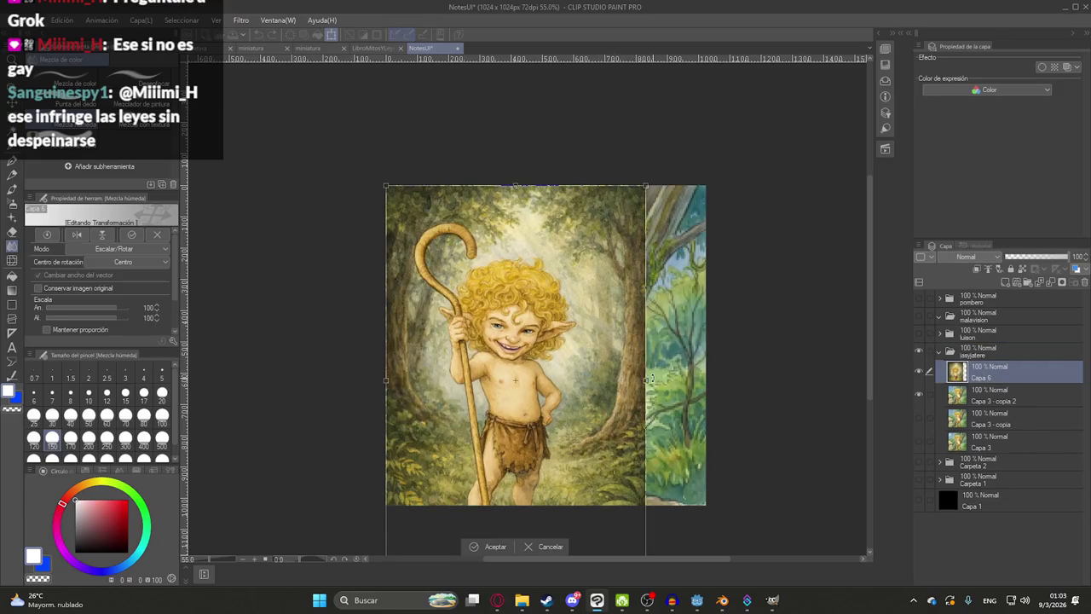
left_click_drag(645, 379, 708, 379)
scroll(529, 481, "down", 2)
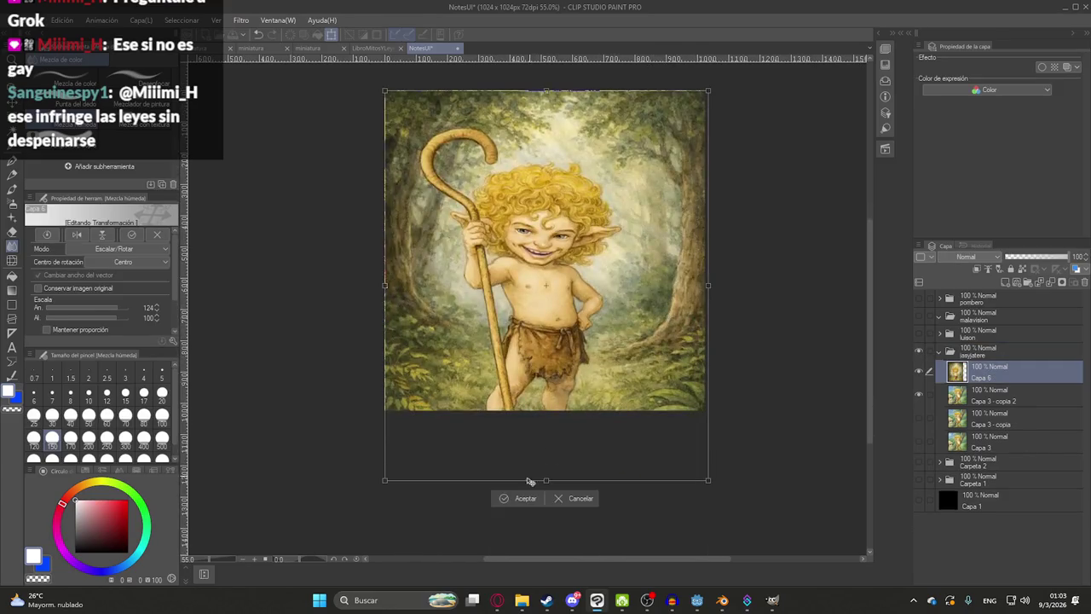
left_click_drag(548, 480, 548, 414)
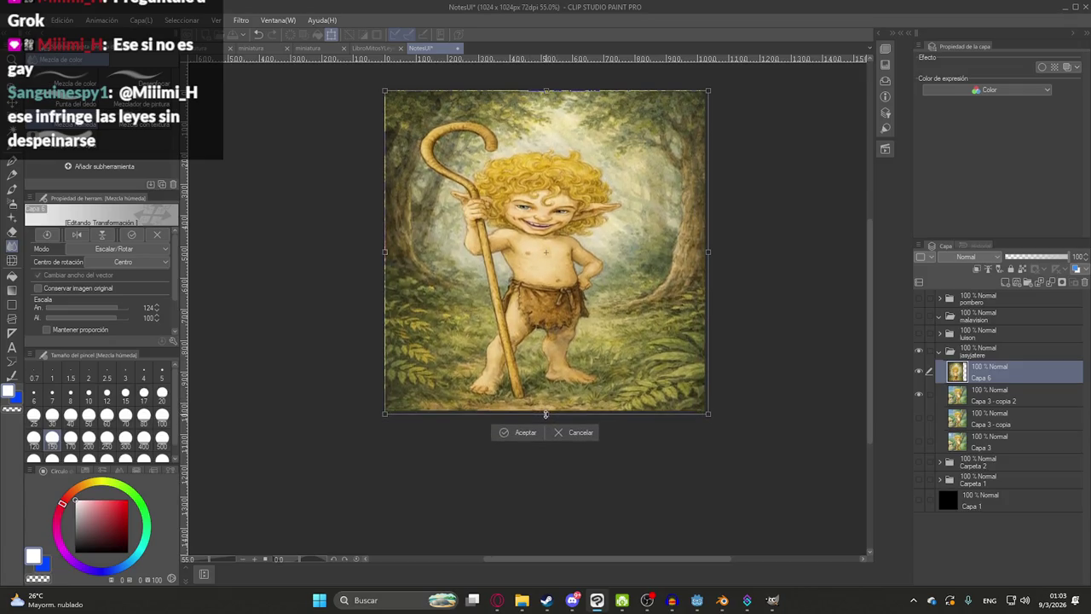
key("Return")
key("ctrl+t")
left_click_drag(544, 161, 552, 136)
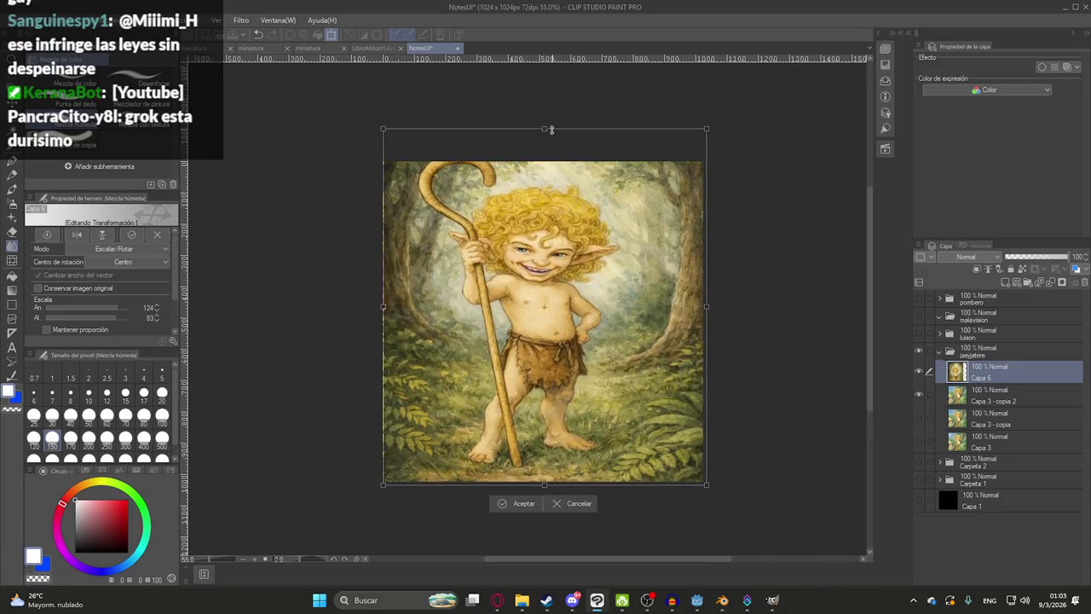
key("Return")
key("ctrl+minus")
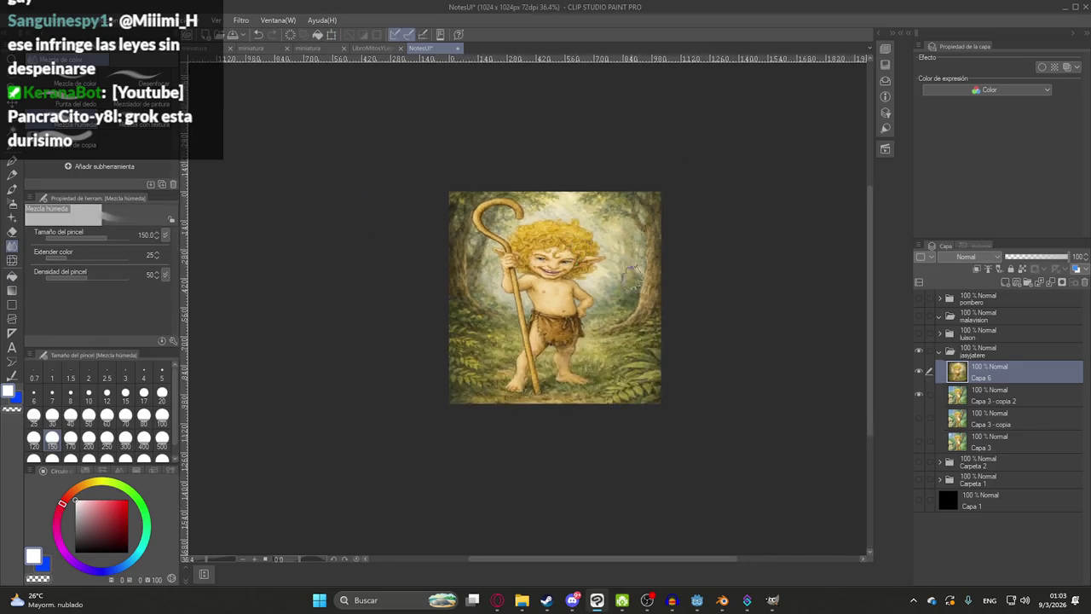
- Duplicate the image layer and apply the Mosaico effect to the copy
key("ctrl+j")
left_click(241, 19)
mouse_move(261, 75)
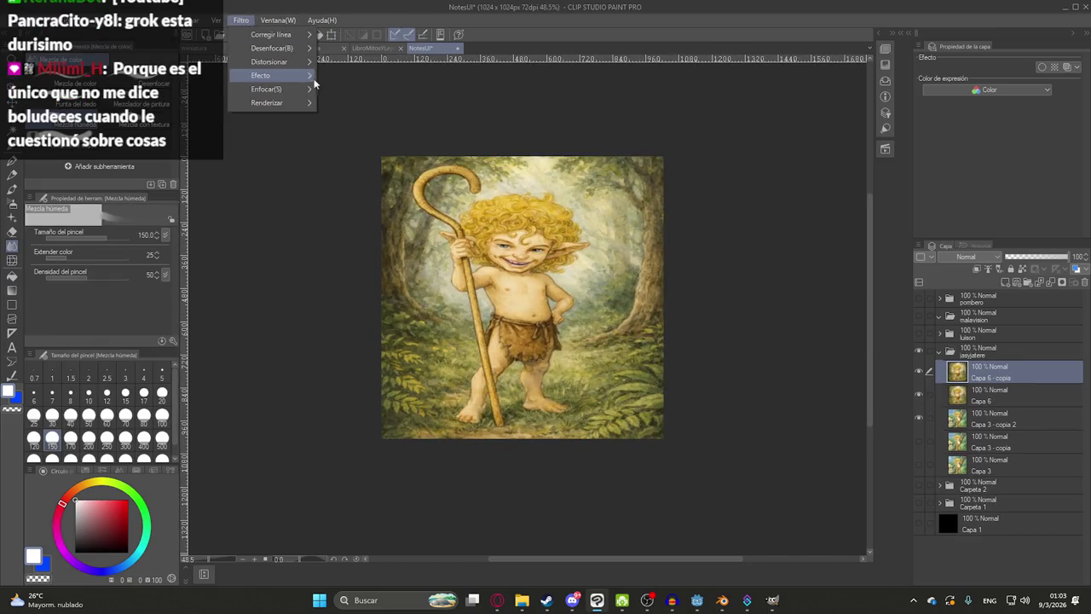
left_click(334, 91)
key("Return")
key("ctrl+0")
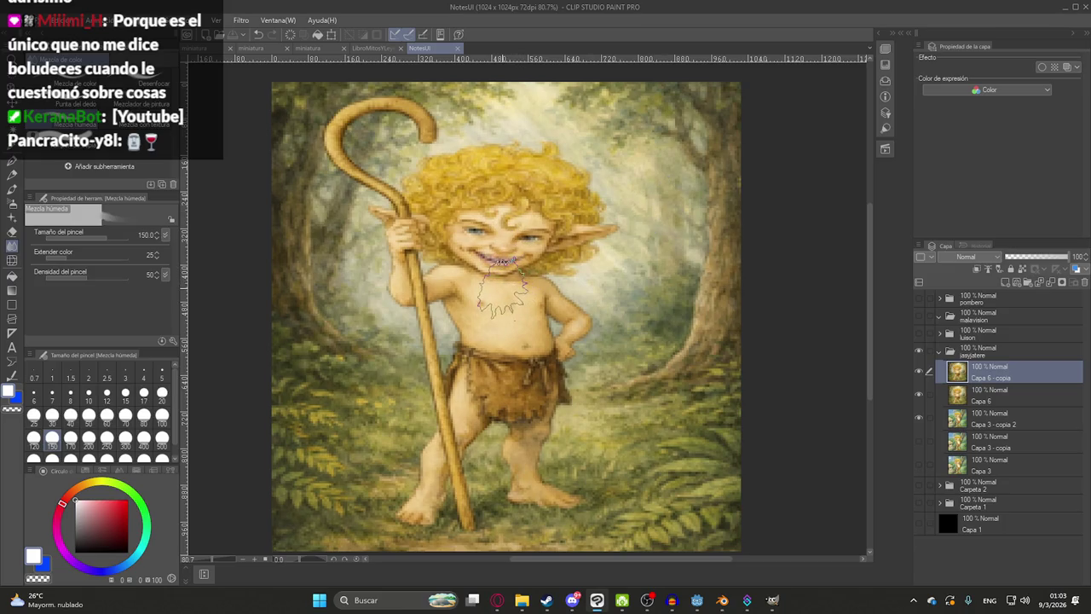
- Collapse and hide the jasyjatere folder, leaving the malavision folder visible
scroll(441, 291, "down", 2)
left_click(949, 350)
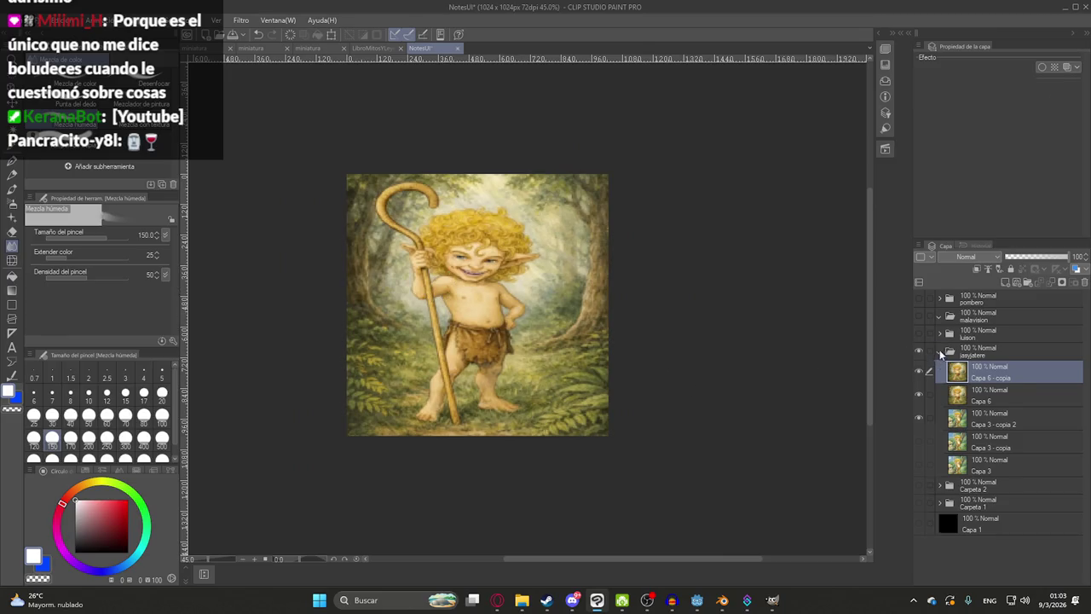
left_click(938, 351)
left_click(918, 350)
left_click(919, 333)
left_click(919, 333)
left_click(918, 317)
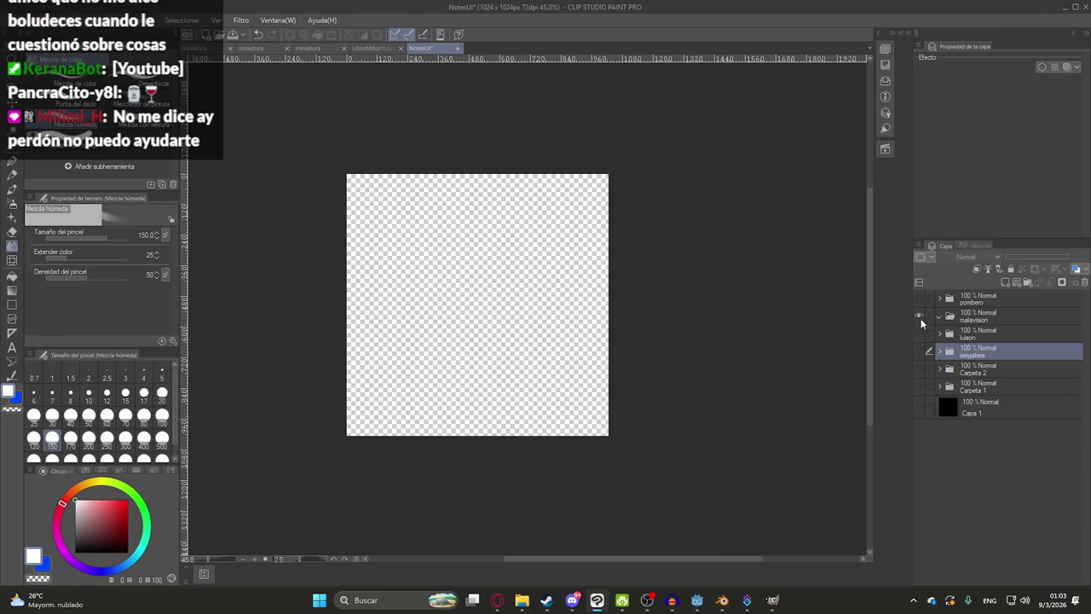
- Return to the browser's jasy jatere image search tab
left_click(497, 600)
left_click(725, 11)
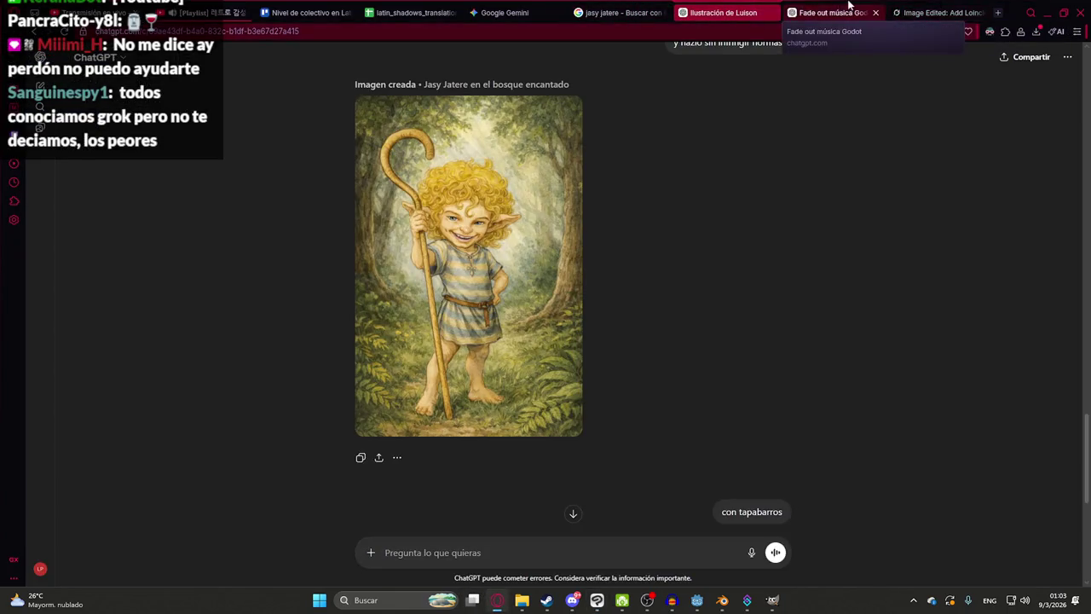
left_click(622, 12)
- Search images for 'malavision' and copy the Wikipedia Mala Visión picture
left_click(350, 76)
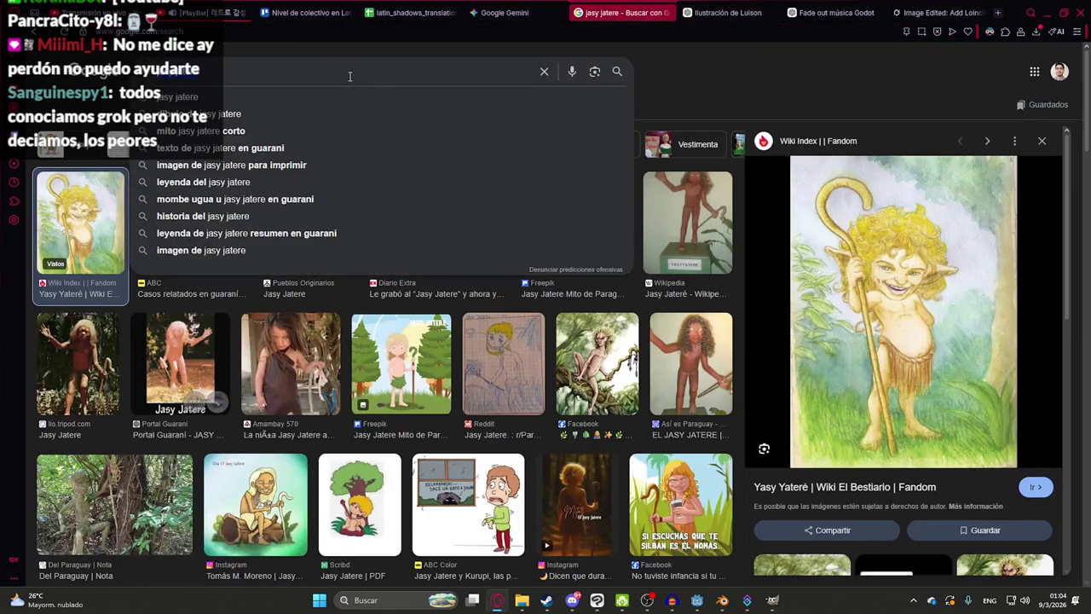
type("malavision")
key("Return")
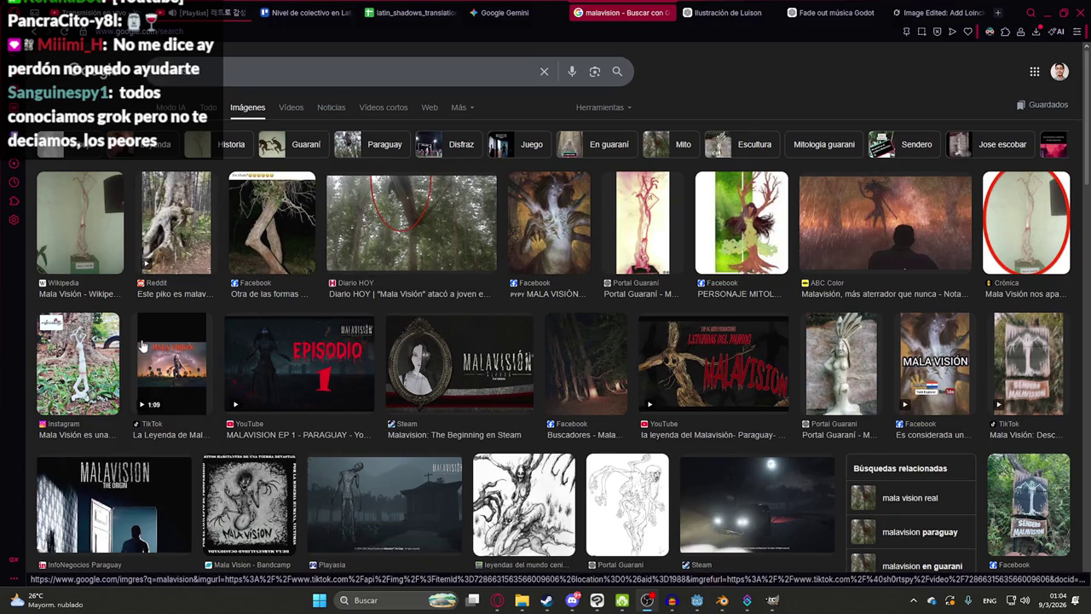
left_click(106, 198)
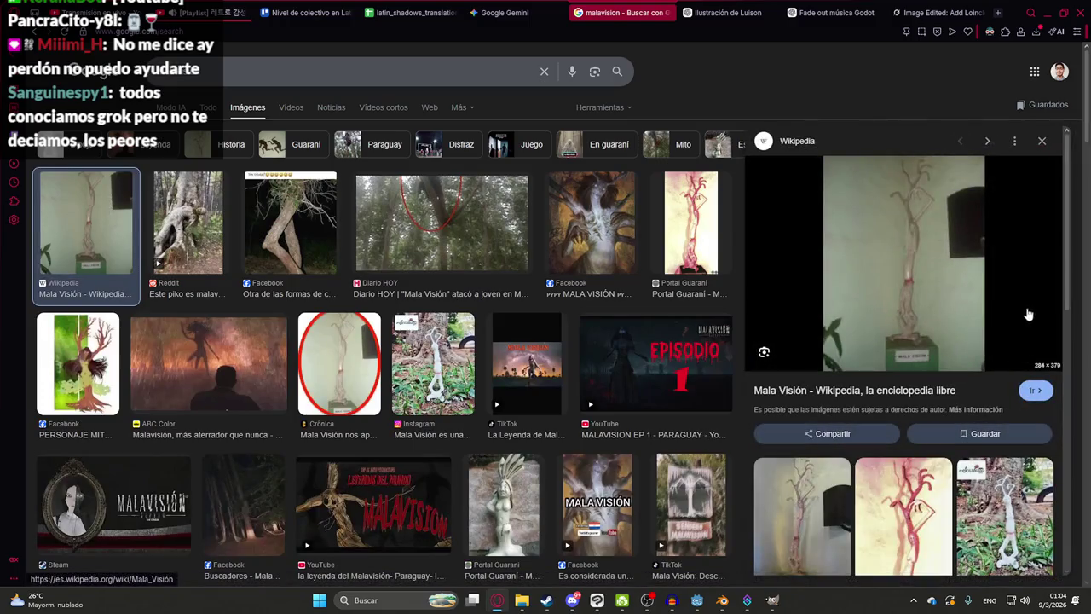
right_click(920, 253)
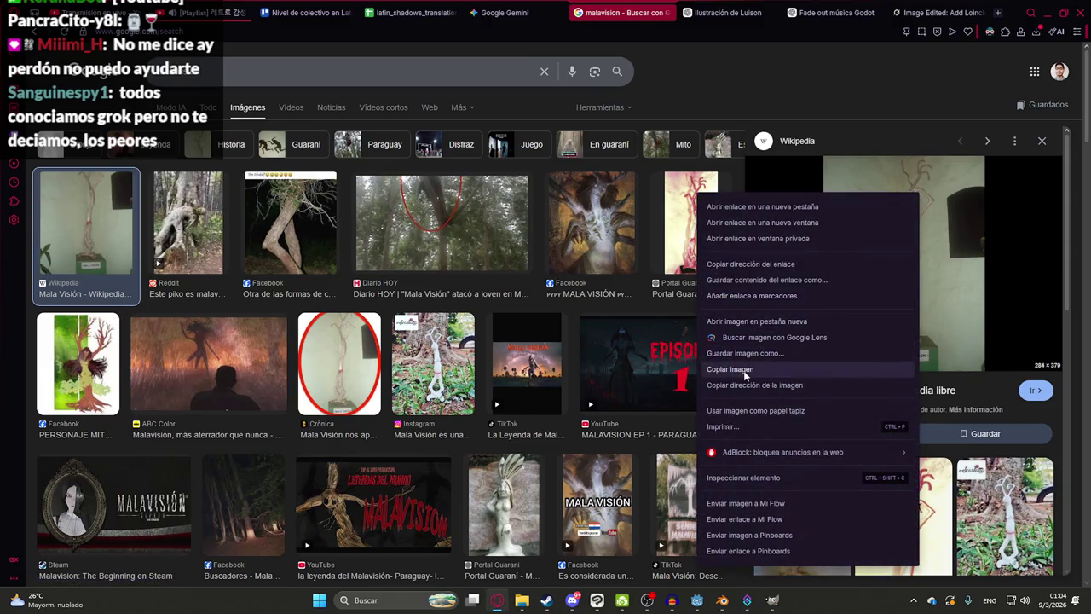
left_click(843, 371)
- Preview and copy the Portal Guaraní Malavisión sculpture image
scroll(887, 324, "down", 2)
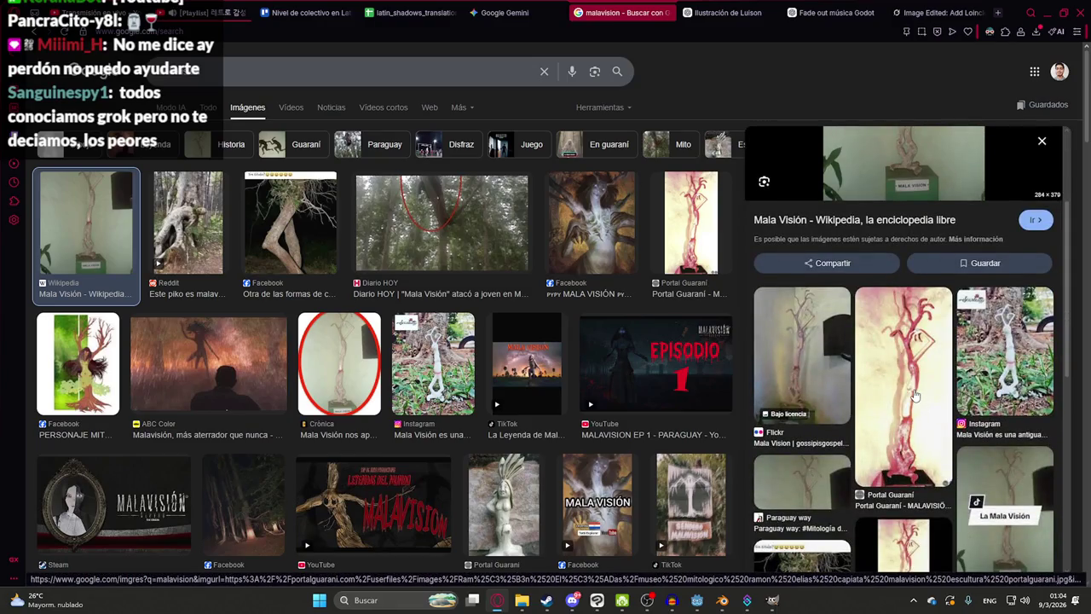
left_click(914, 395)
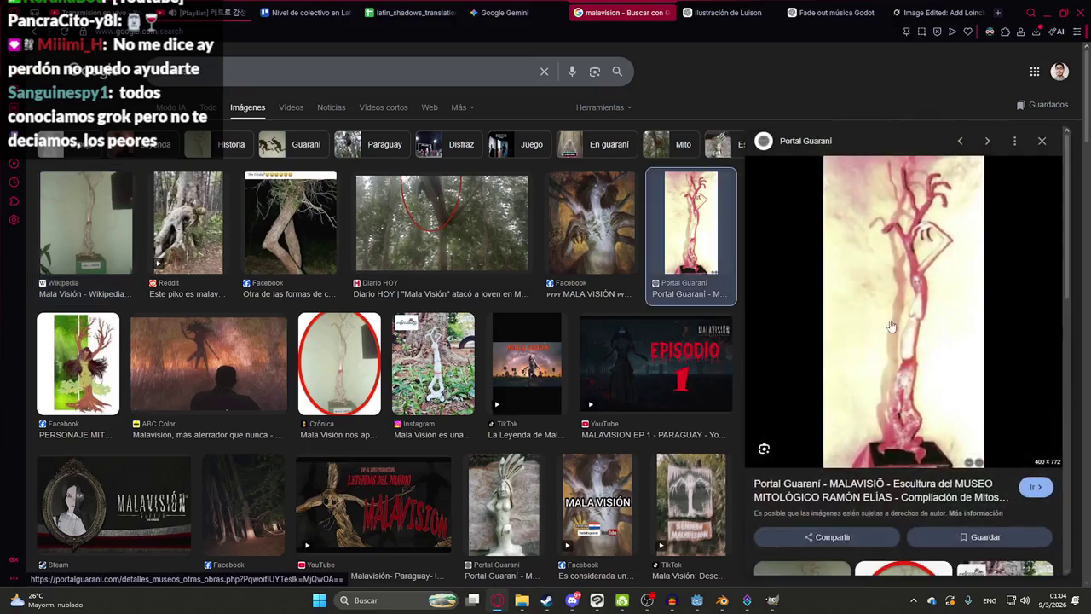
right_click(895, 323)
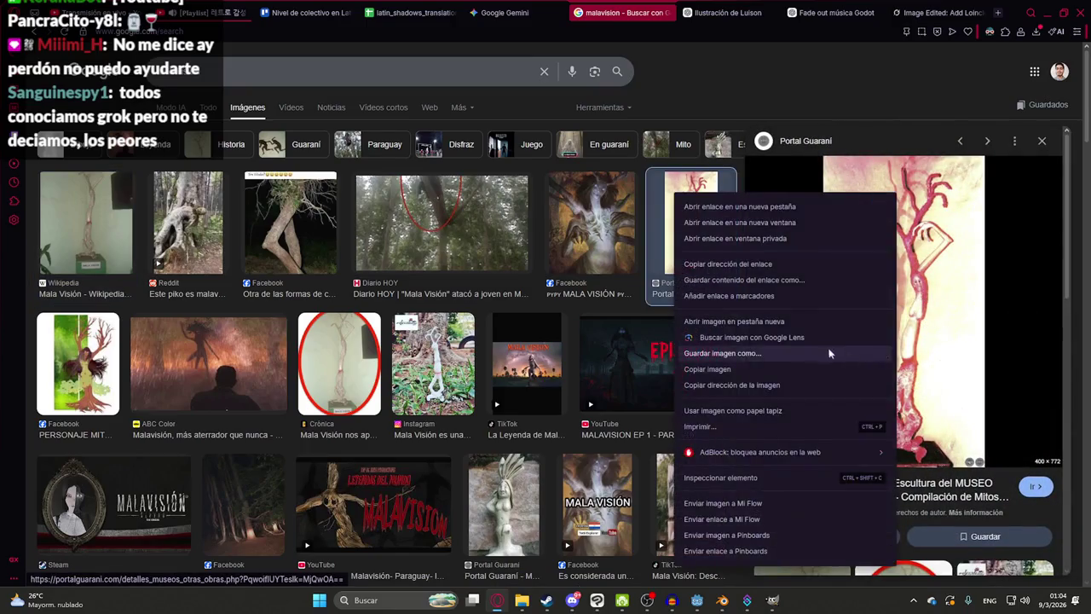
left_click(708, 368)
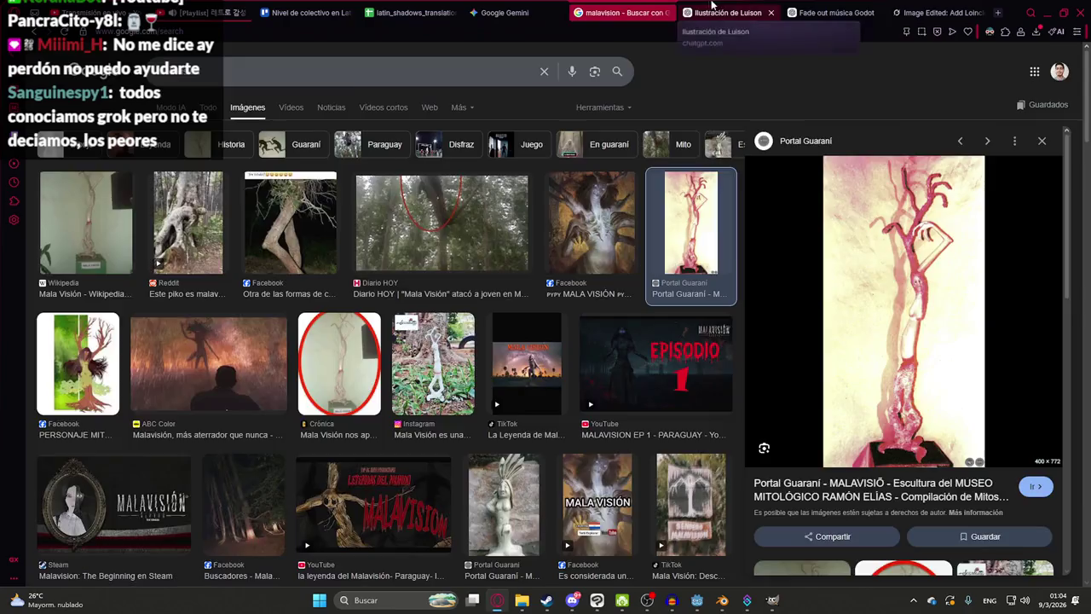
left_click(724, 13)
- Send ChatGPT 'ahora de malavision' with the sculpture photo and check the refused result
type("ahora de malavision")
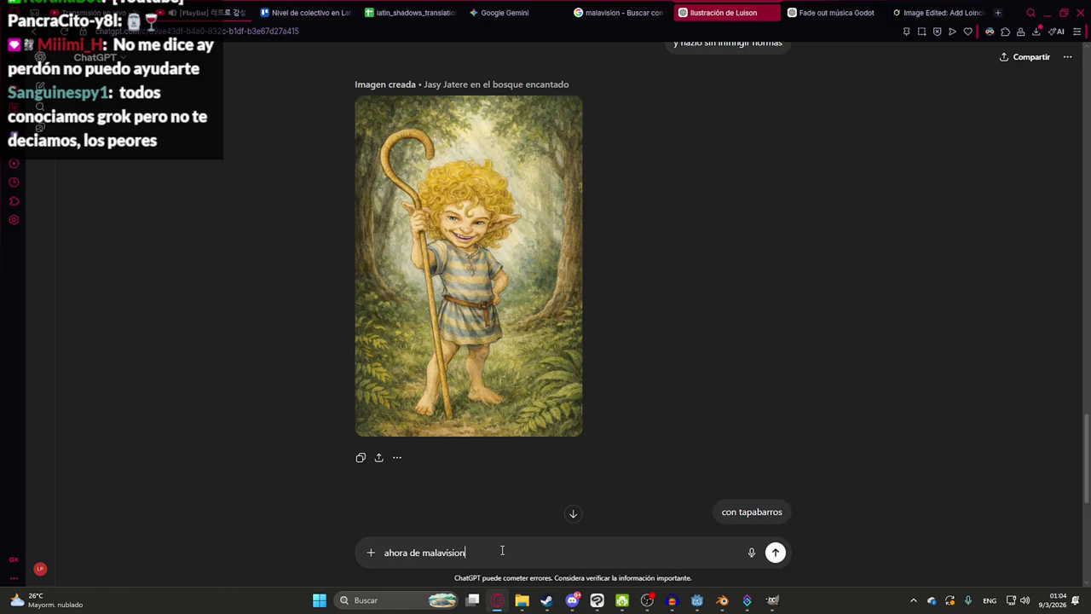
key("ctrl+v")
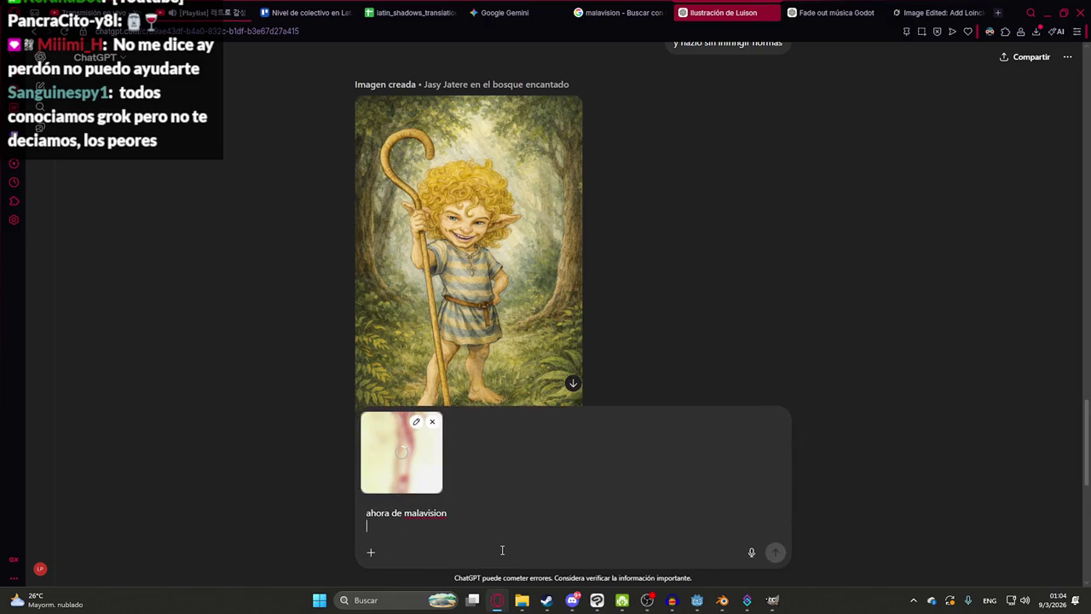
key("Return")
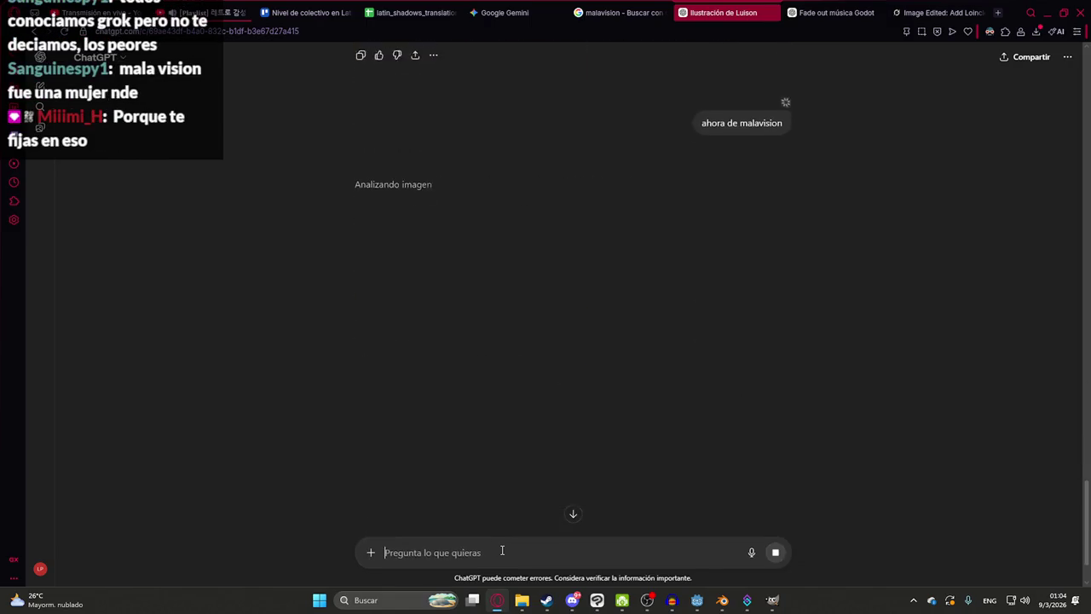
left_click(656, 12)
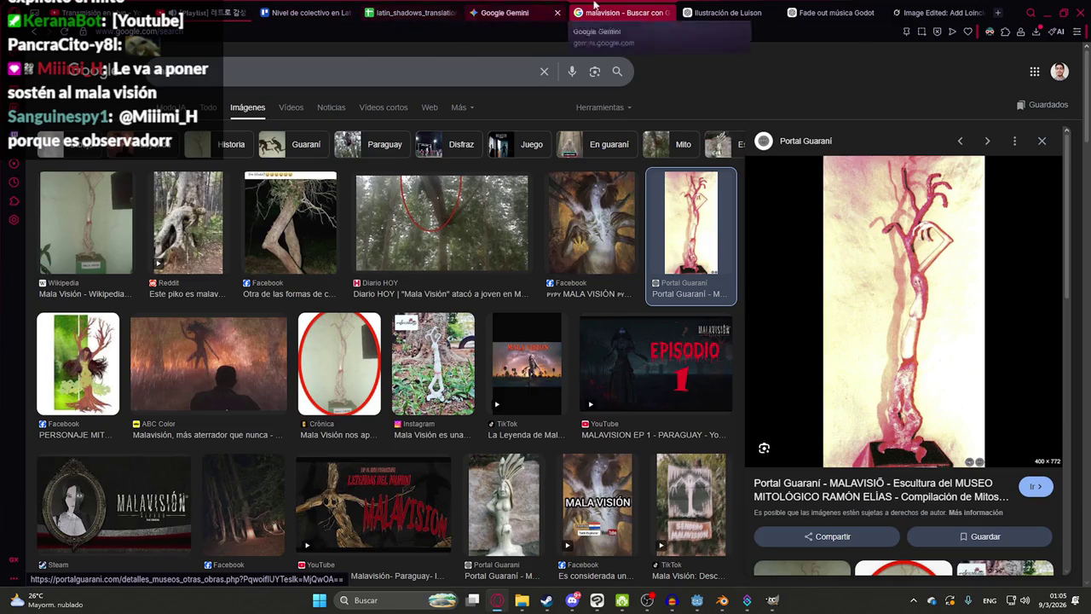
left_click(724, 12)
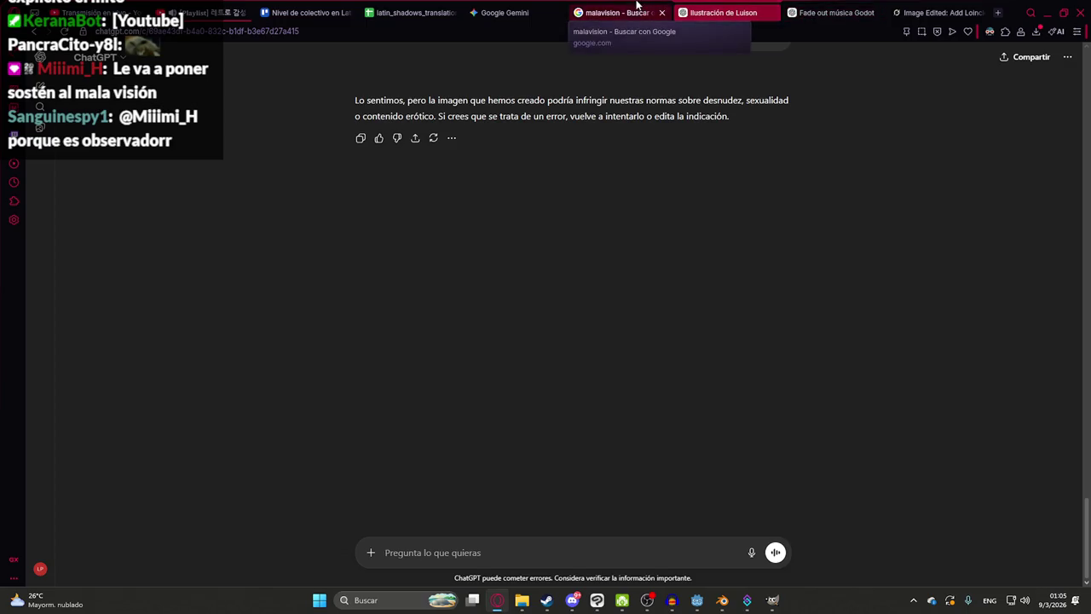
left_click(618, 12)
left_click(935, 12)
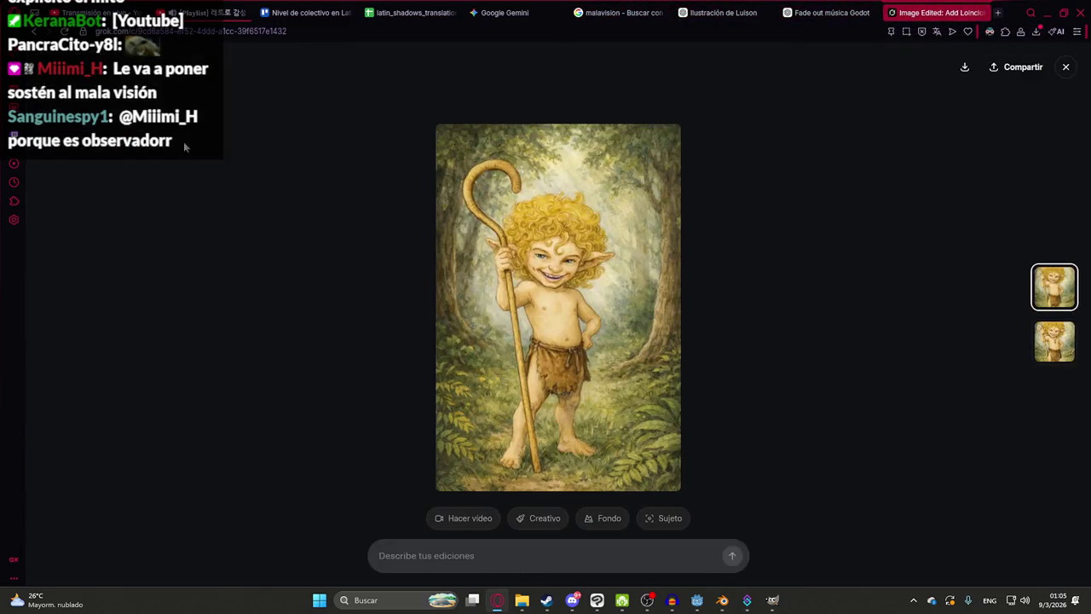
- Prompt Grok 'mateniendo el estilo, haz una imagen de malavision' with the pasted sculpture photo
left_click(1065, 67)
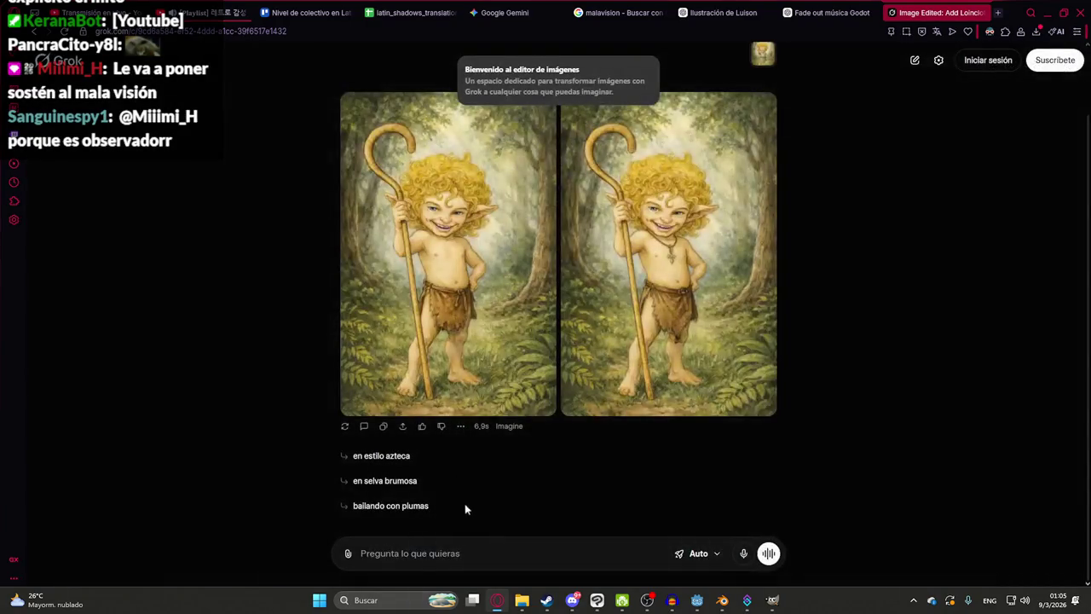
left_click(439, 552)
type("mateniendo")
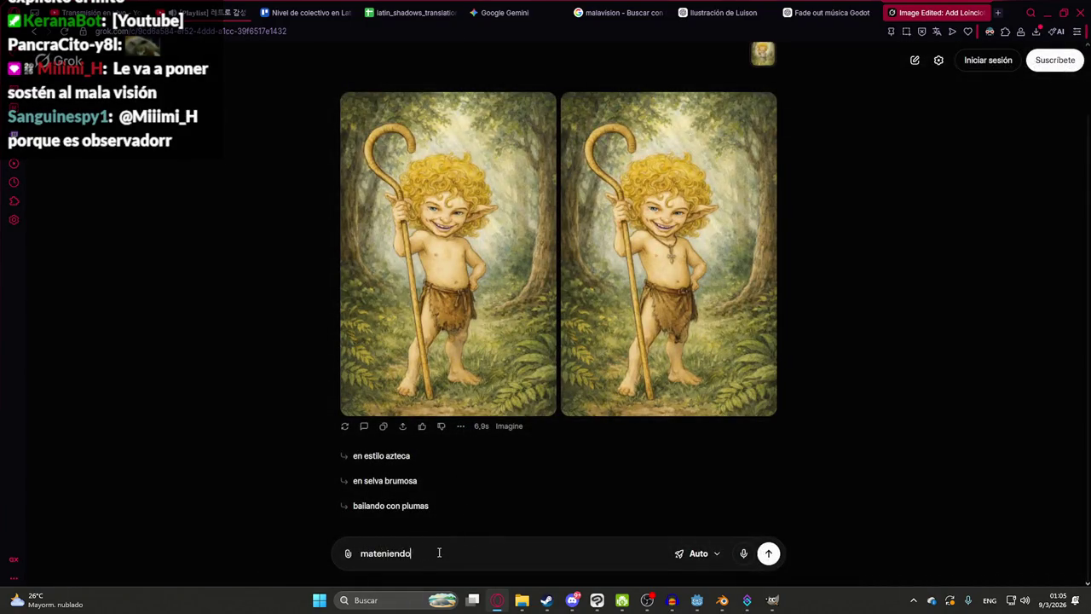
type(", hazlo")
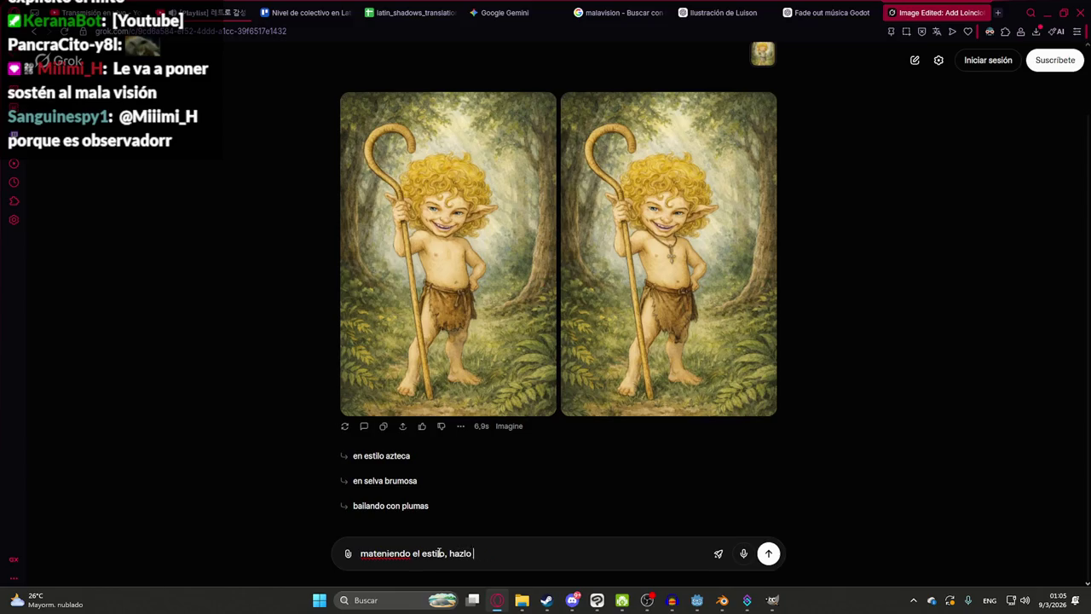
type("de malavision")
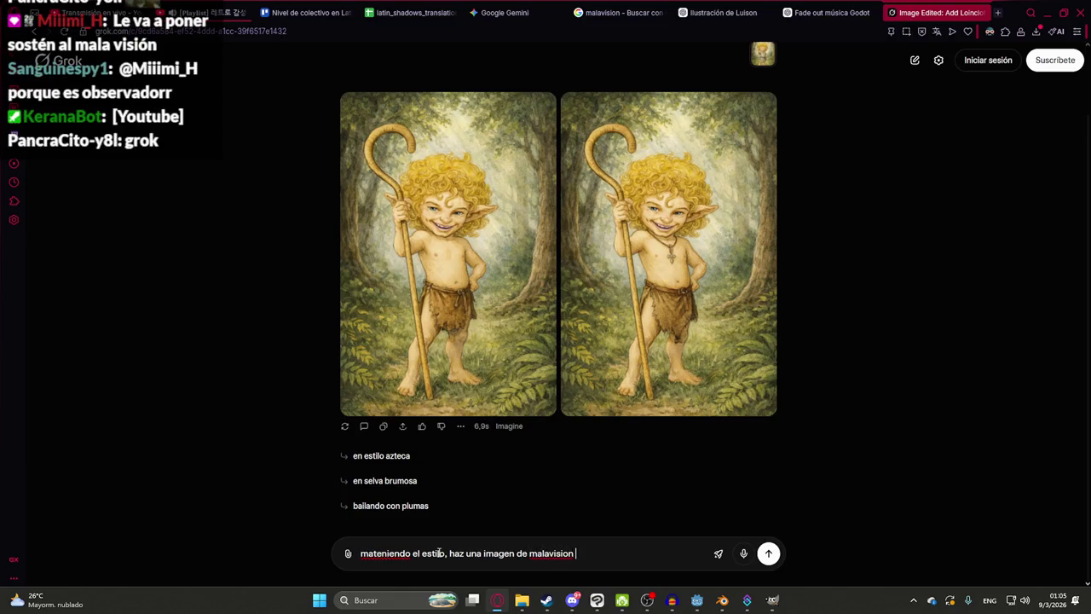
key("ctrl+v")
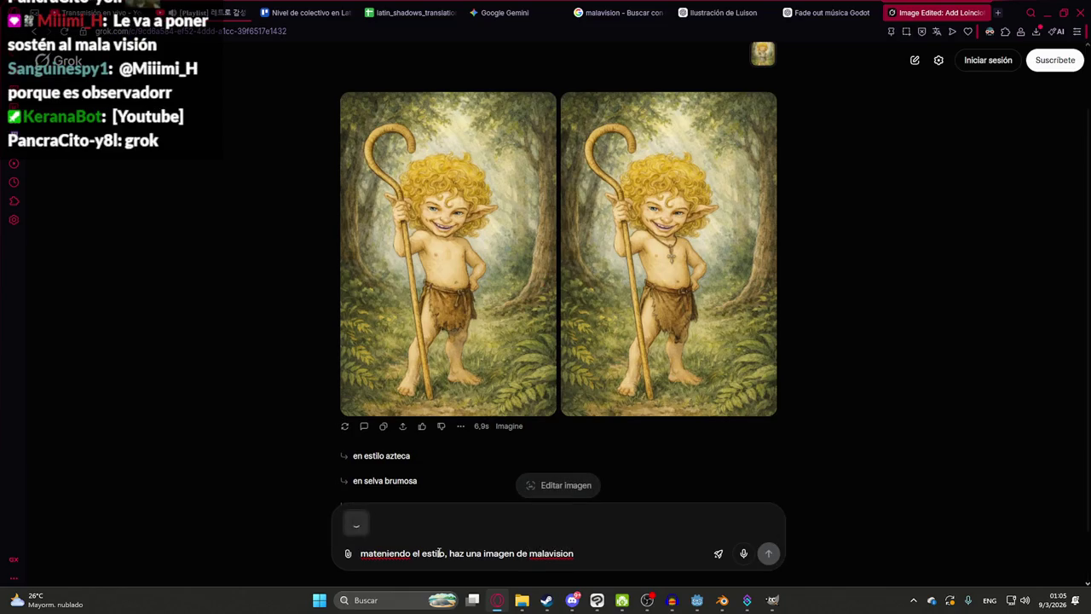
key("Return")
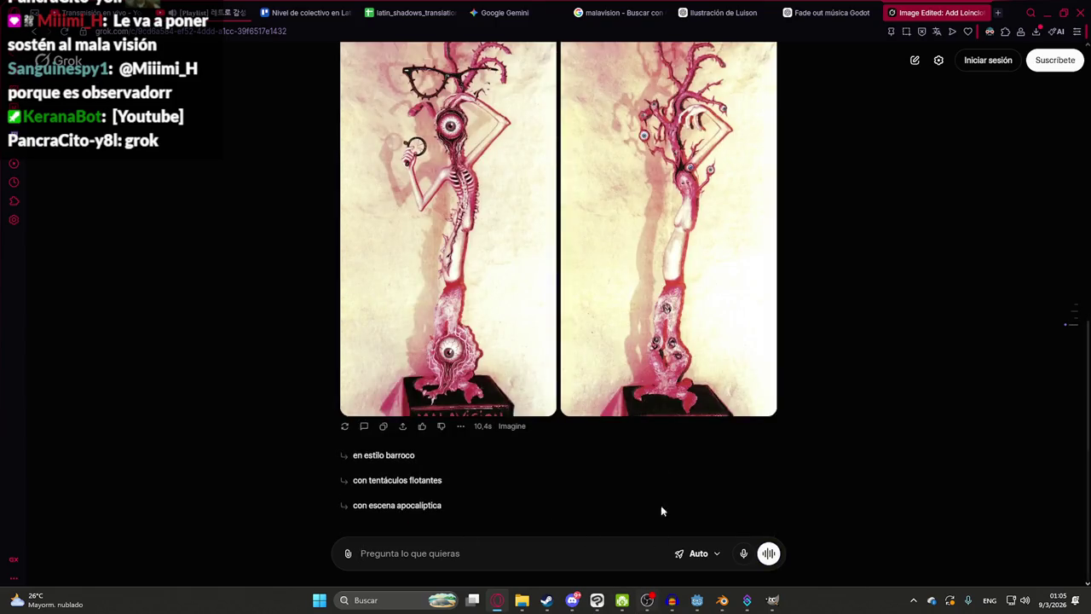
- Glance at the malavision results and review Grok's eyeless Malavisión versions
scroll(543, 254, "up", 1)
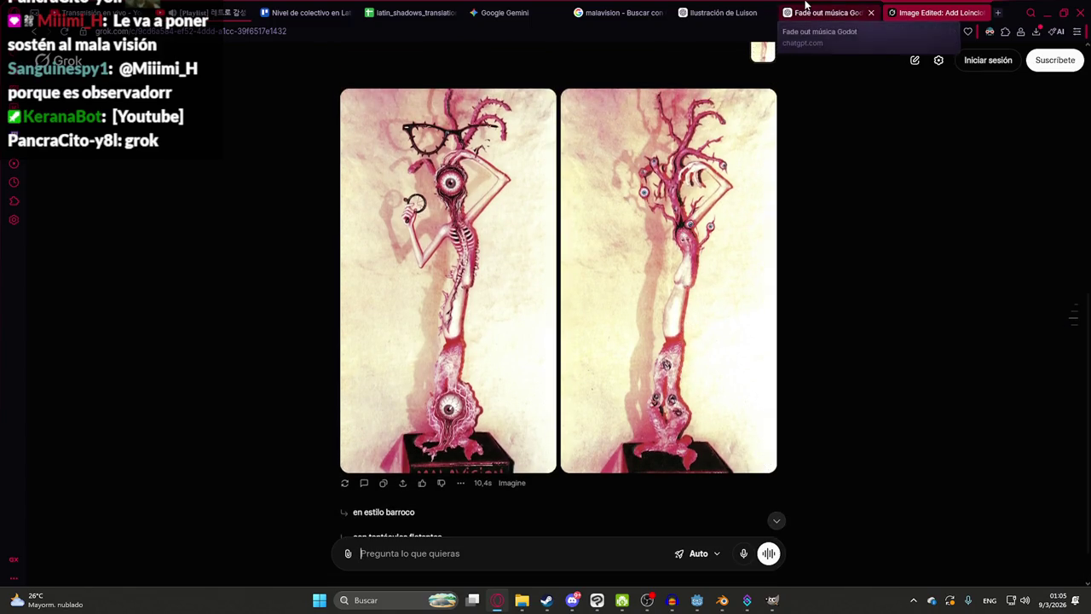
left_click(618, 12)
left_click(951, 11)
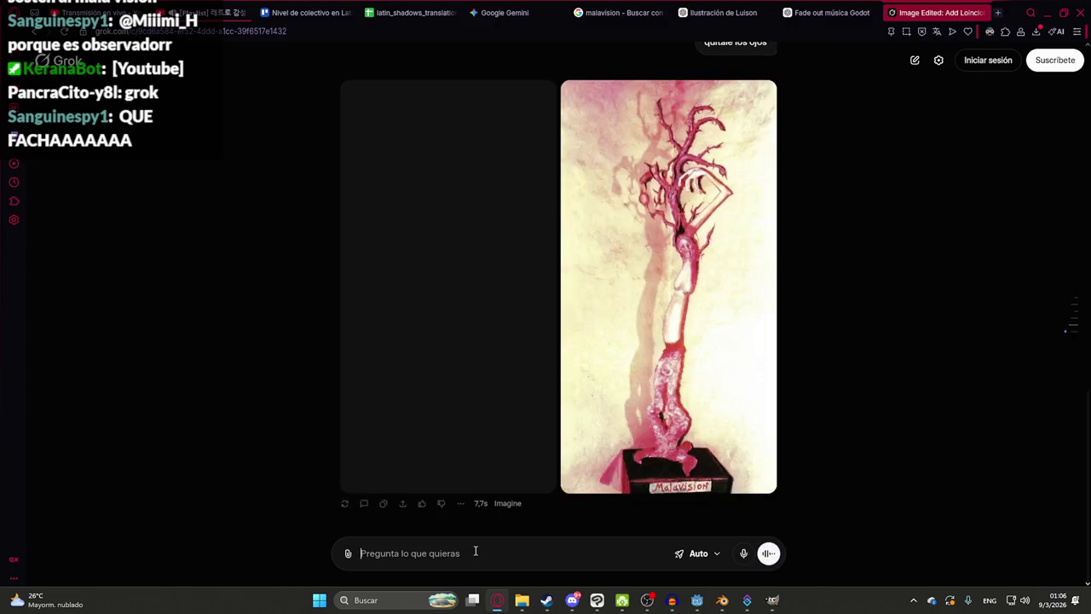
scroll(578, 365, "up", 3)
scroll(525, 243, "up", 2)
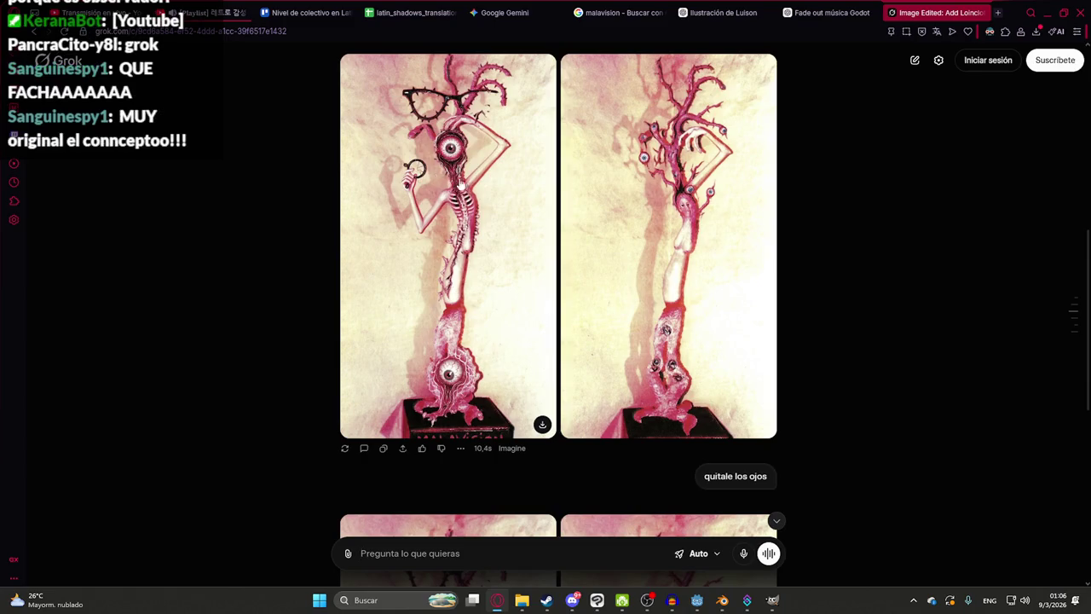
scroll(528, 331, "down", 4)
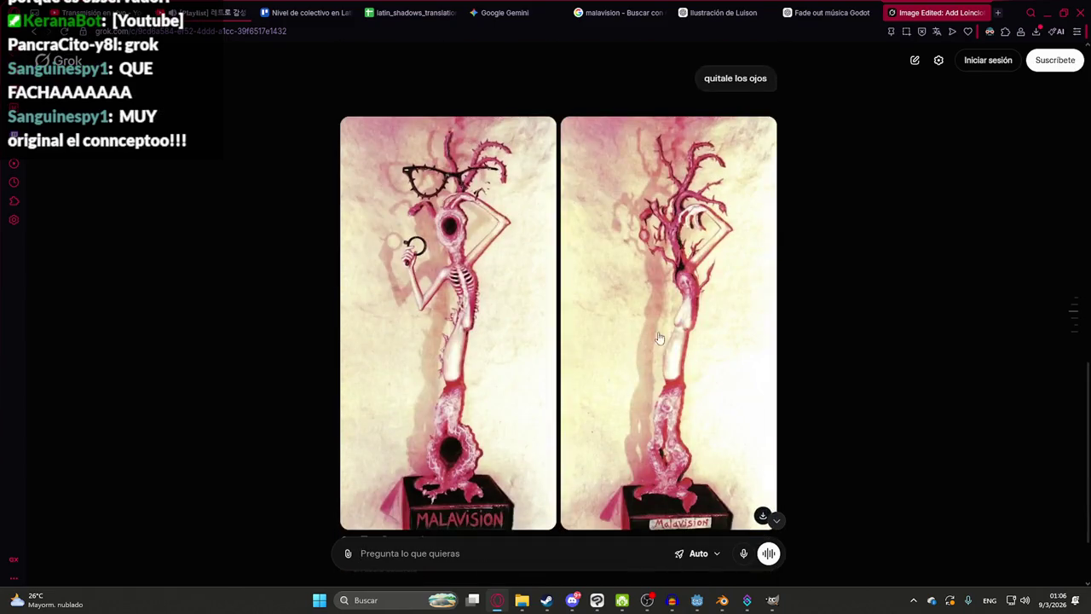
- Copy the right-hand eyeless Malavisión image and switch to Clip Studio Paint
left_click(671, 307)
right_click(509, 275)
left_click(535, 338)
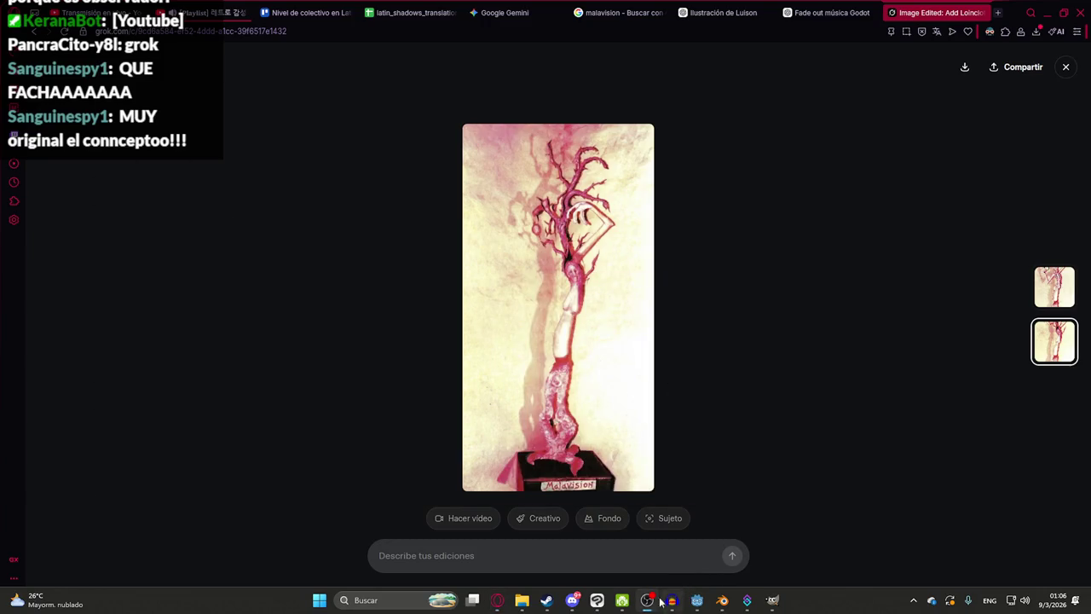
mouse_move(646, 600)
left_click(649, 554)
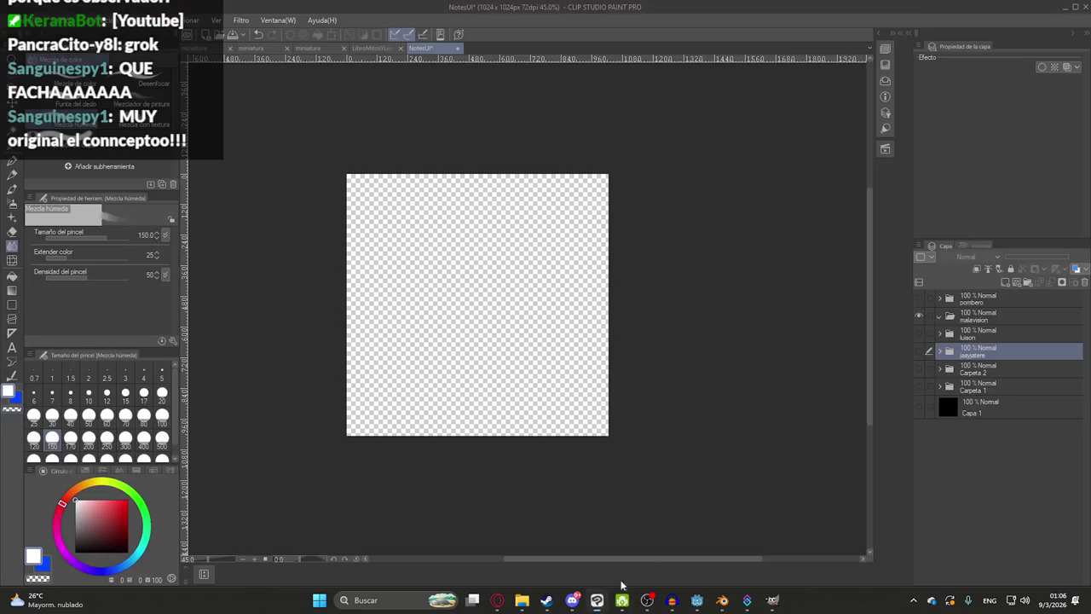
- Paste the Malavisión image into the malavision folder and stretch it to fill the canvas
left_click(989, 340)
key("ctrl+v")
key("ctrl+t")
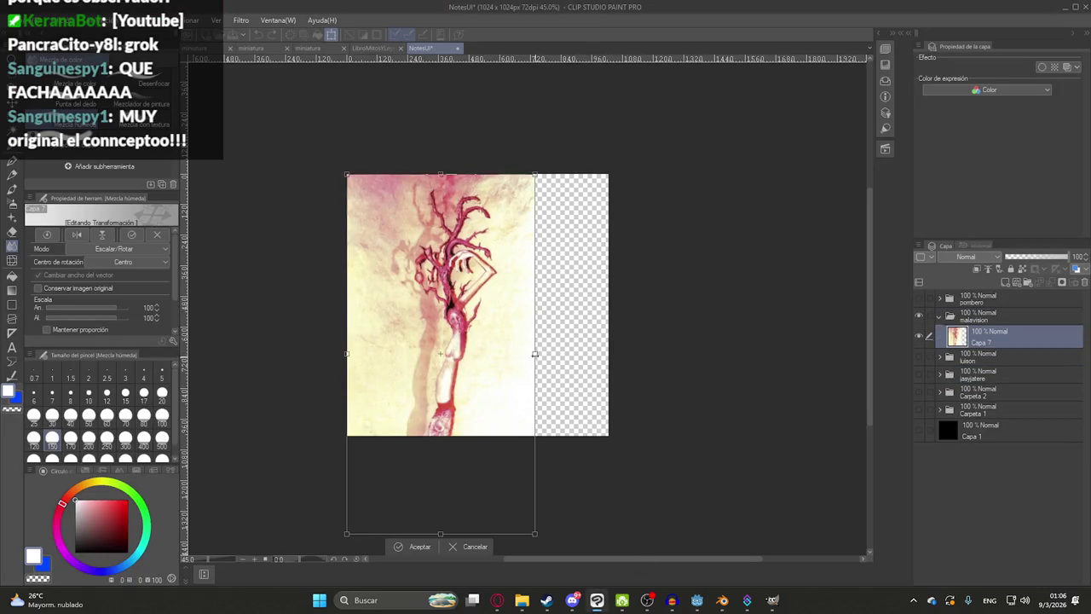
left_click_drag(534, 353, 617, 373)
left_click_drag(480, 535, 478, 443)
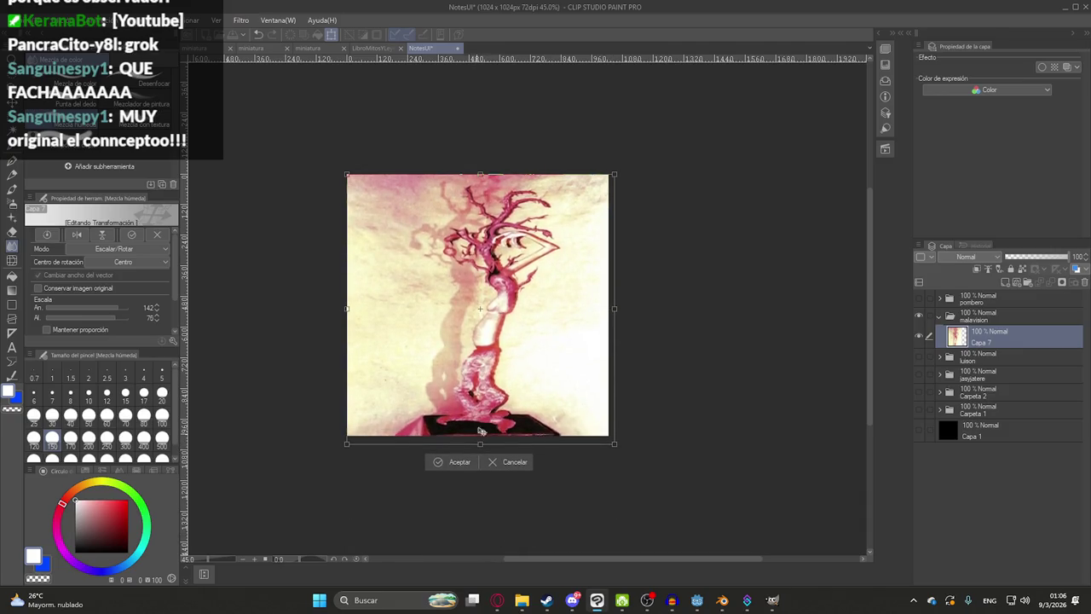
key("Return")
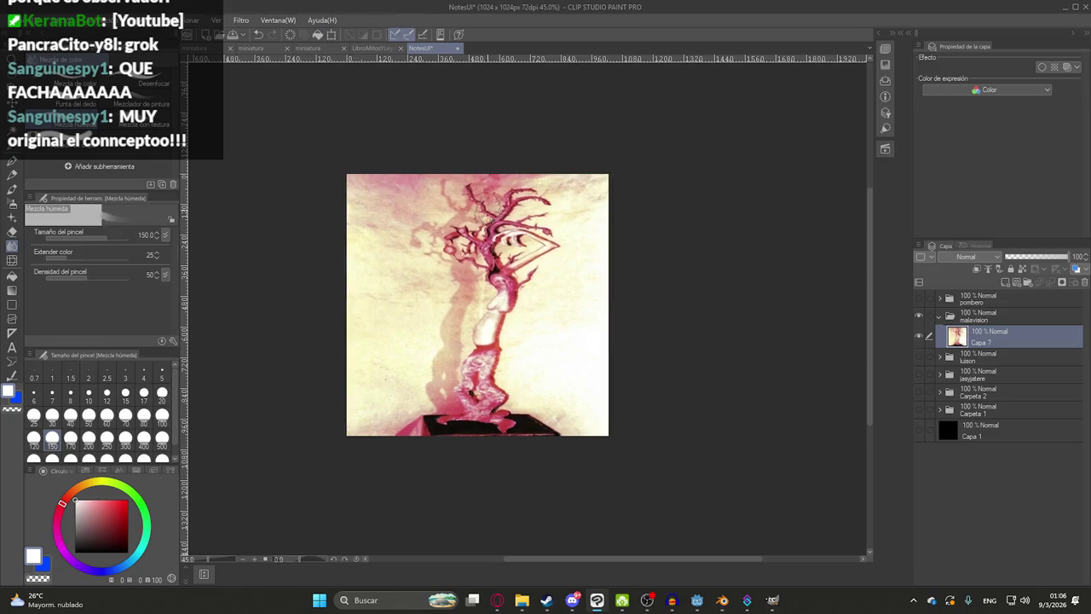
scroll(511, 260, "up", 2)
scroll(539, 288, "up", 1)
scroll(525, 271, "down", 3)
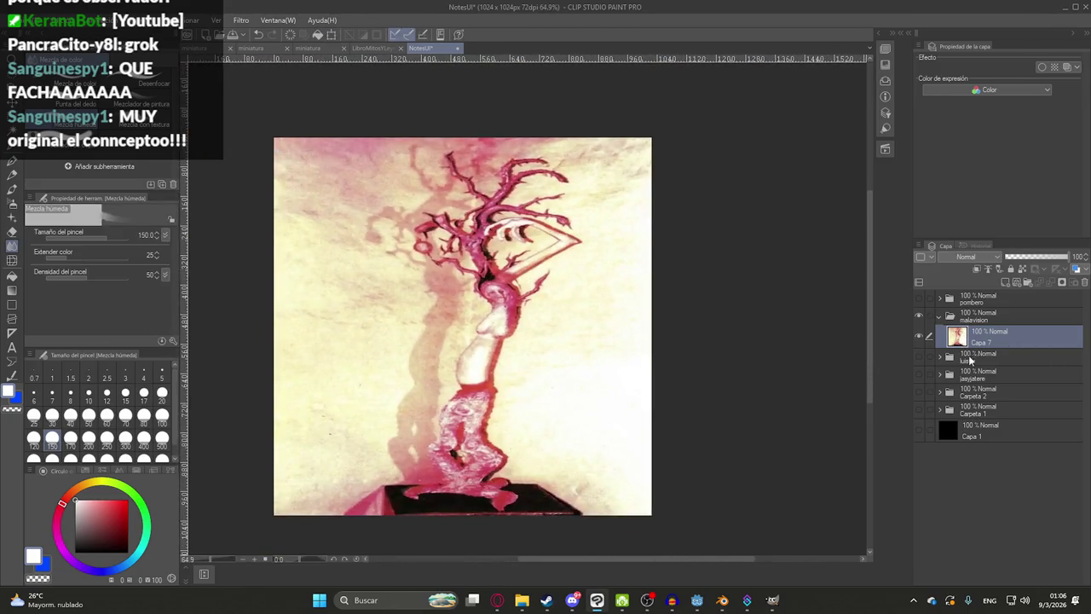
- Duplicate the Malavisión layer and pixelate the copy with the Mosaico effect
key("ctrl+c")
key("ctrl+v")
left_click(216, 19)
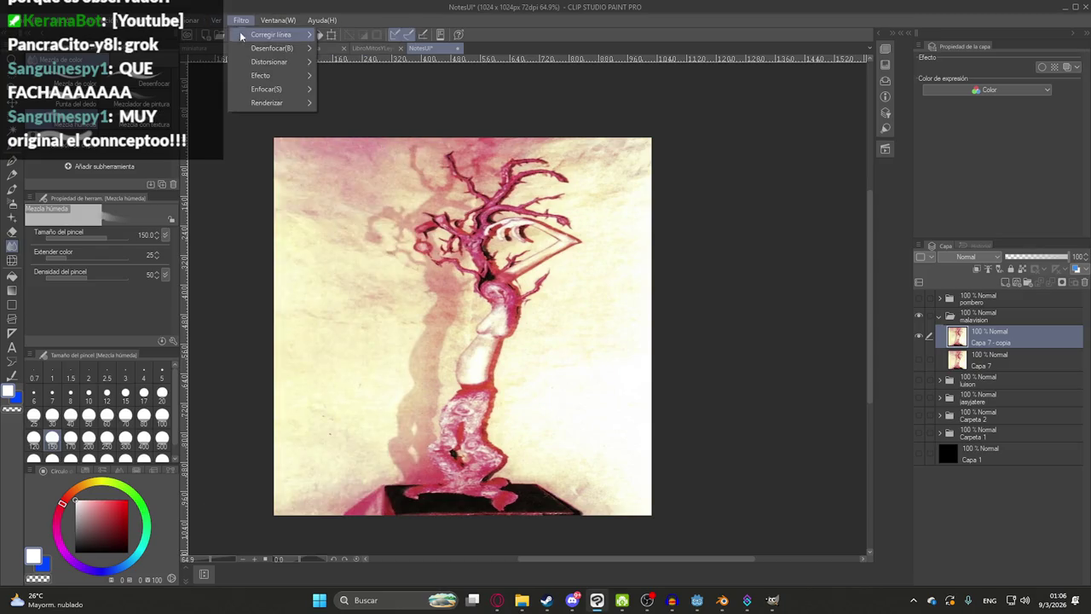
left_click(358, 88)
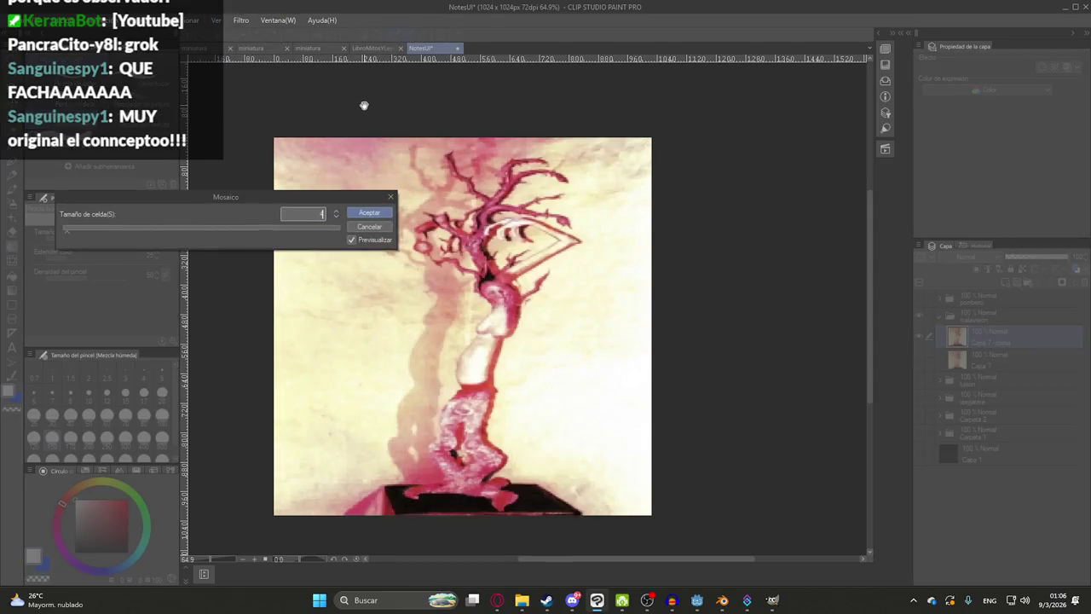
key("Return")
scroll(486, 392, "up", 4)
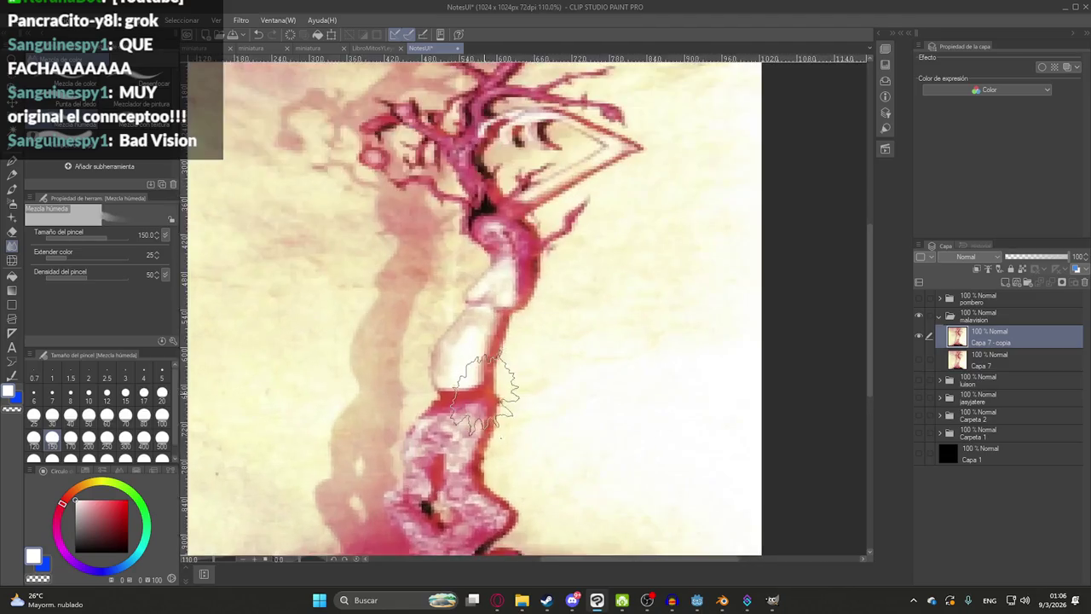
scroll(510, 264, "down", 3)
scroll(510, 264, "down", 2)
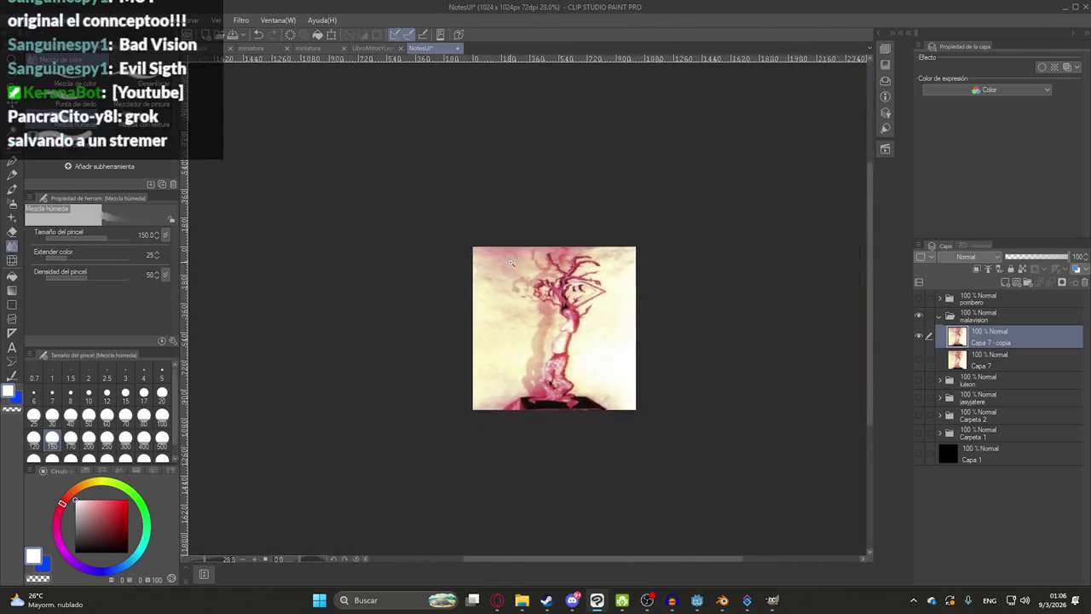
scroll(546, 324, "up", 3)
scroll(545, 341, "up", 2)
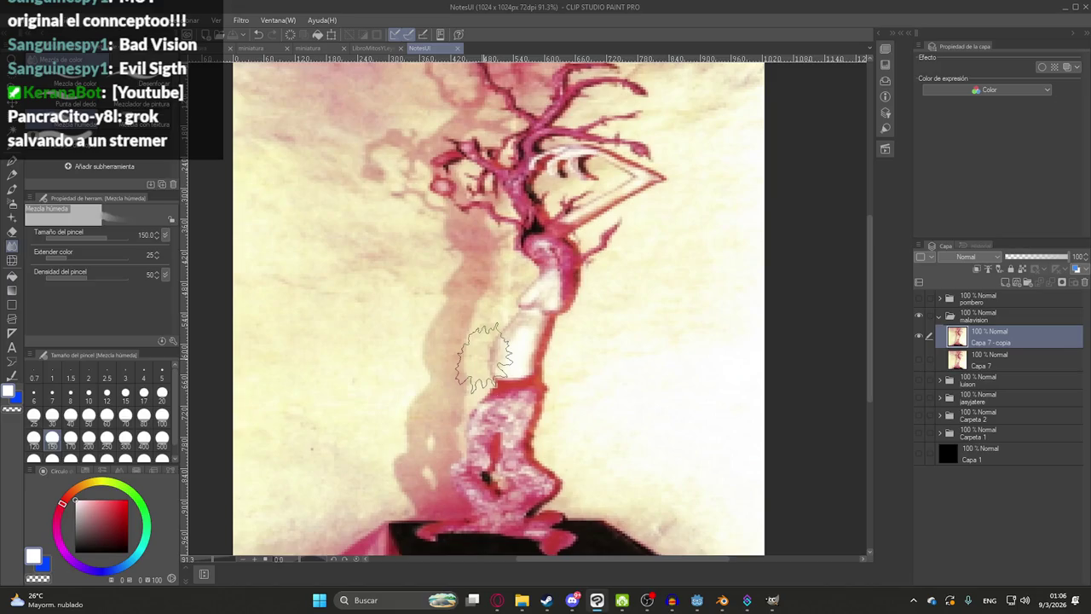
scroll(483, 356, "down", 3)
scroll(483, 362, "up", 2)
scroll(481, 370, "up", 2)
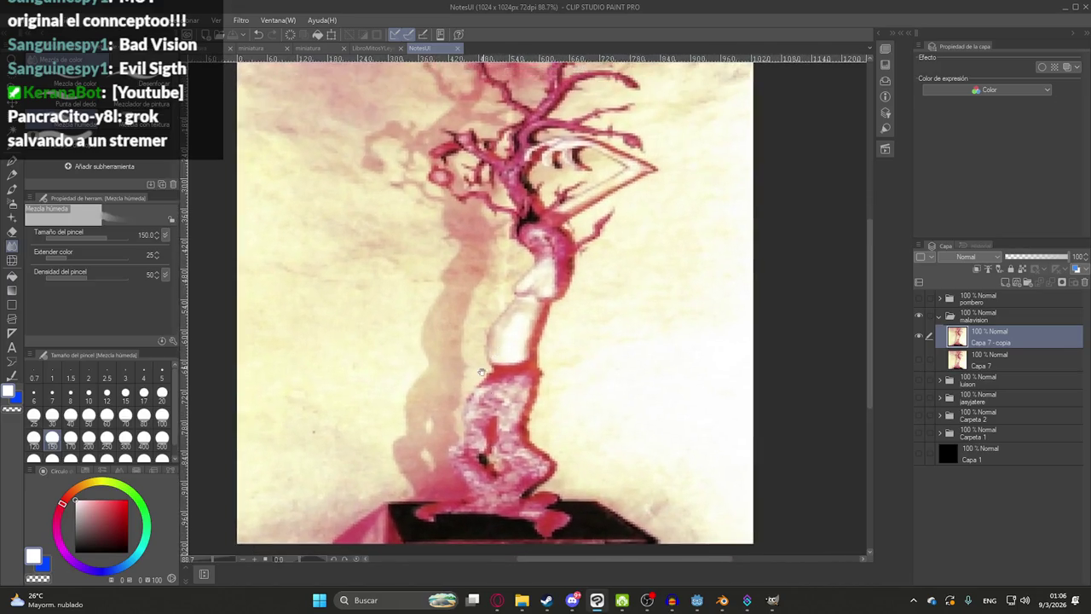
scroll(481, 375, "down", 3)
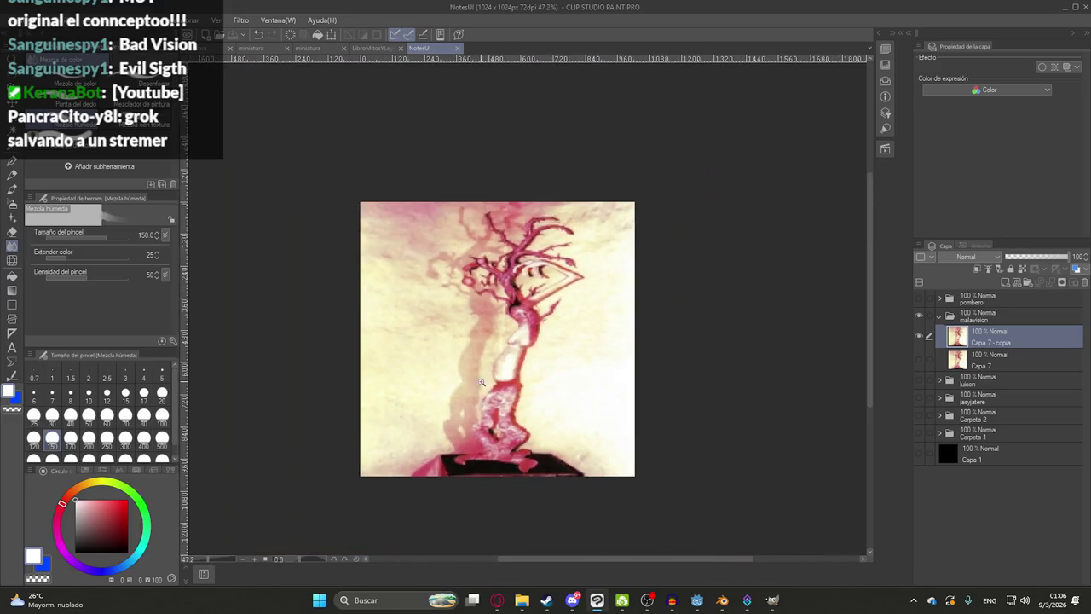
- Show only the Jasy Jatere artwork and export it as PNG, overwriting its file in assets/UI/Book
left_click(939, 317)
left_click(918, 316)
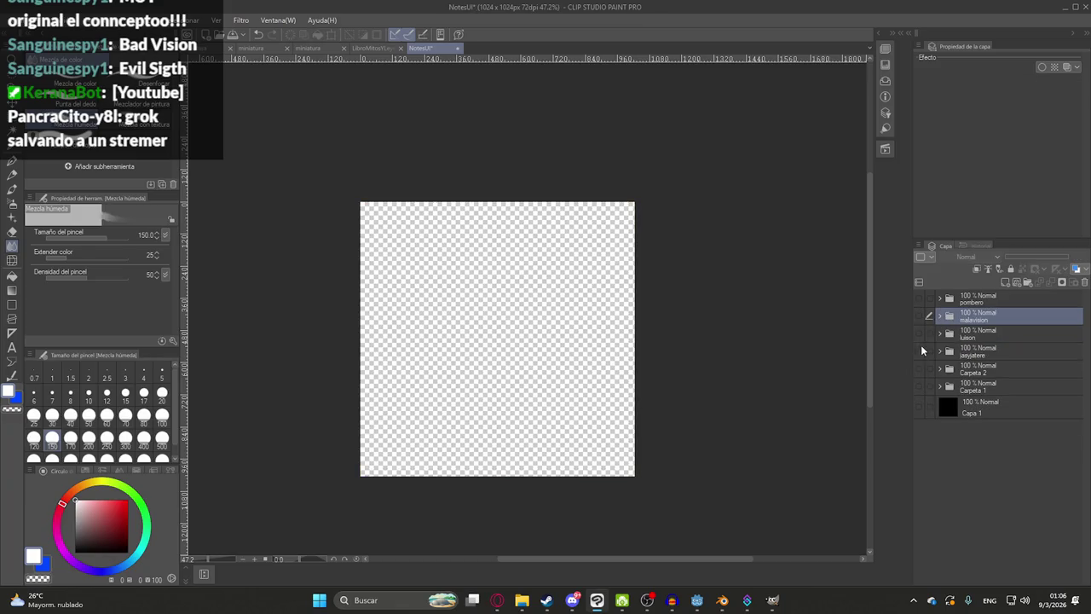
left_click(919, 350)
left_click(30, 20)
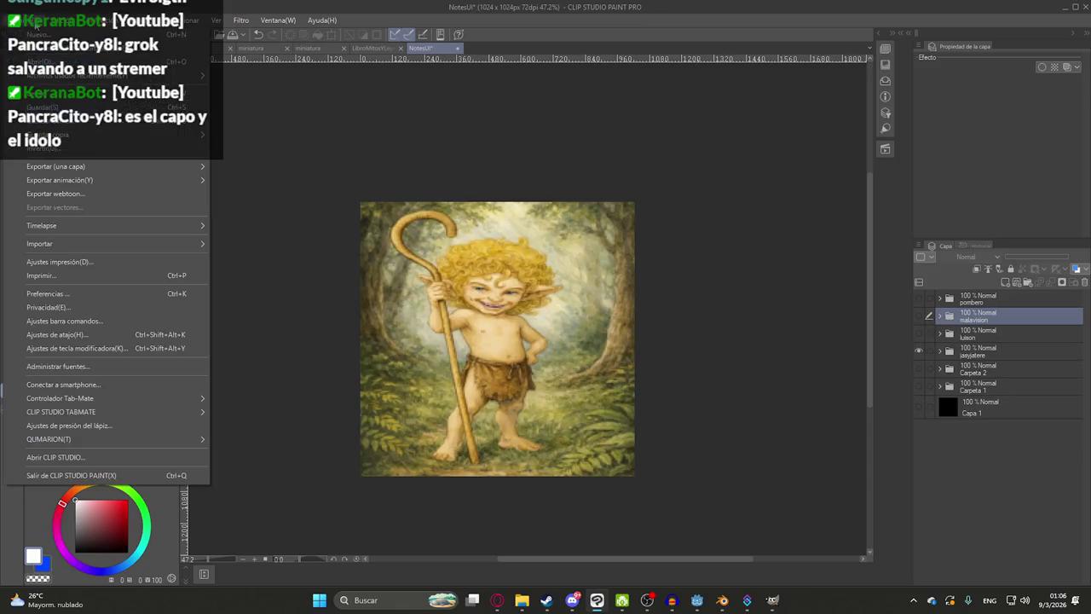
left_click(341, 191)
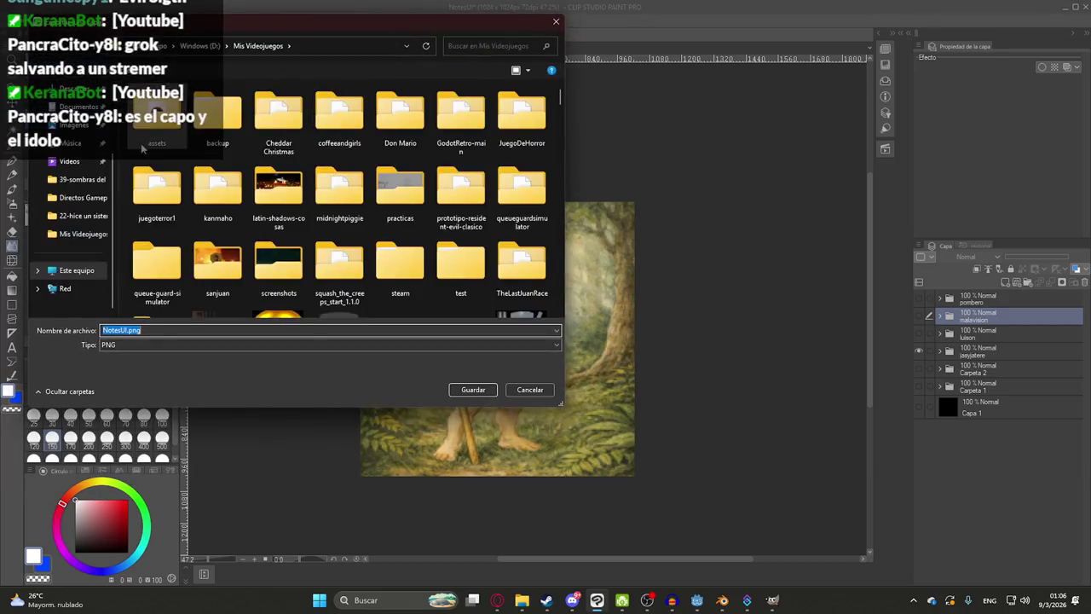
double_click(156, 192)
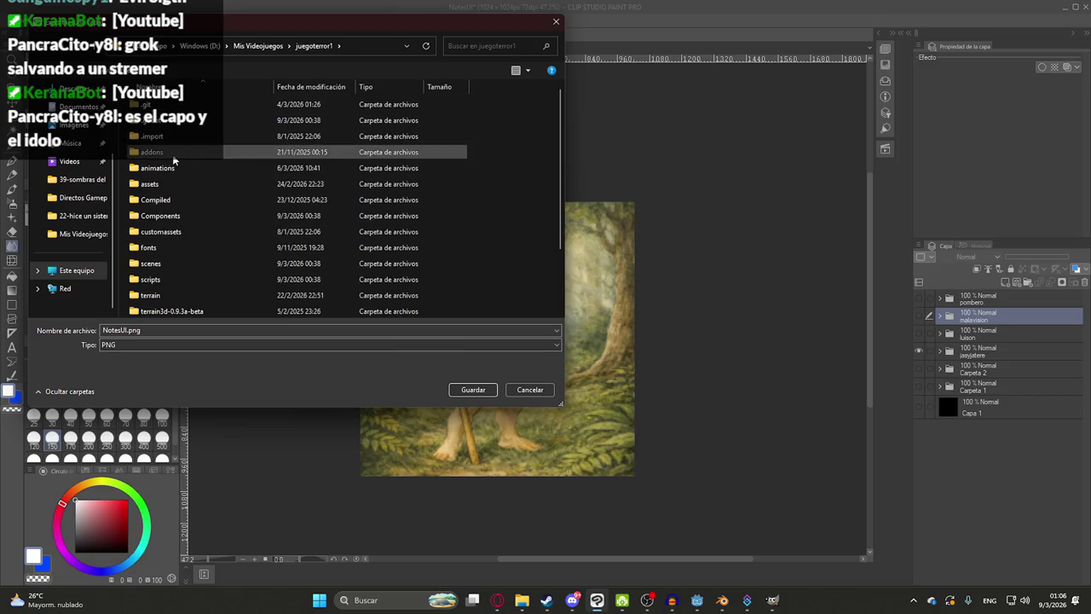
double_click(153, 184)
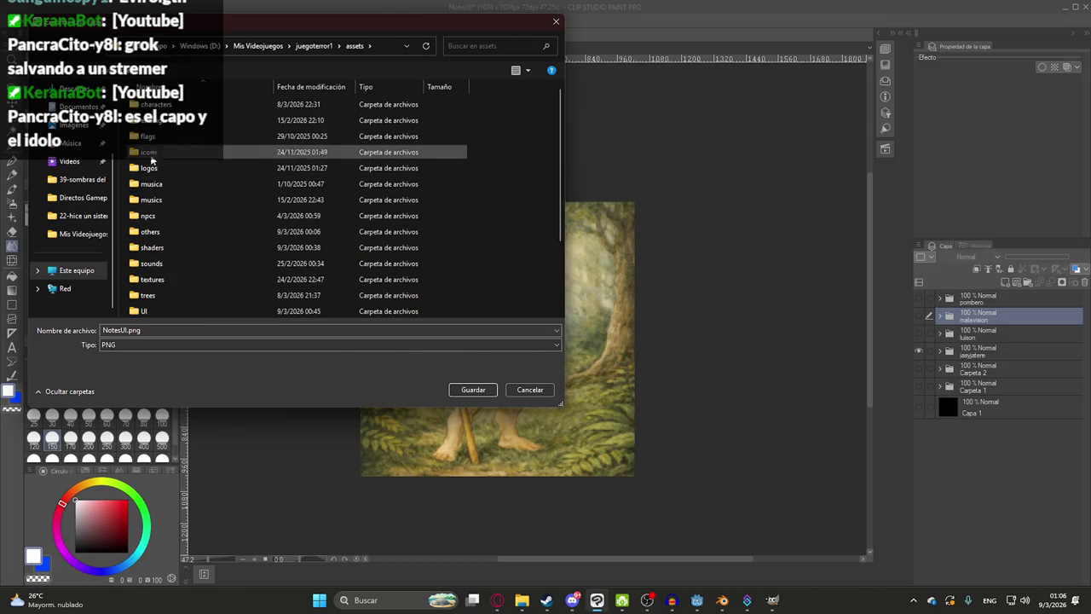
double_click(158, 310)
double_click(217, 119)
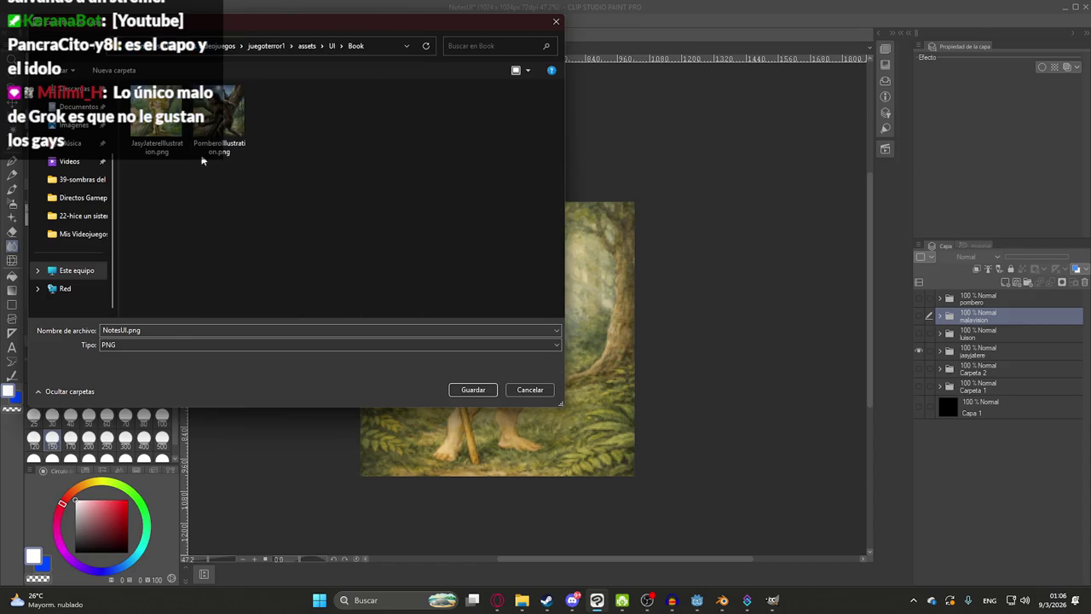
double_click(203, 160)
left_click(566, 300)
- Show the Luison artwork and export it to the Book folder as LuisonIllustration.png
left_click(919, 351)
left_click(918, 333)
left_click(15, 20)
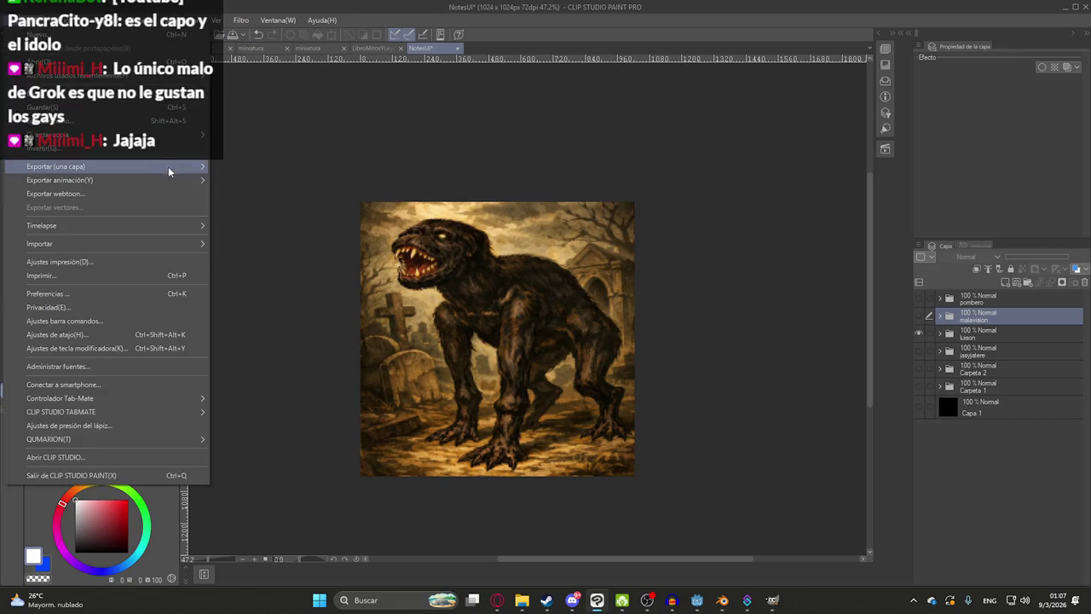
left_click(256, 193)
left_click(289, 49)
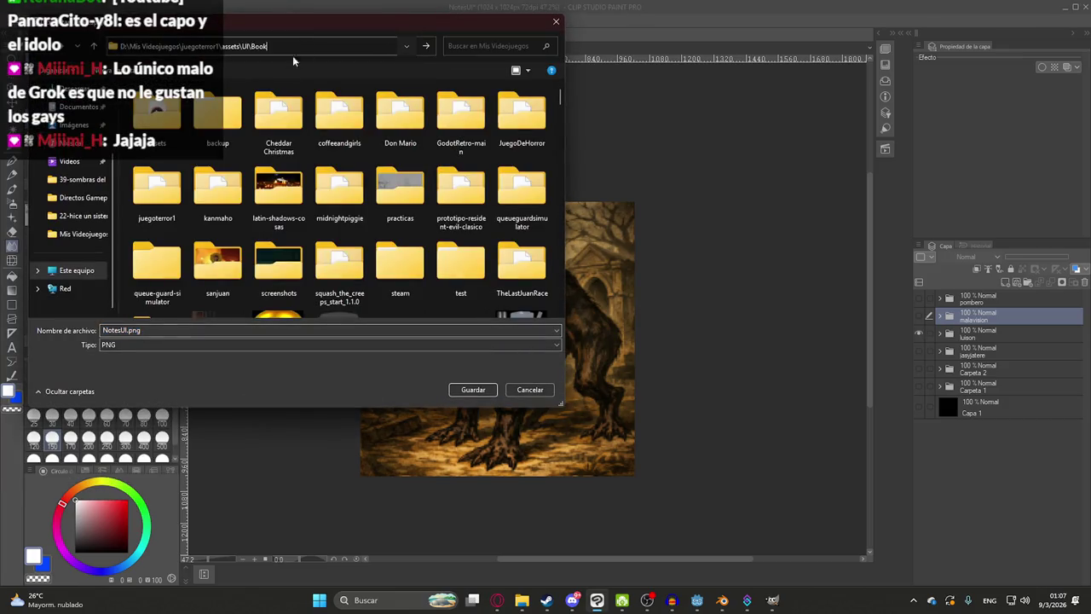
key("Return")
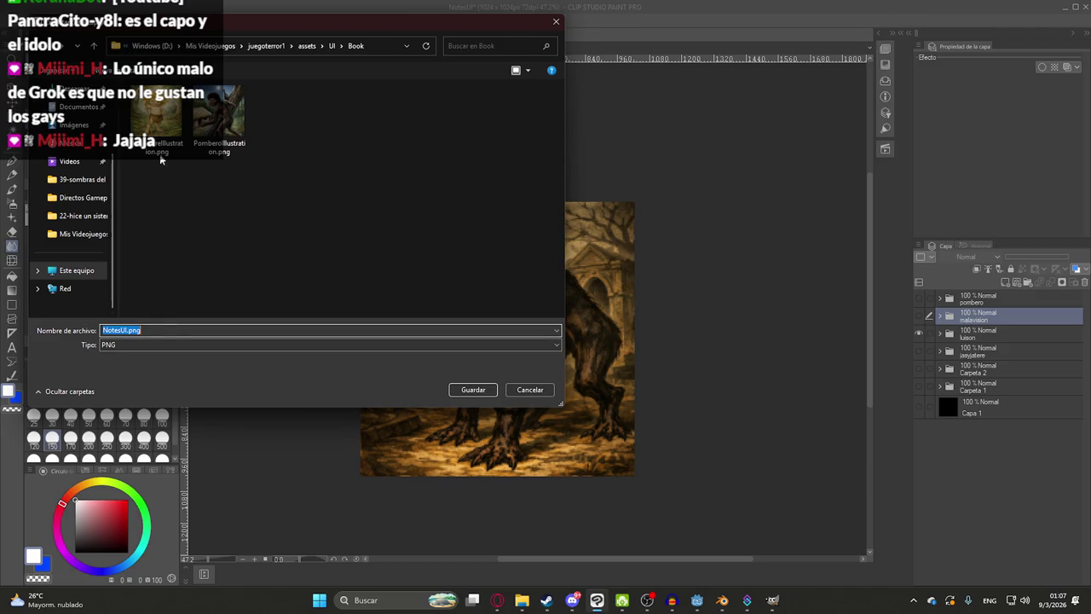
left_click(157, 119)
left_click(145, 333)
left_click_drag(131, 332, 75, 300)
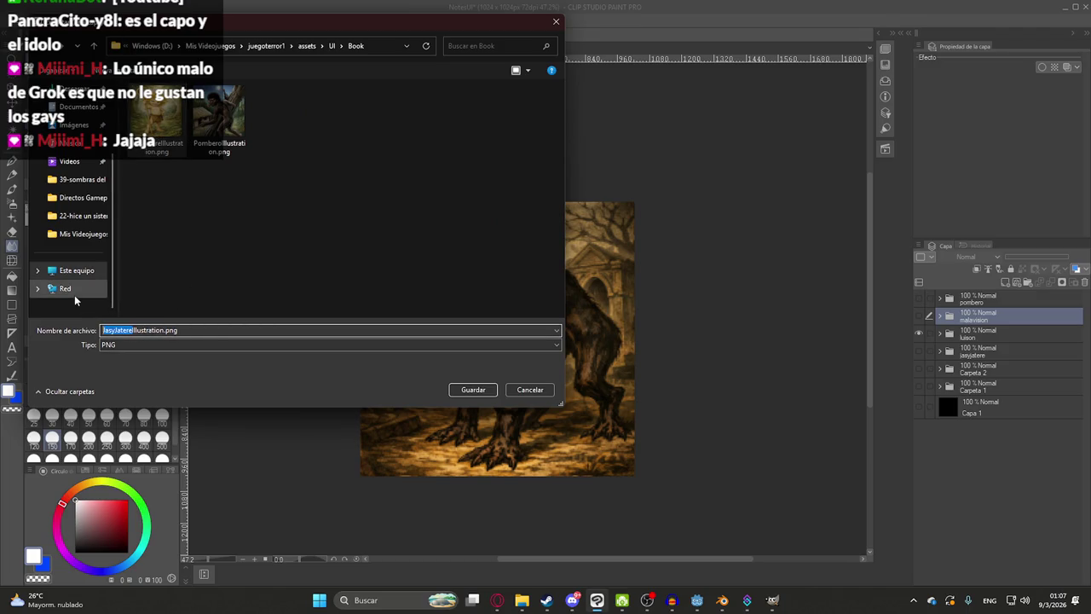
key("BackSpace")
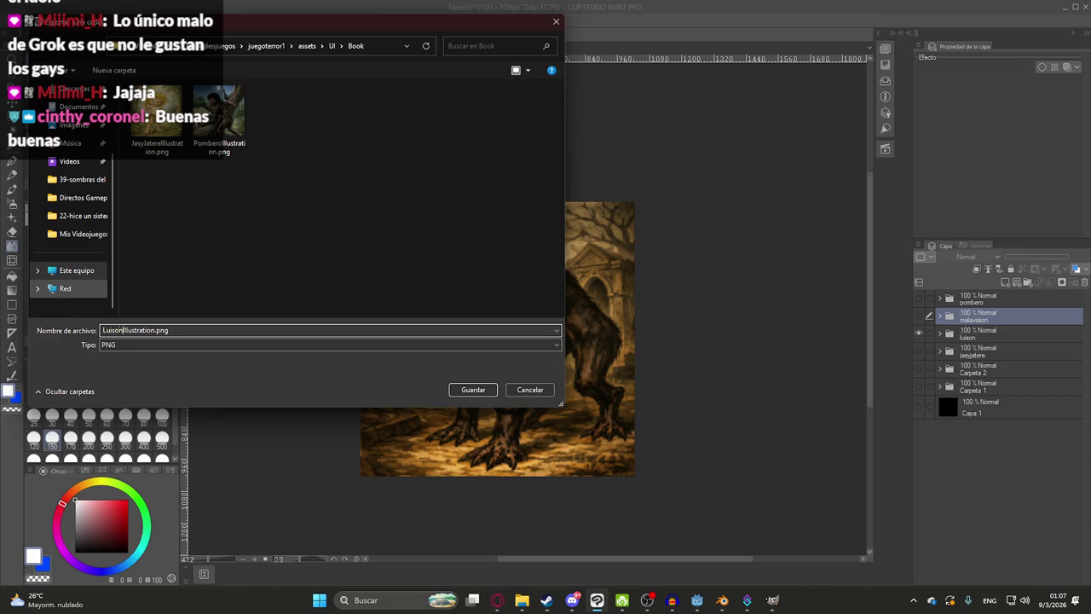
key("Return")
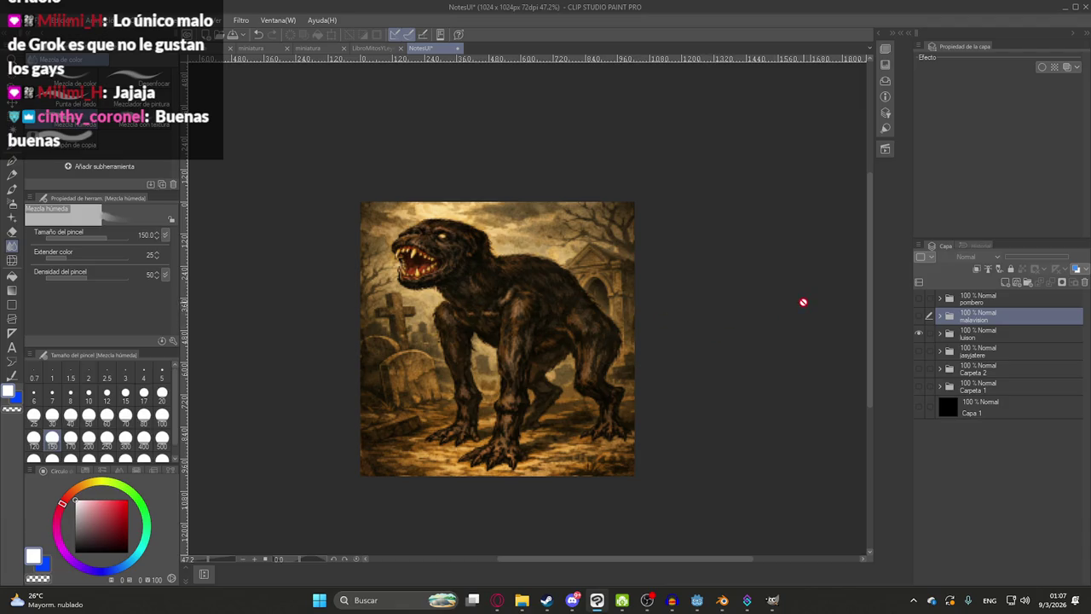
- Show only the malavision layer and export it to the Book folder as MalavisionIllustration.png
left_click(919, 333)
left_click(919, 316)
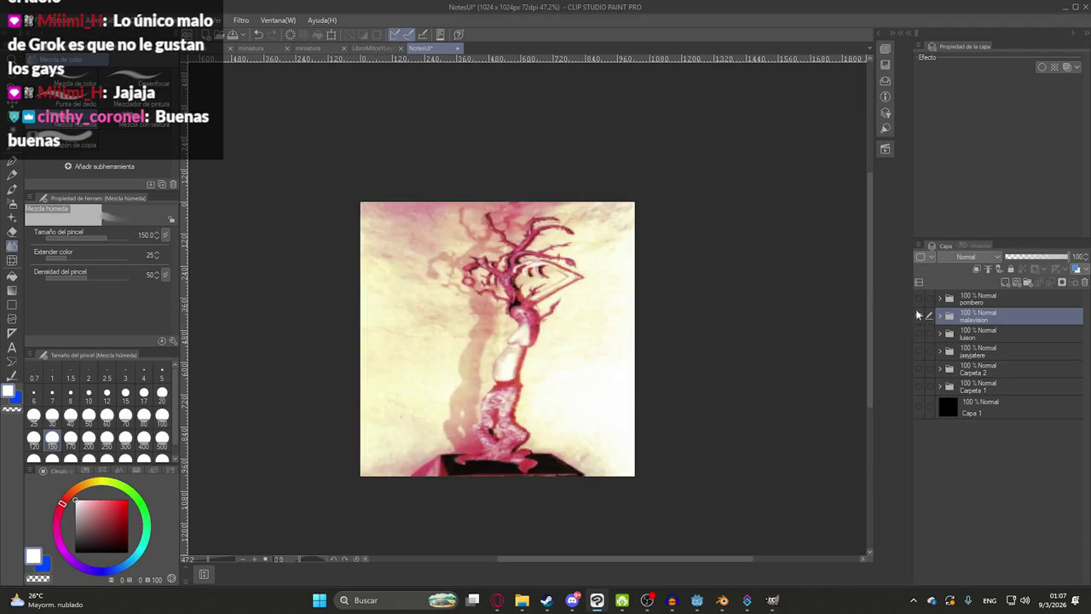
left_click(34, 19)
mouse_move(103, 166)
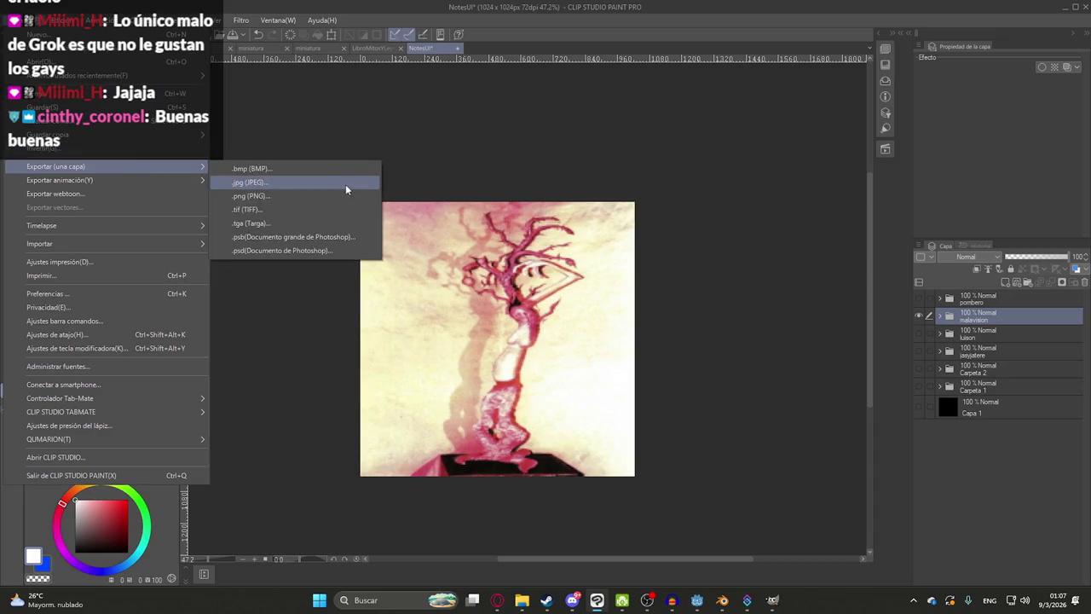
left_click(333, 200)
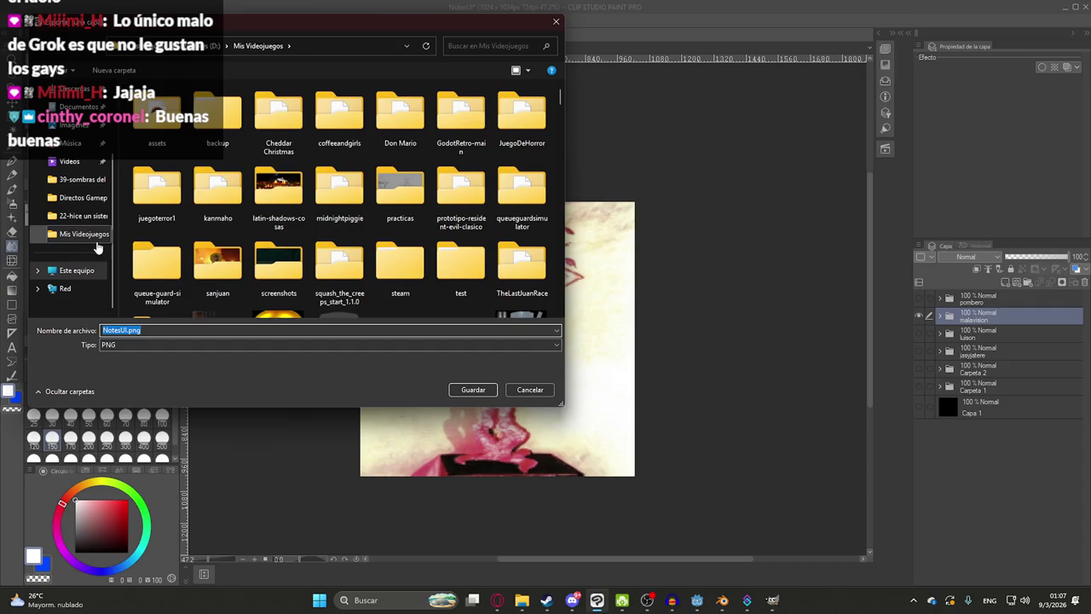
left_click(177, 198)
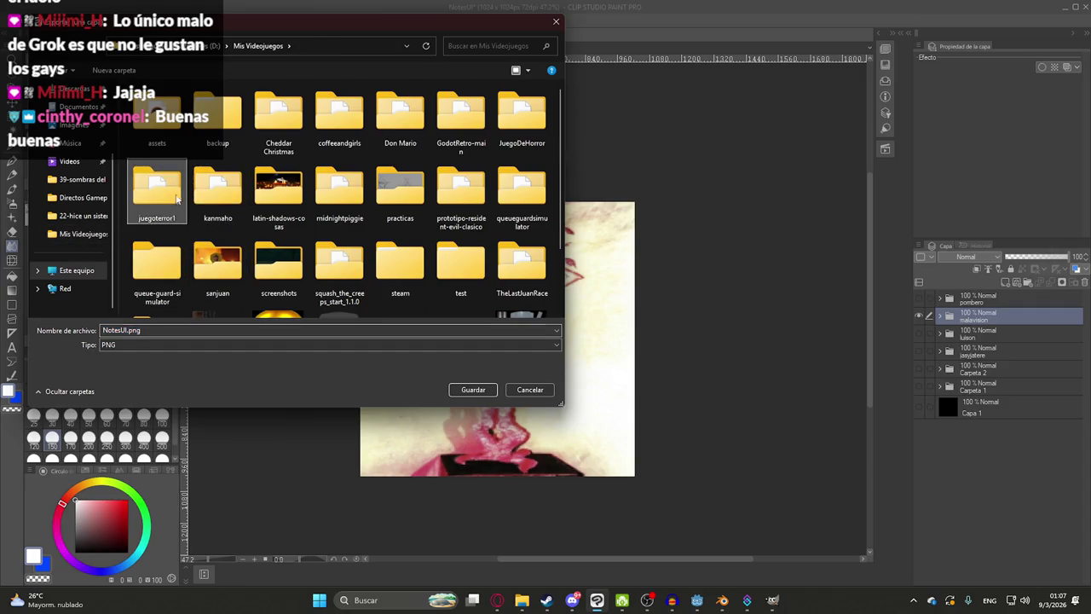
double_click(157, 189)
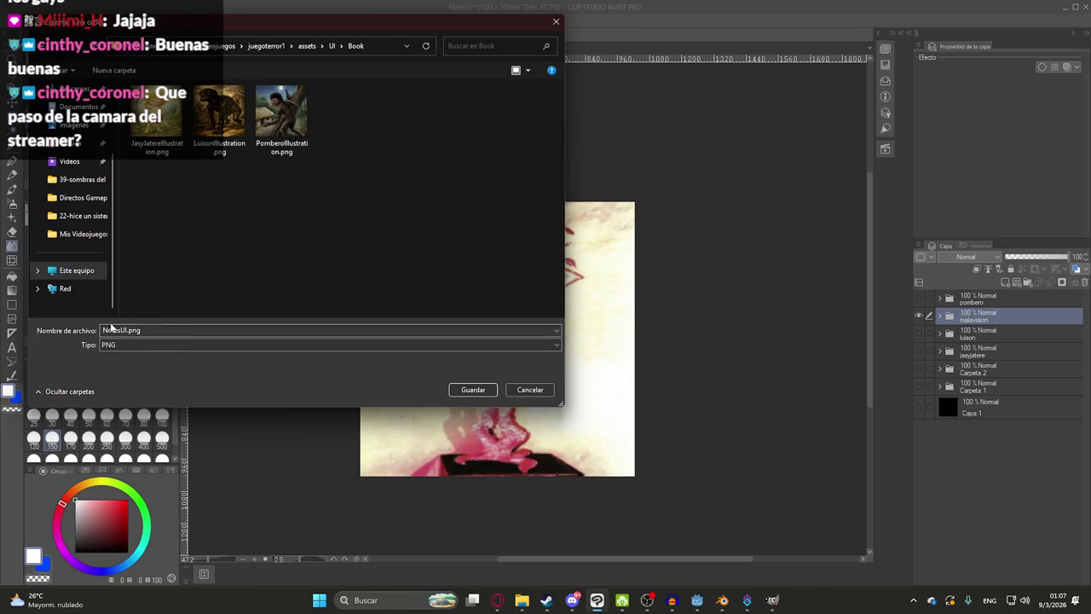
left_click(179, 109)
left_click(133, 330)
left_click_drag(132, 330, 102, 330)
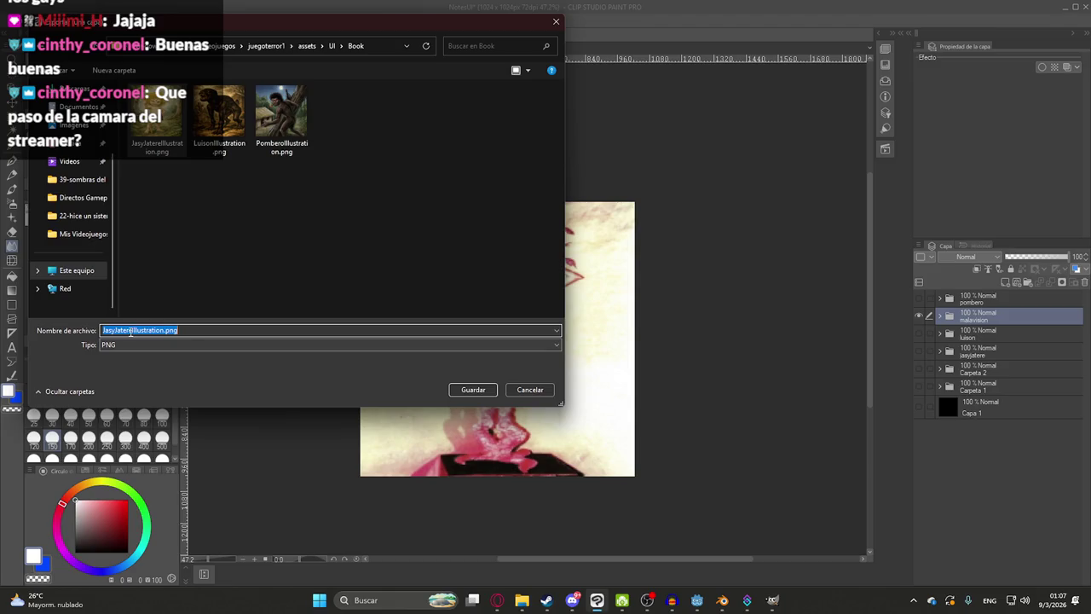
key("BackSpace")
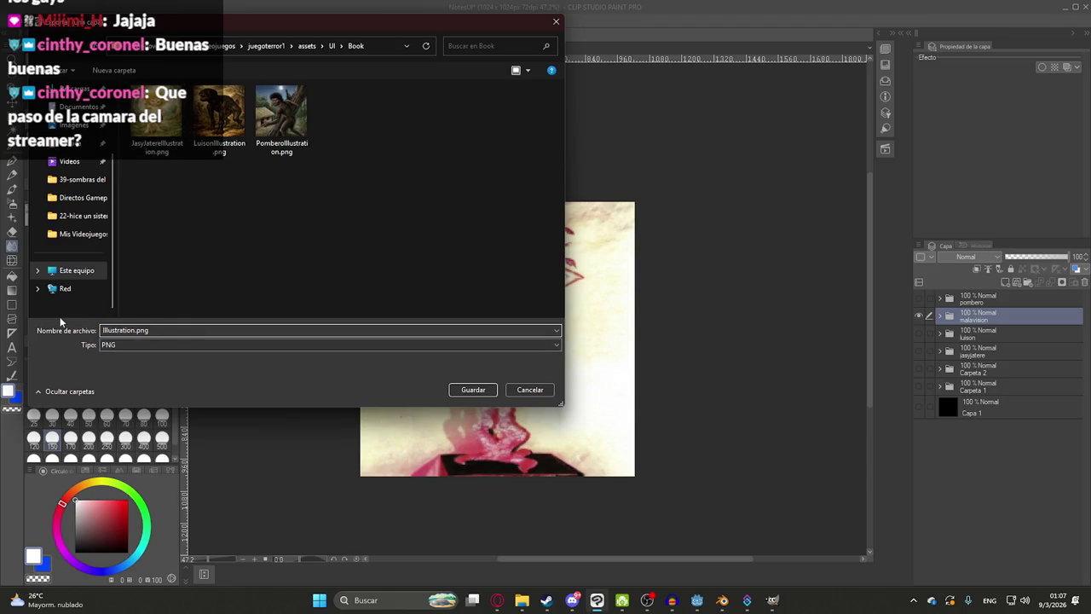
type("Malavision")
key("Return")
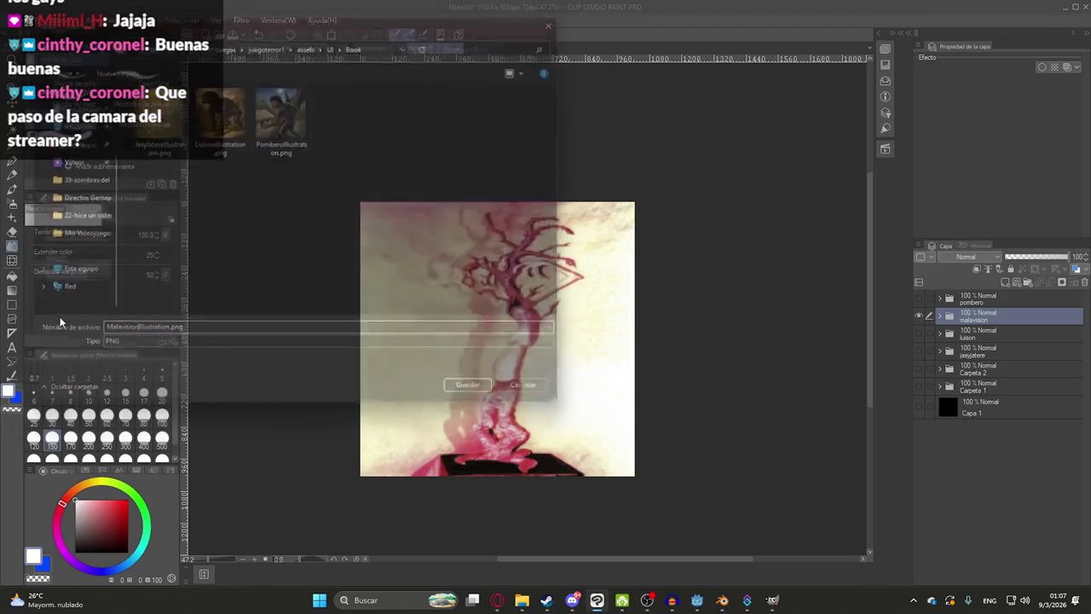
- Show the pombero layer and export it over PomberoIllustration.png in the Book folder
left_click(919, 315)
left_click(919, 299)
left_click(17, 20)
mouse_move(68, 151)
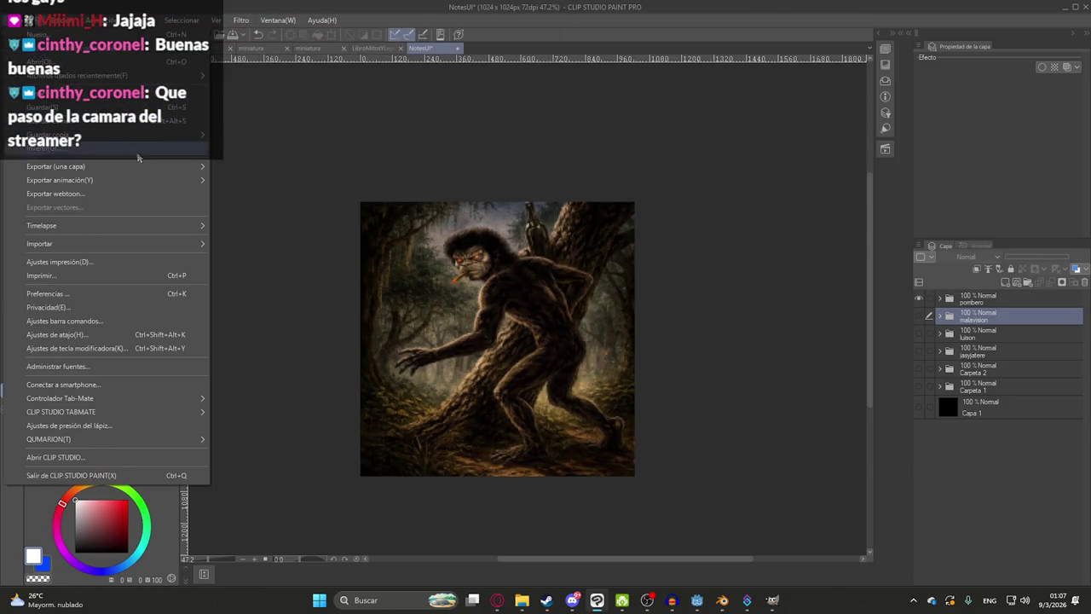
left_click(269, 196)
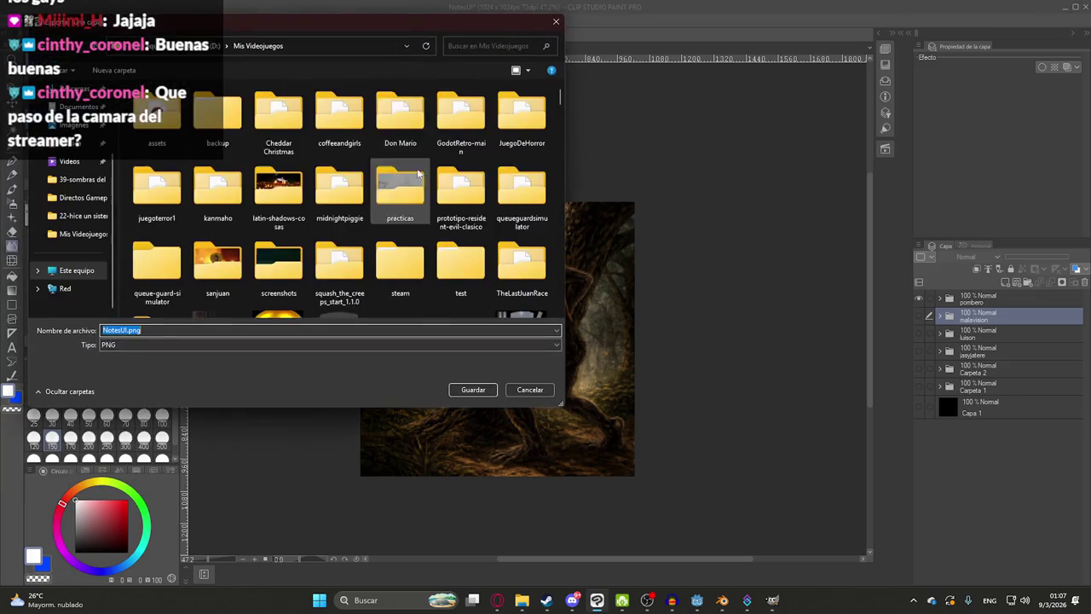
left_click(347, 46)
key("ctrl+v")
key("Return")
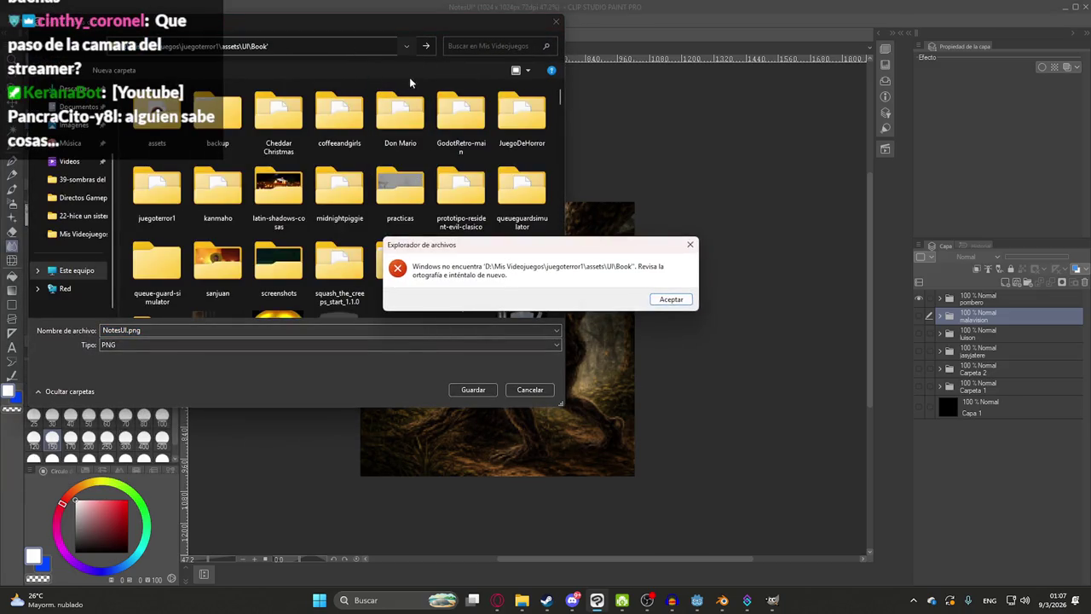
left_click(670, 299)
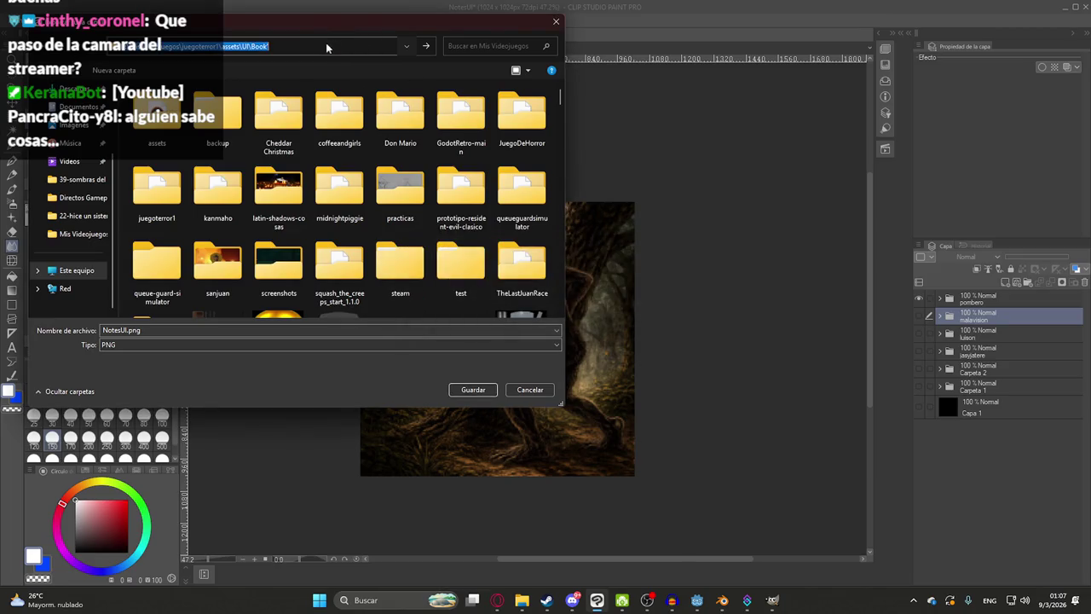
key("Return")
double_click(363, 115)
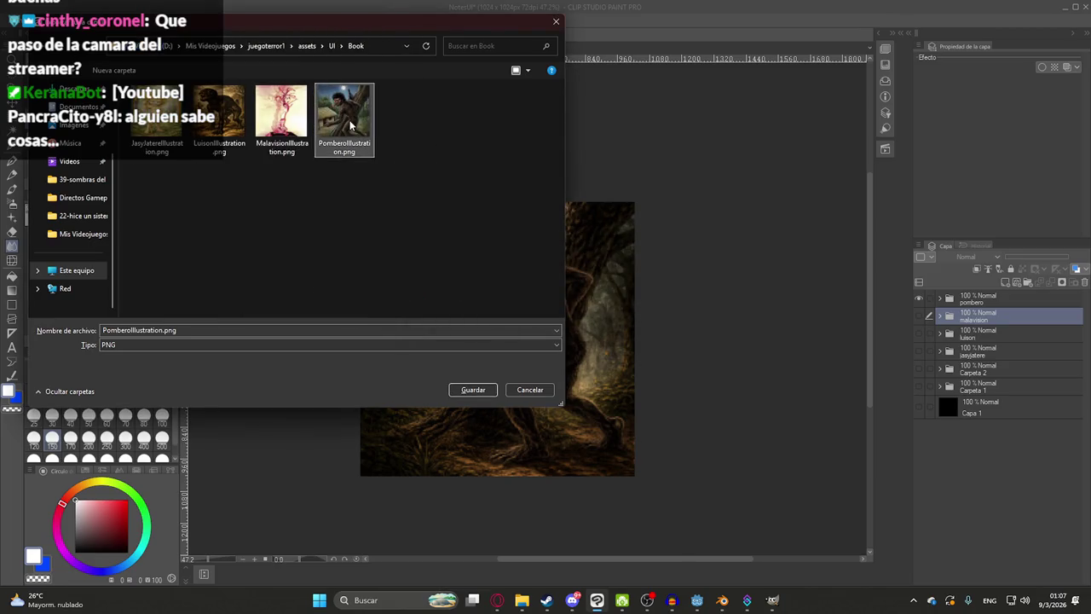
left_click(573, 299)
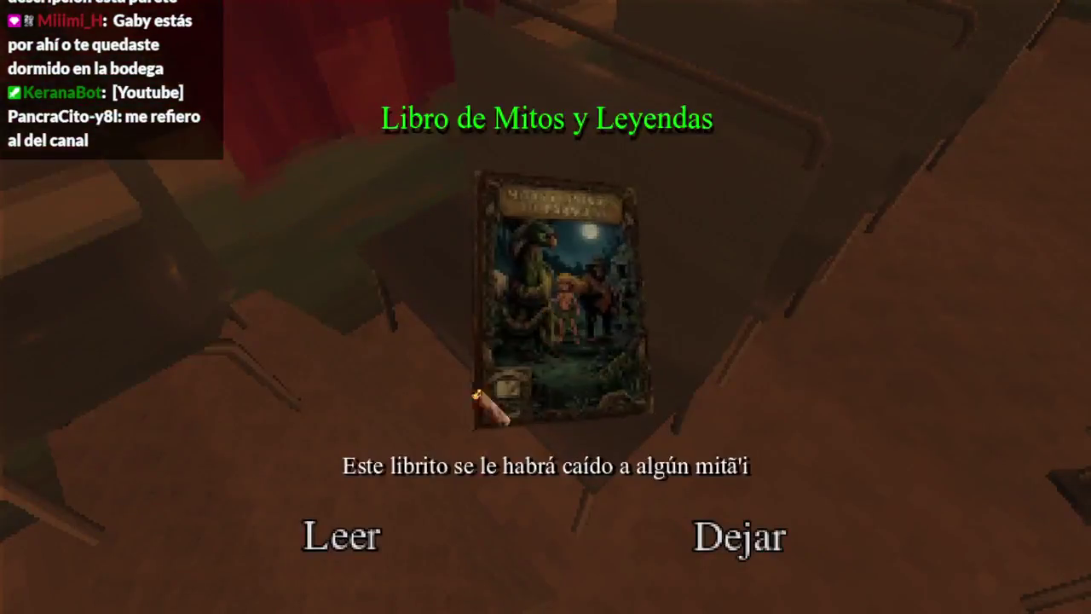
- Open the in-game book at the Jasy Jatere page, briefly checking the browser
left_click(344, 533)
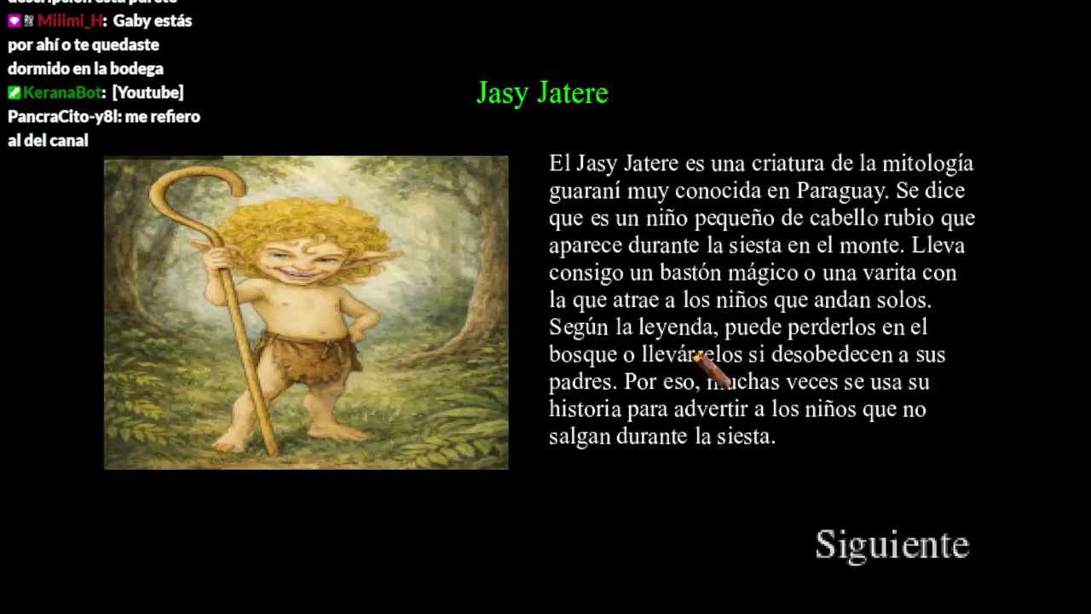
key("super")
left_click(484, 600)
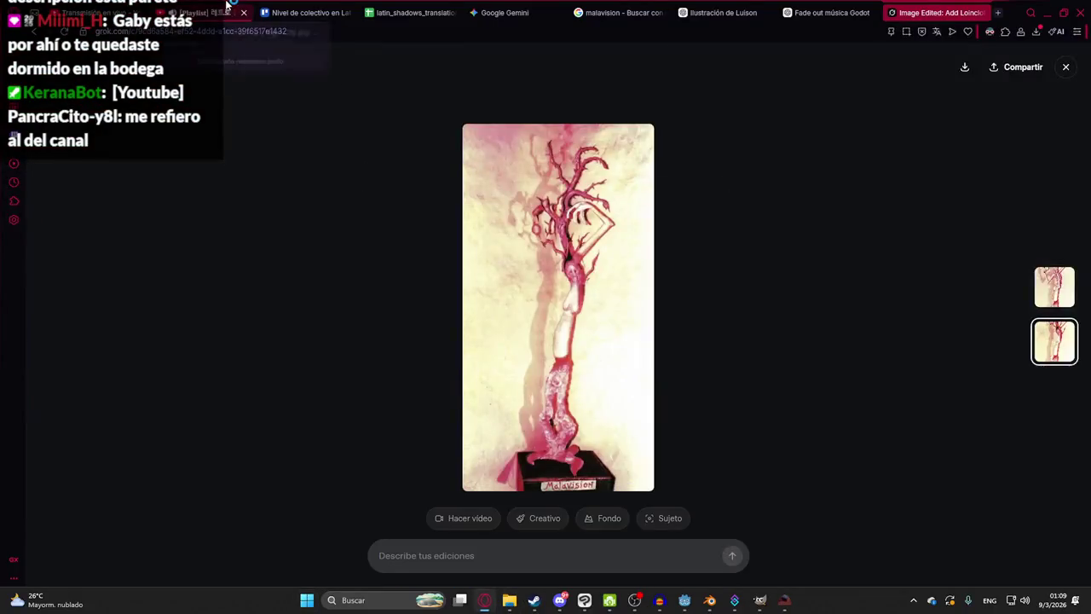
key("alt+Tab")
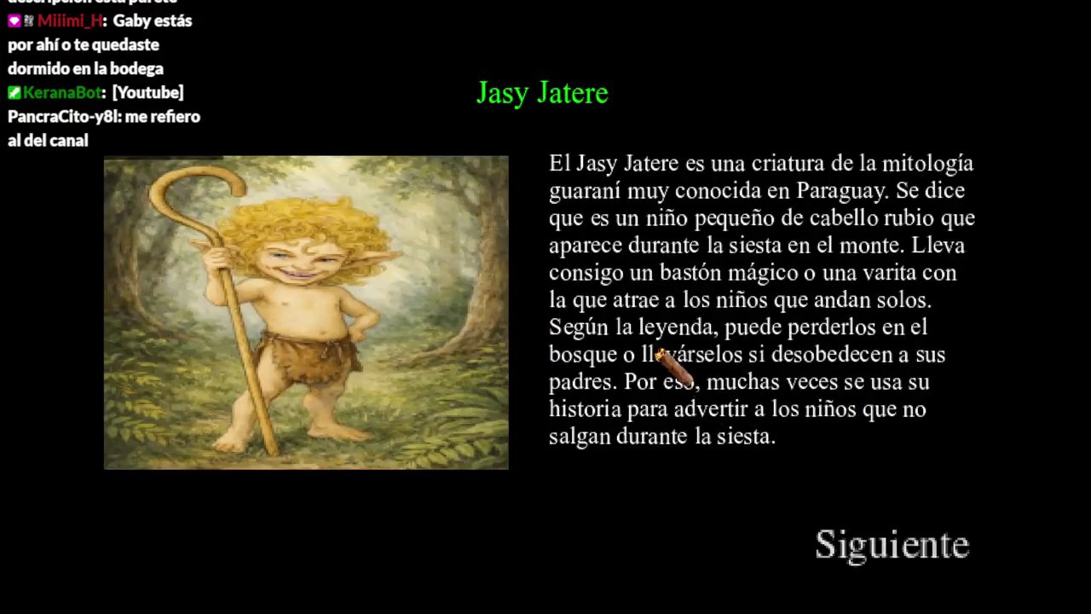
- Page through Malavisión and Pombero, close the book, and quit the game to desktop
left_click(907, 558)
left_click(916, 550)
left_click(920, 545)
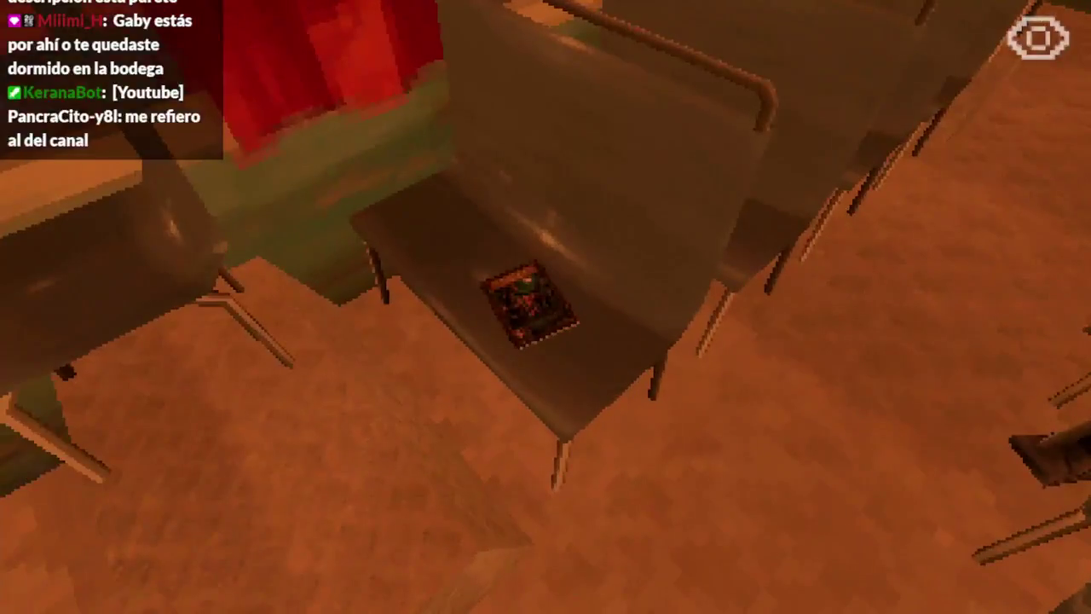
key("Escape")
left_click(501, 446)
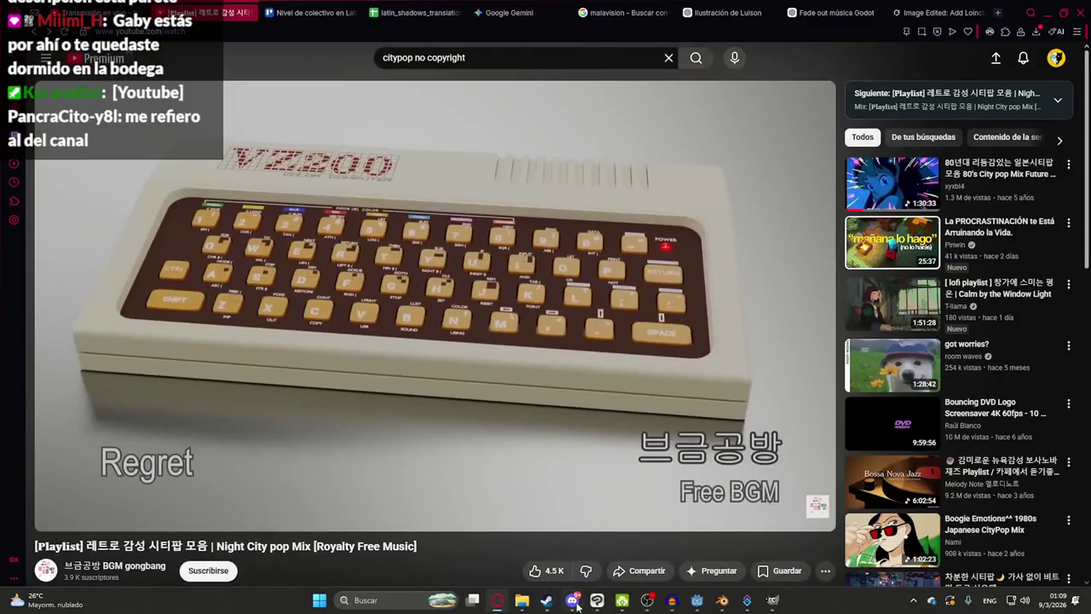
- Change the line-200 radio fade-back duration from 3.0 to 1.0 seconds and run the game
left_click(671, 600)
left_click(695, 600)
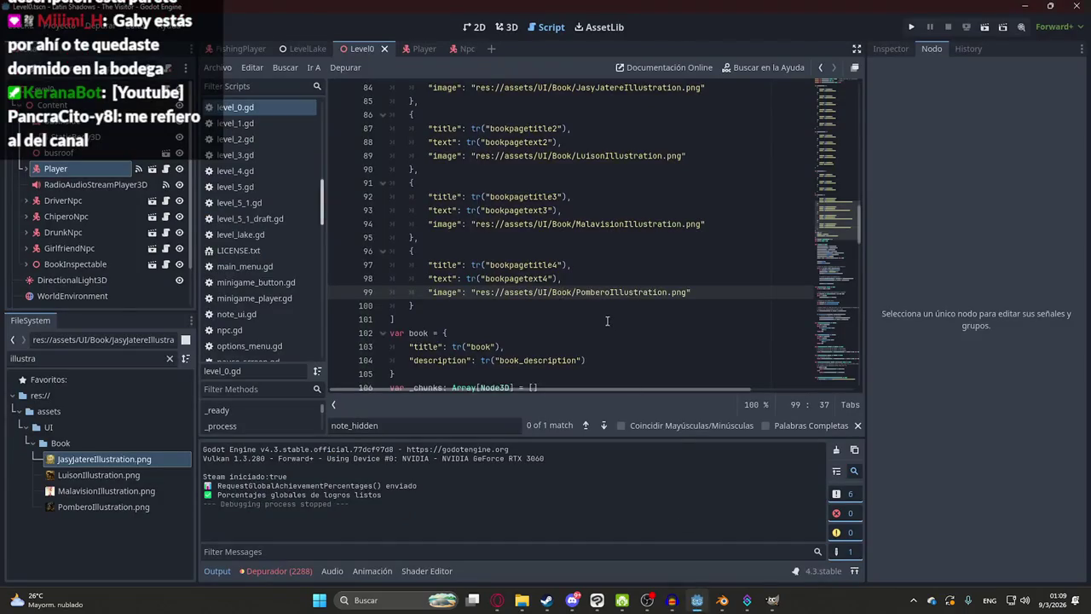
scroll(606, 320, "down", 15)
scroll(607, 321, "down", 15)
left_click(634, 359)
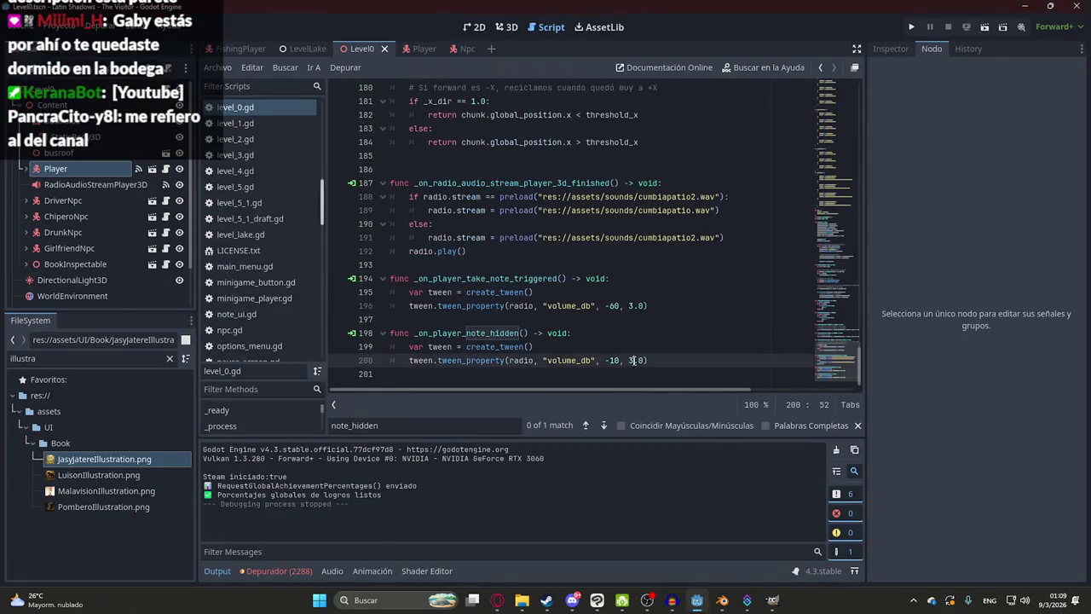
type("1")
right_click(364, 46)
left_click(447, 141)
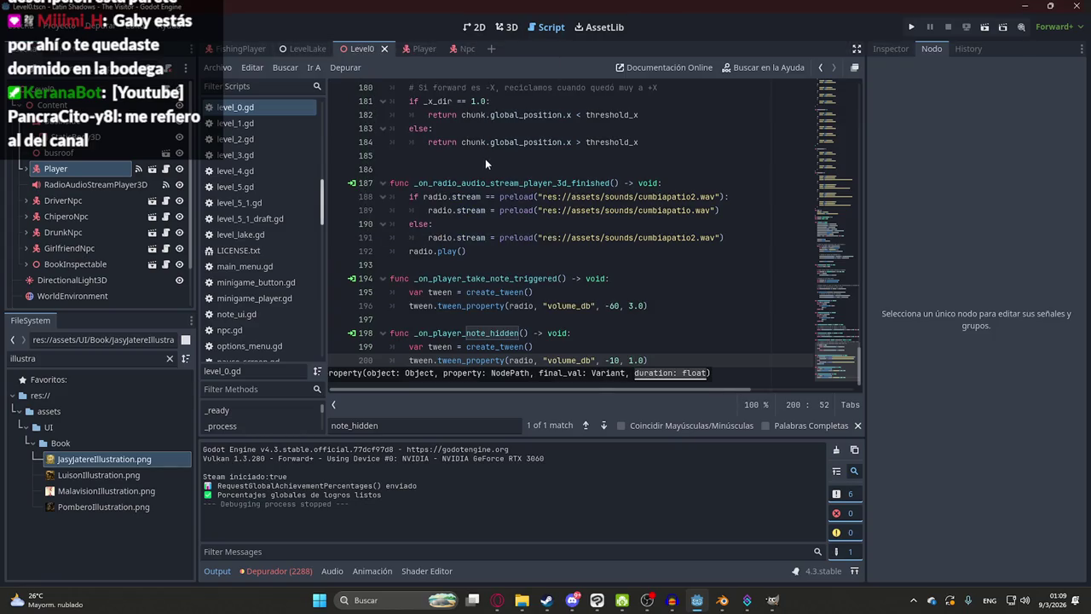
key("F5")
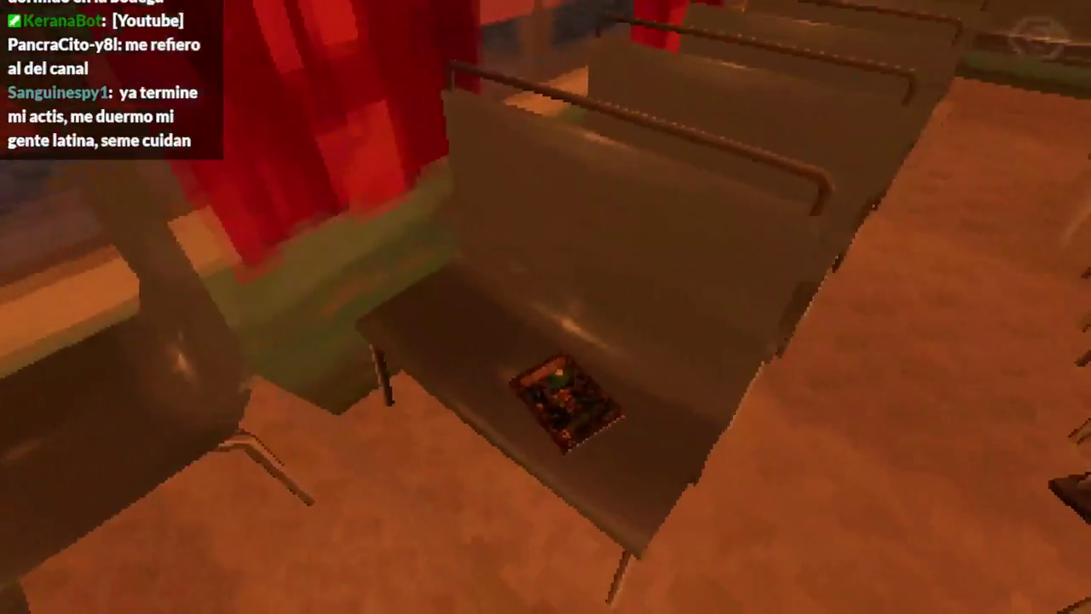
- Pick up the book on the seat, start reading, and turn through Luisón to Malavisión
key("e")
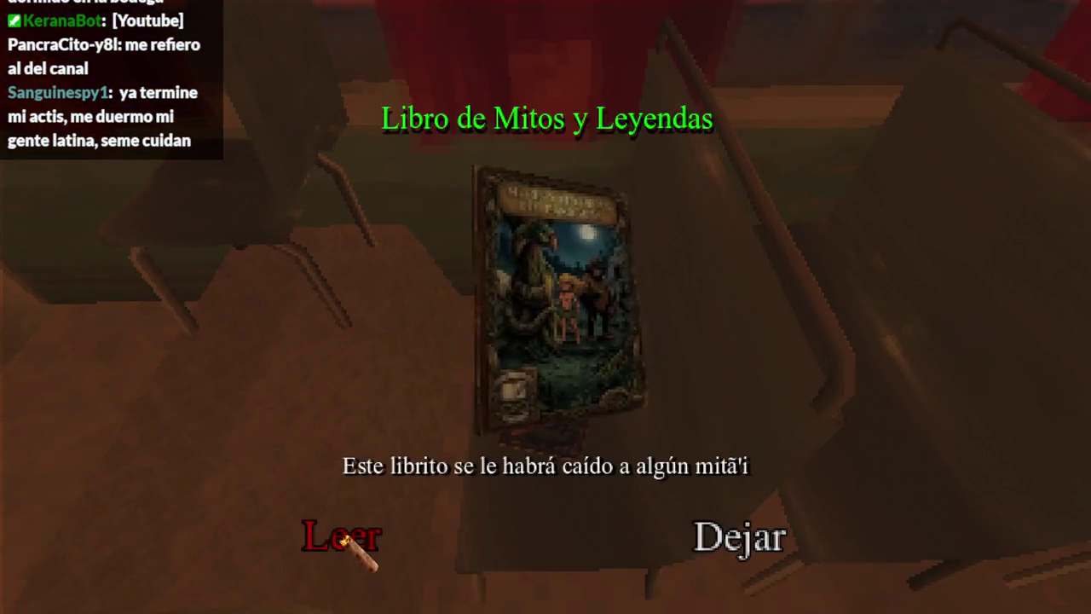
left_click(343, 537)
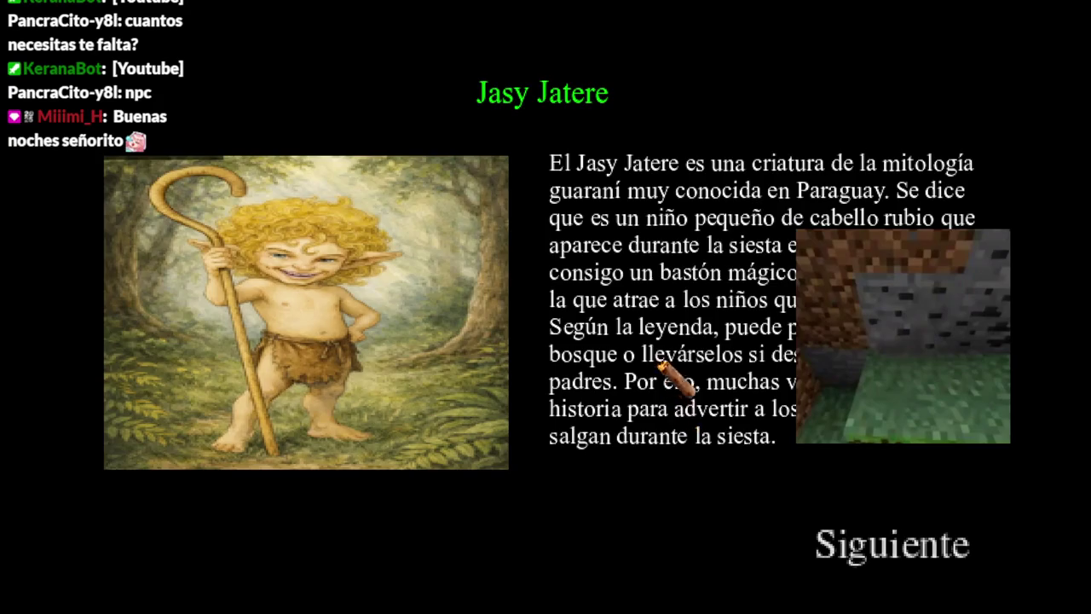
left_click(853, 551)
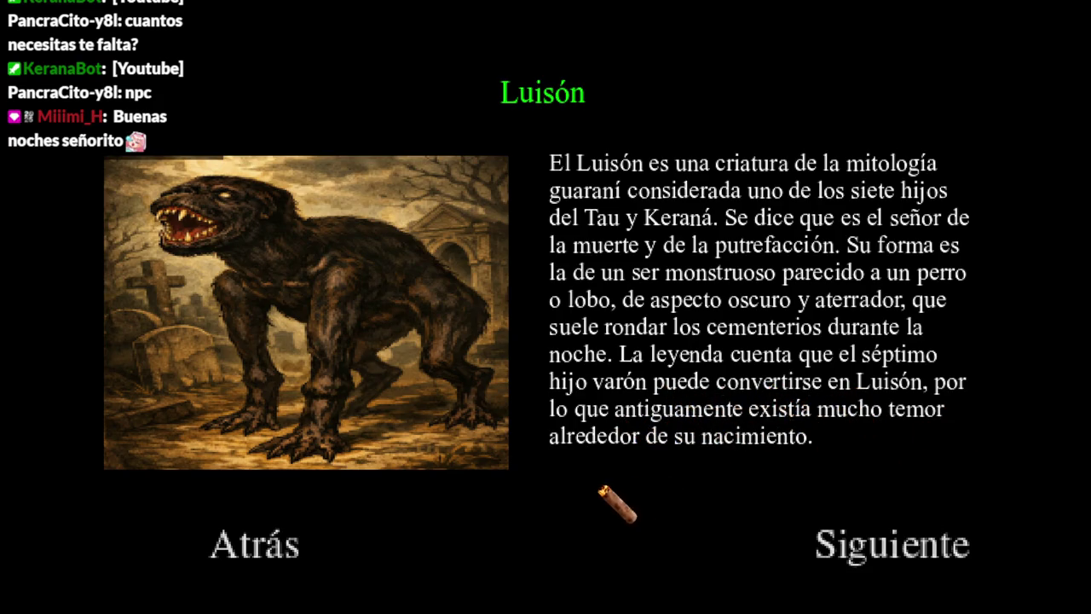
left_click(846, 540)
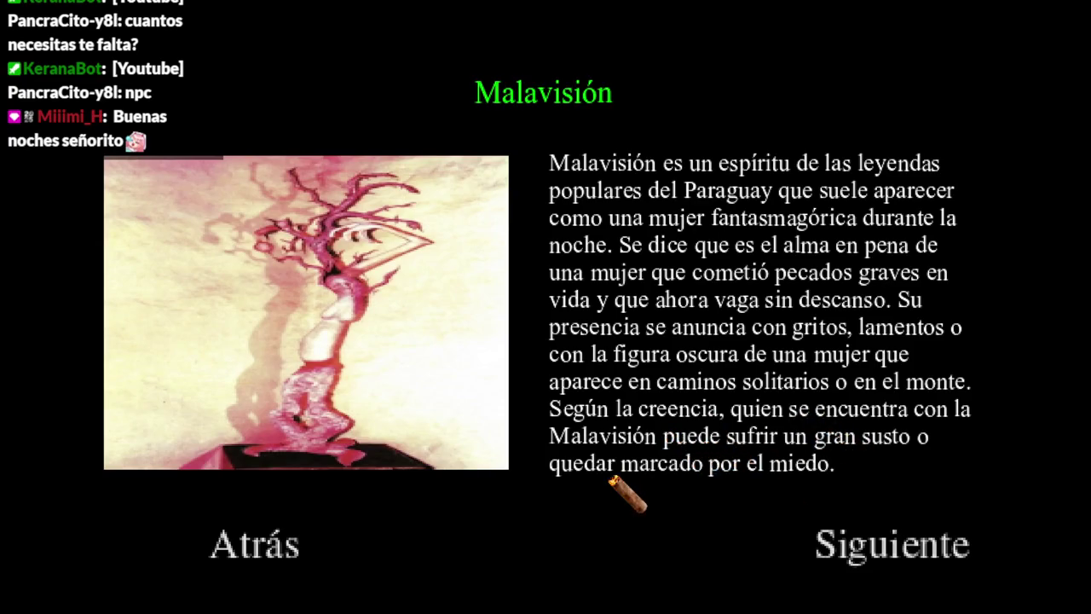
- Turn to the Pombero page, then flip back three pages to Jasy Jatere
left_click(842, 547)
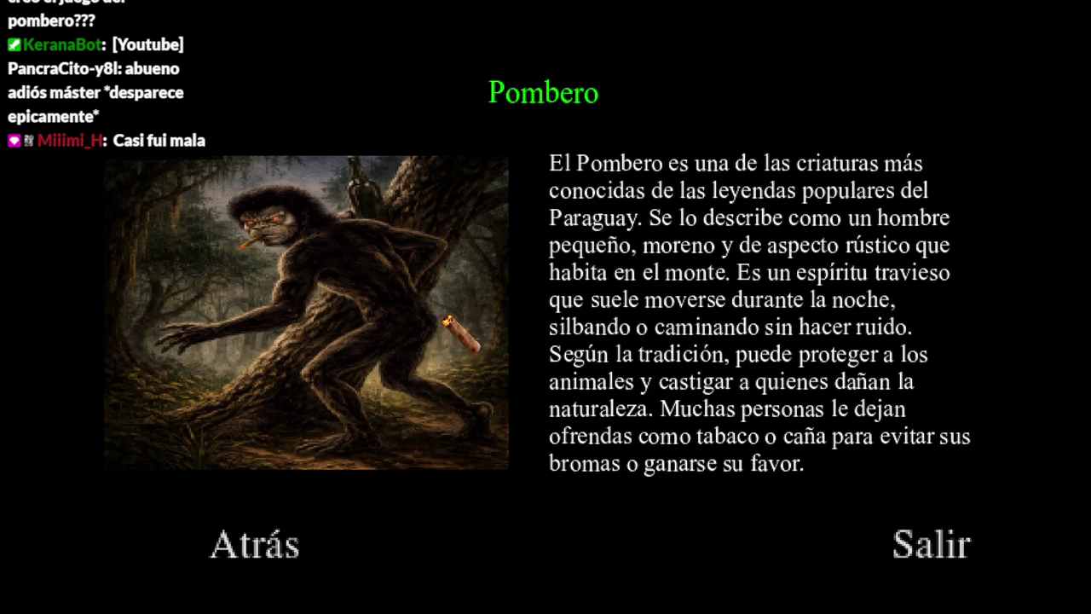
left_click(287, 552)
left_click(285, 552)
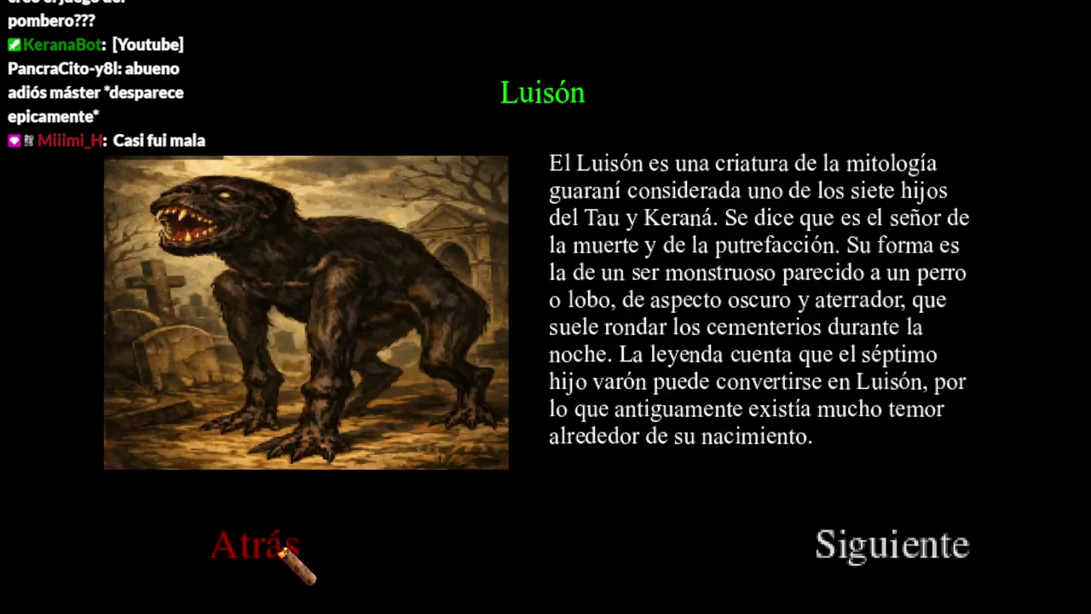
left_click(282, 552)
- Flip forward three pages to Pombero, close the book, and walk toward the driver's console
left_click(867, 570)
left_click(876, 564)
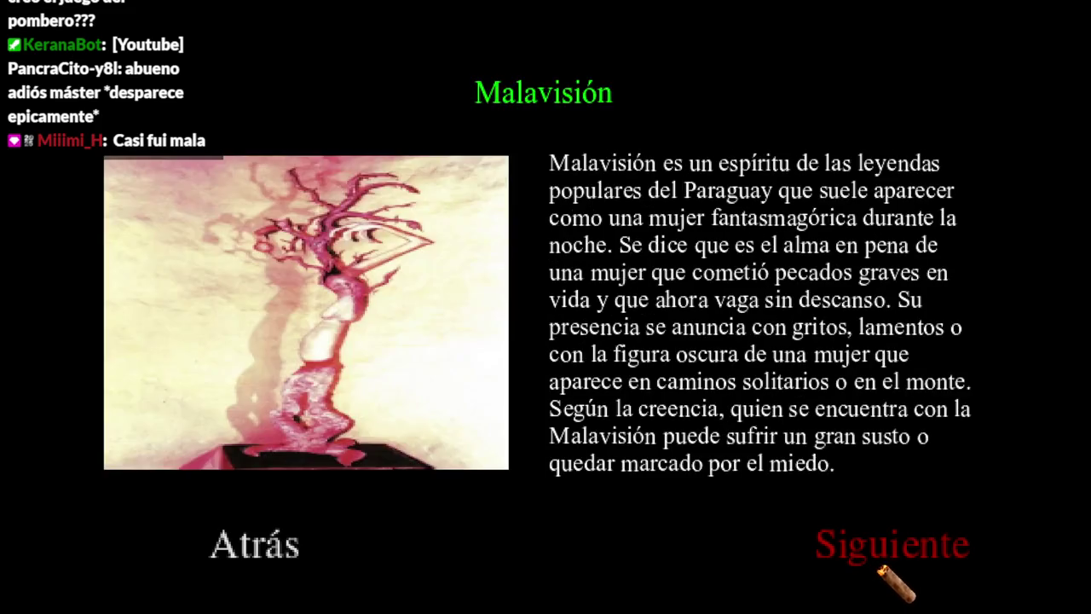
left_click(886, 559)
left_click(920, 572)
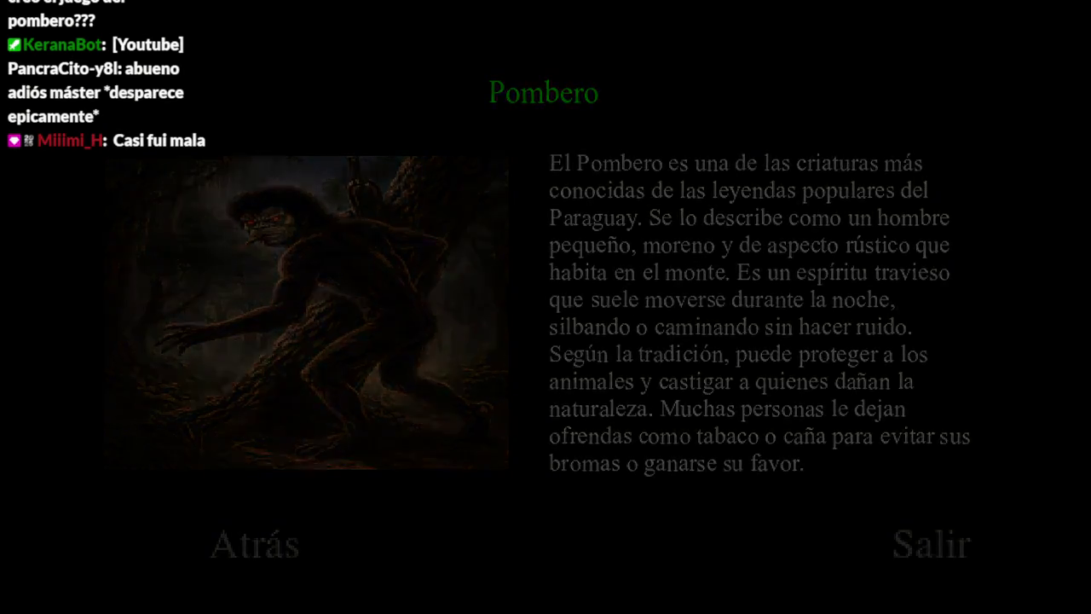
key("w")
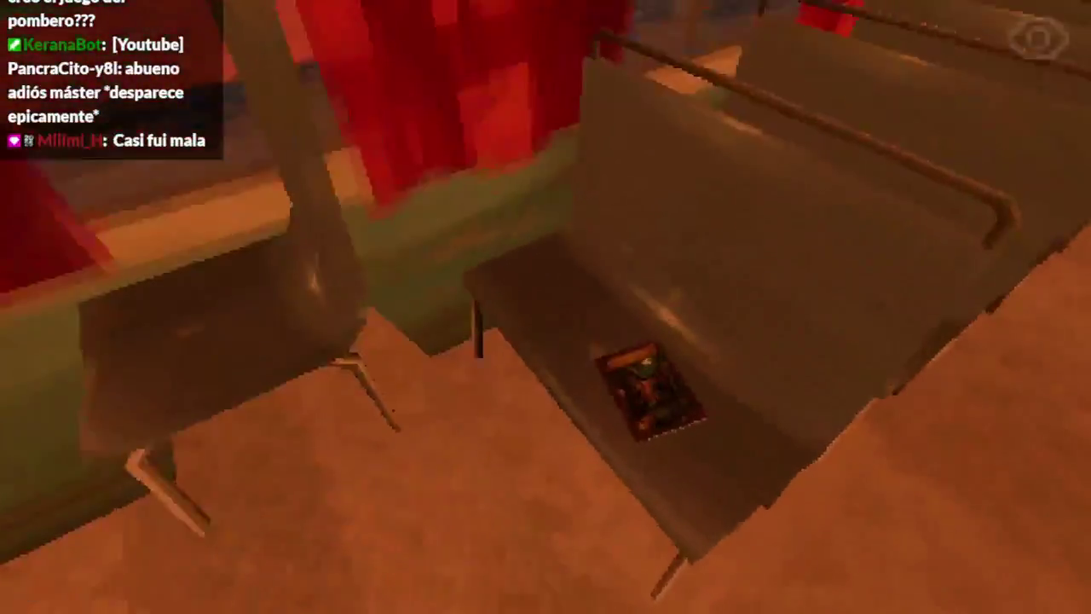
- Reopen the book and read through Luisón and Malavisión to Pombero
key("e")
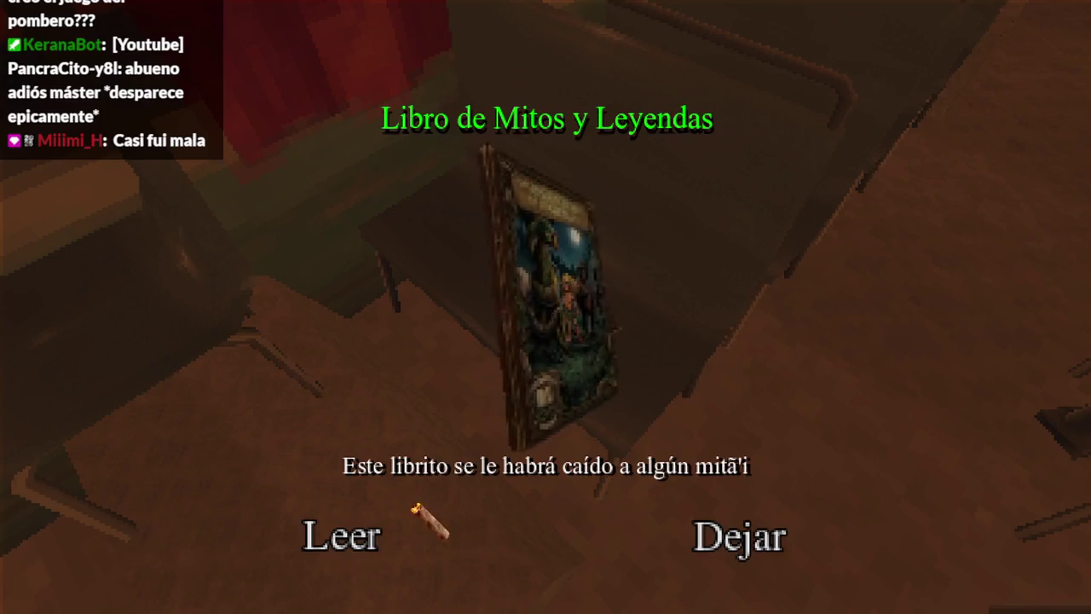
left_click(367, 535)
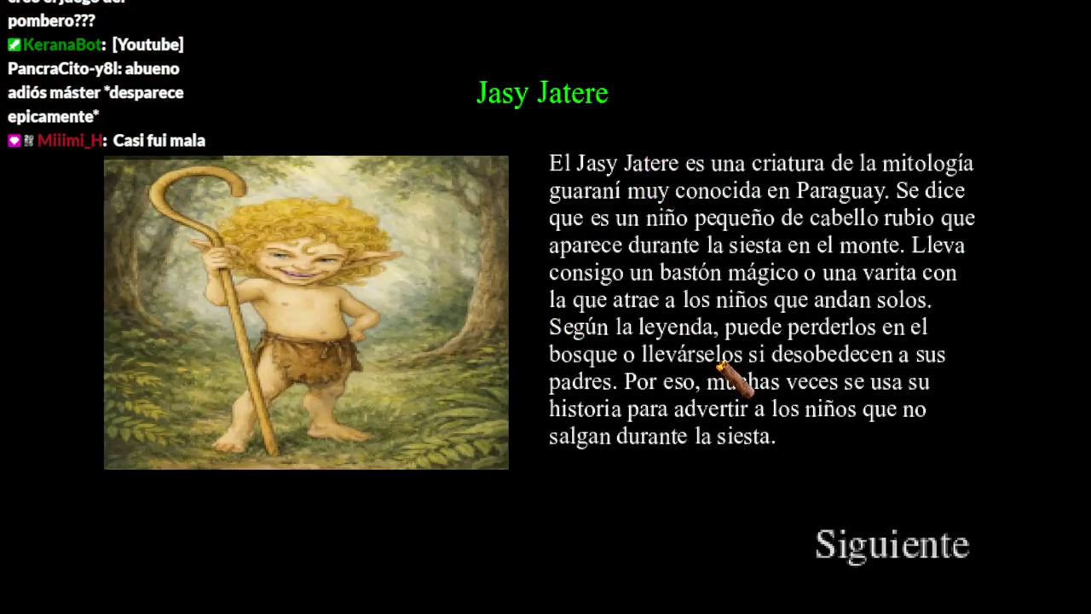
left_click(852, 568)
left_click(851, 567)
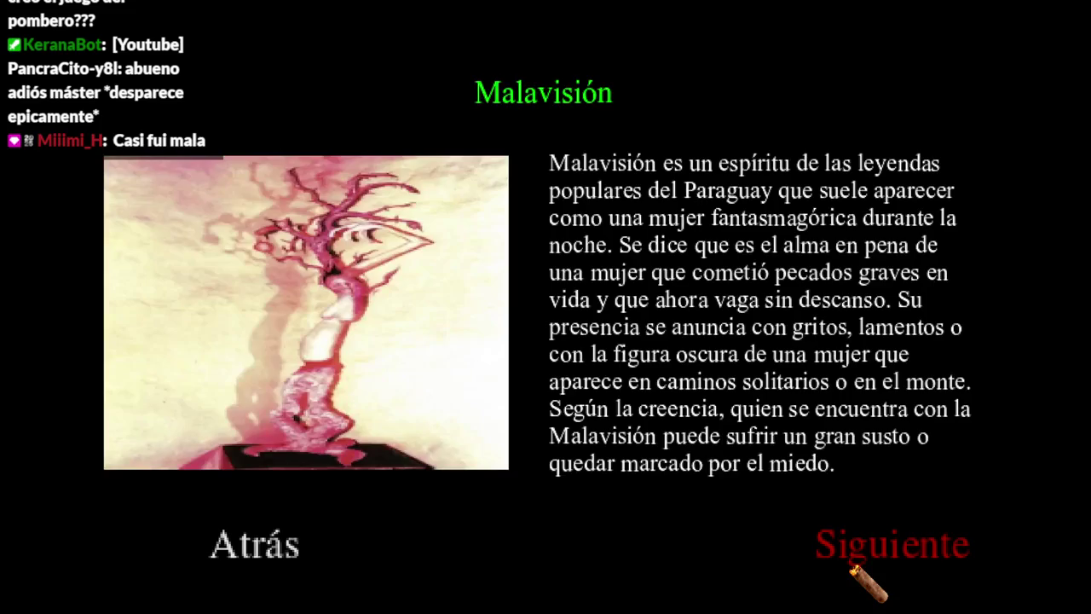
left_click(854, 565)
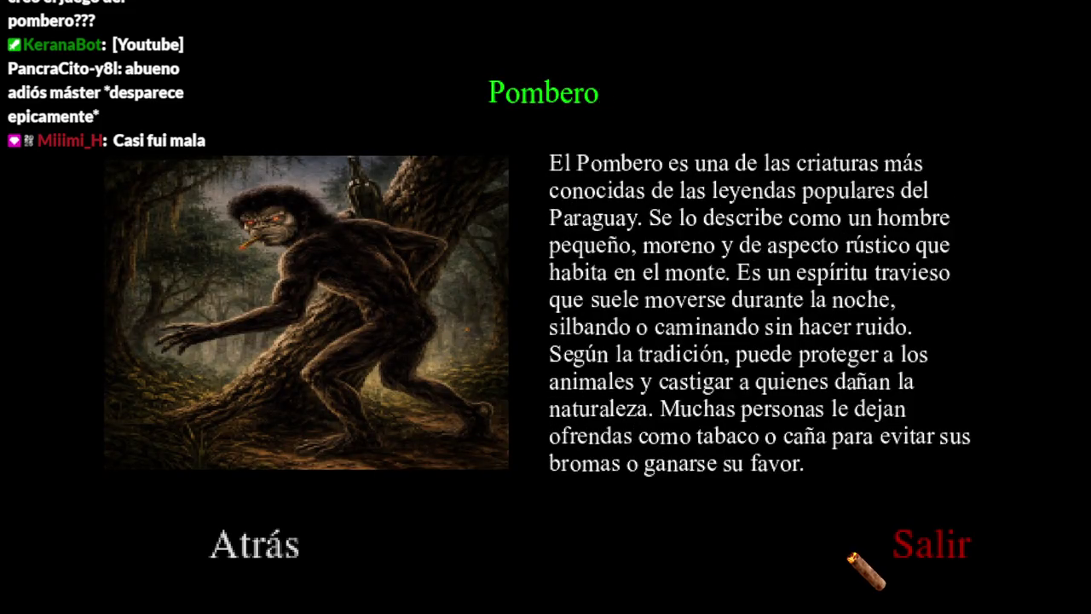
- Close the book, quit the game to the desktop, and return to the browser
left_click(852, 559)
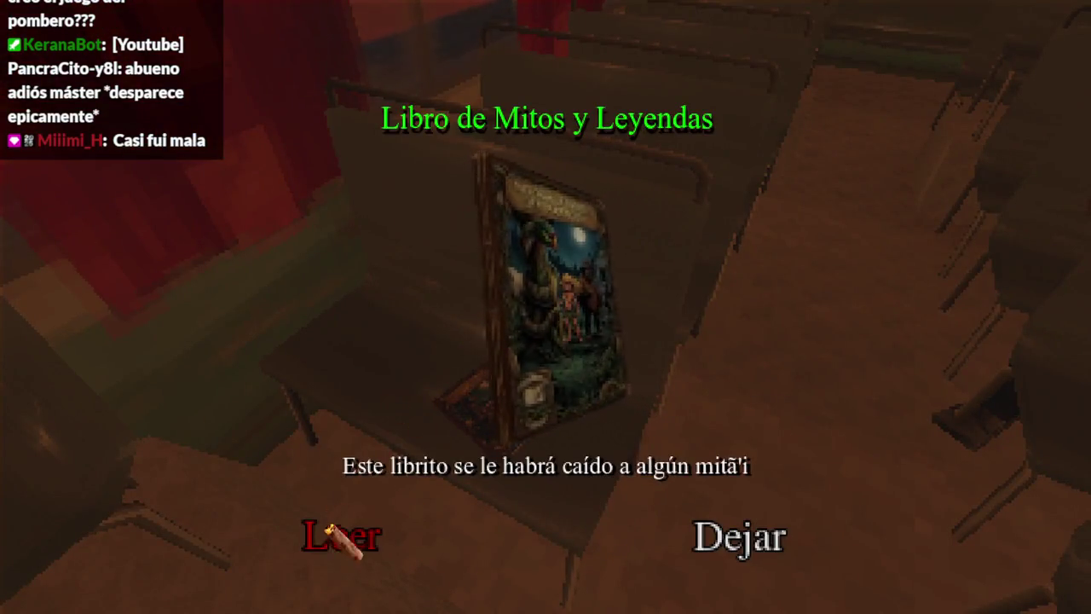
key("Escape")
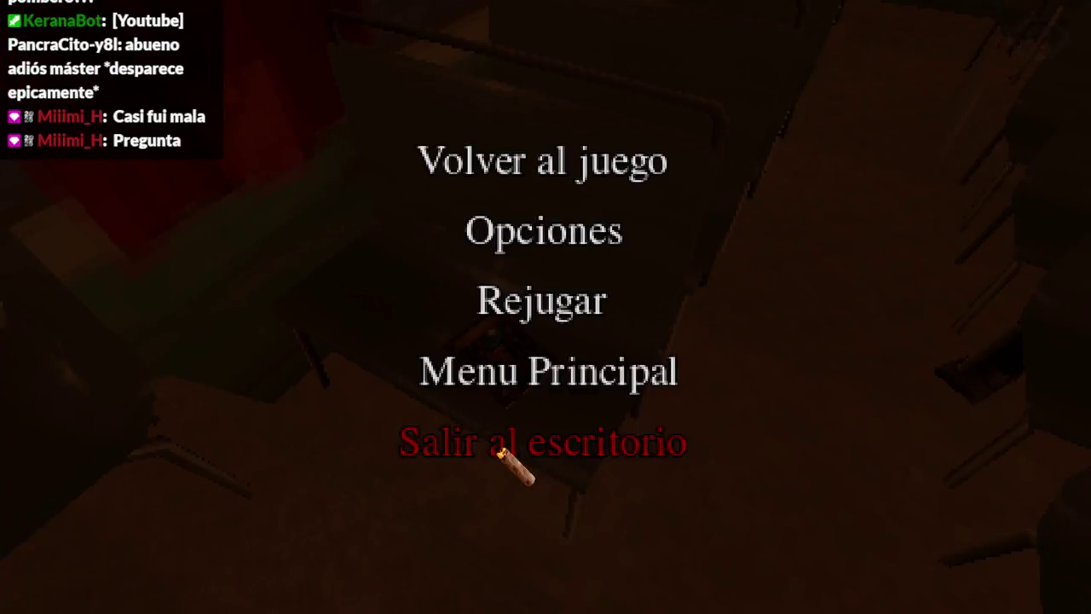
left_click(511, 447)
left_click(504, 539)
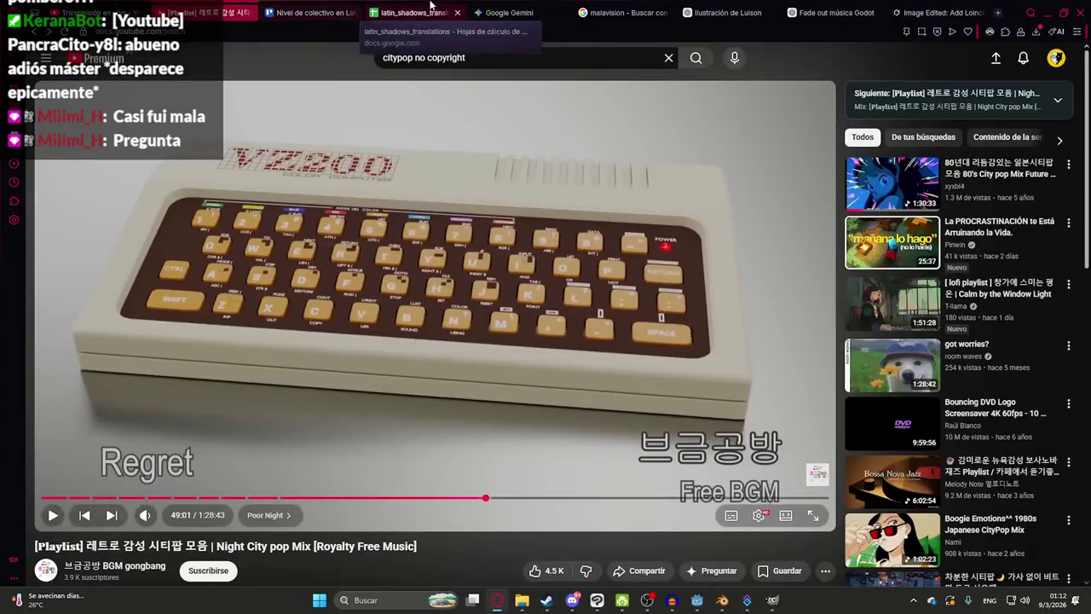
- Extend the book title in B16 to 'Libro de Mitos y Leyendas Volumen I'
left_click(413, 12)
left_click(198, 418)
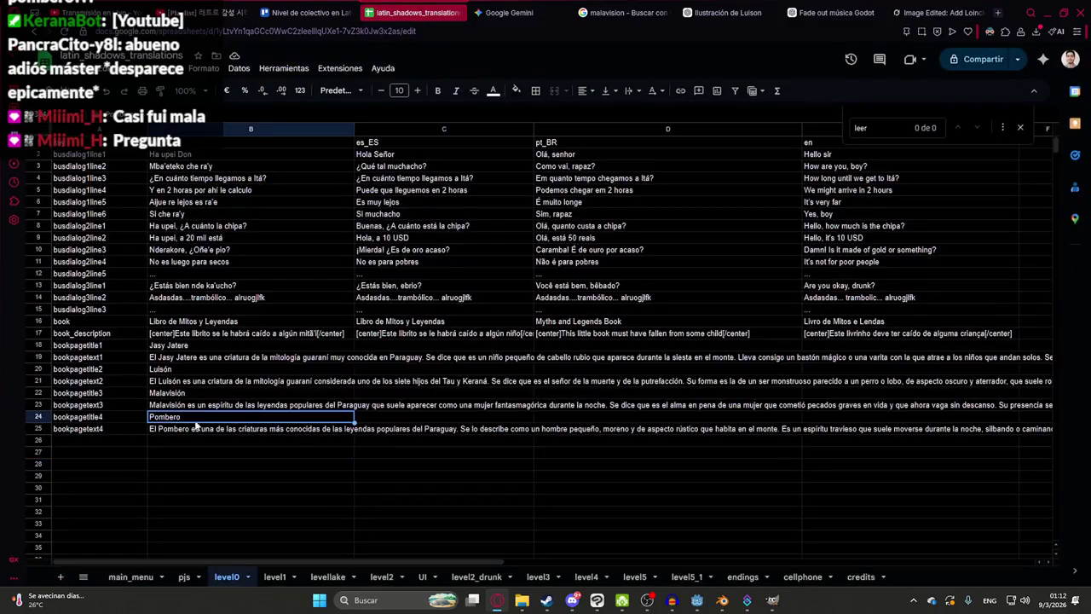
double_click(221, 324)
type("Volumen I")
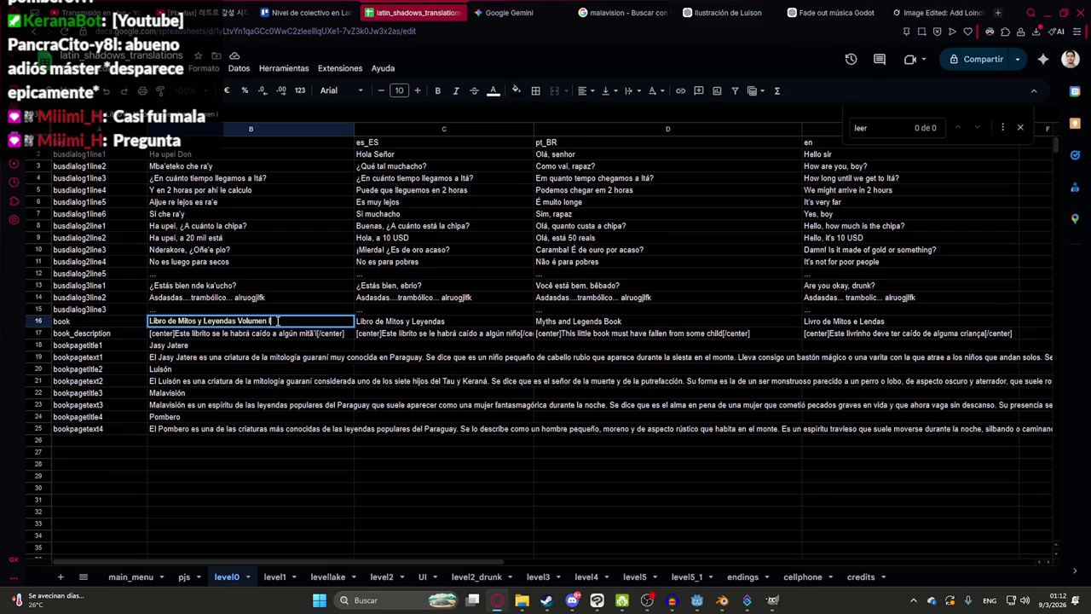
key("Return")
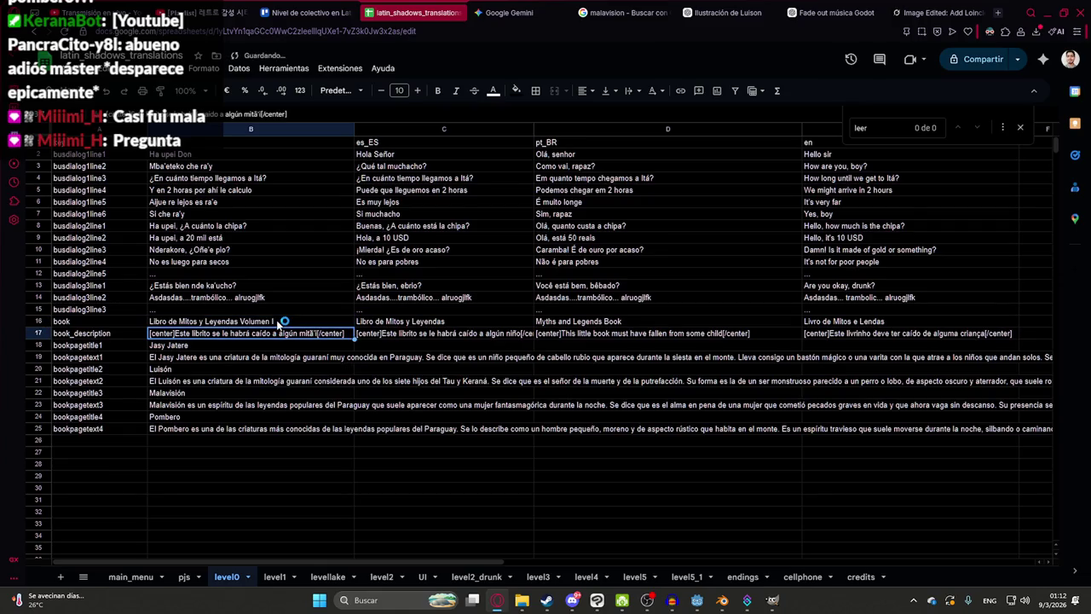
left_click(285, 322)
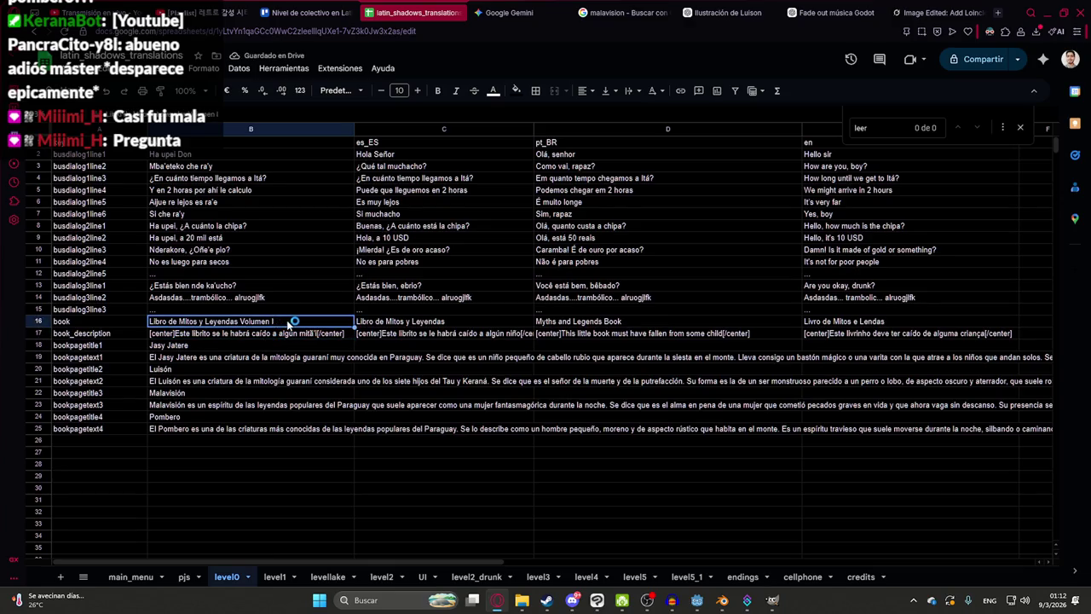
double_click(259, 326)
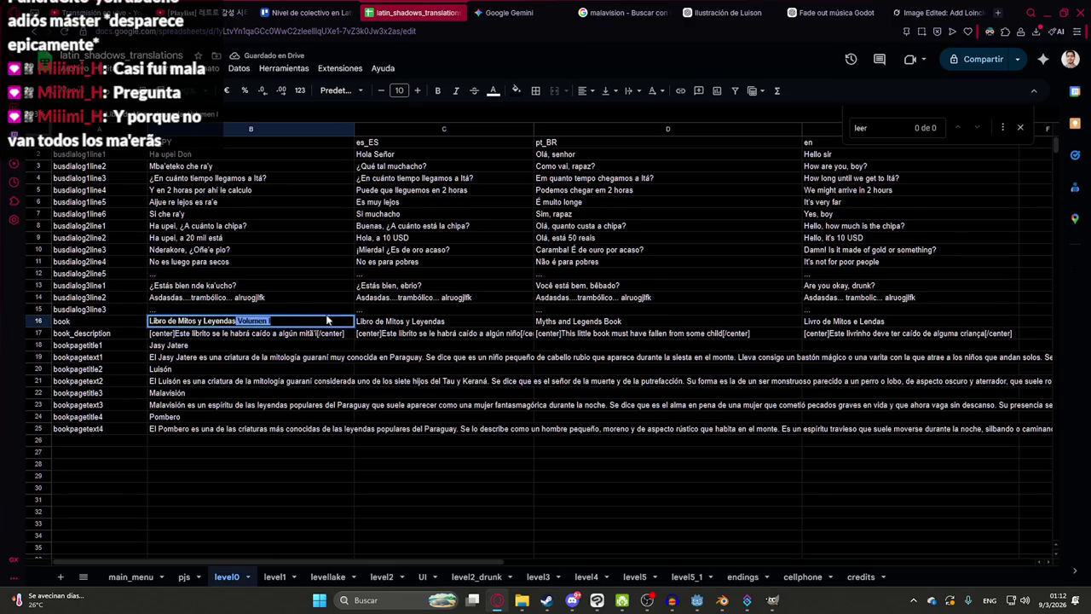
- Append 'Volumen I' to the C16 title and 'Volume I' to D16, then start editing E16
left_click(453, 322)
double_click(452, 322)
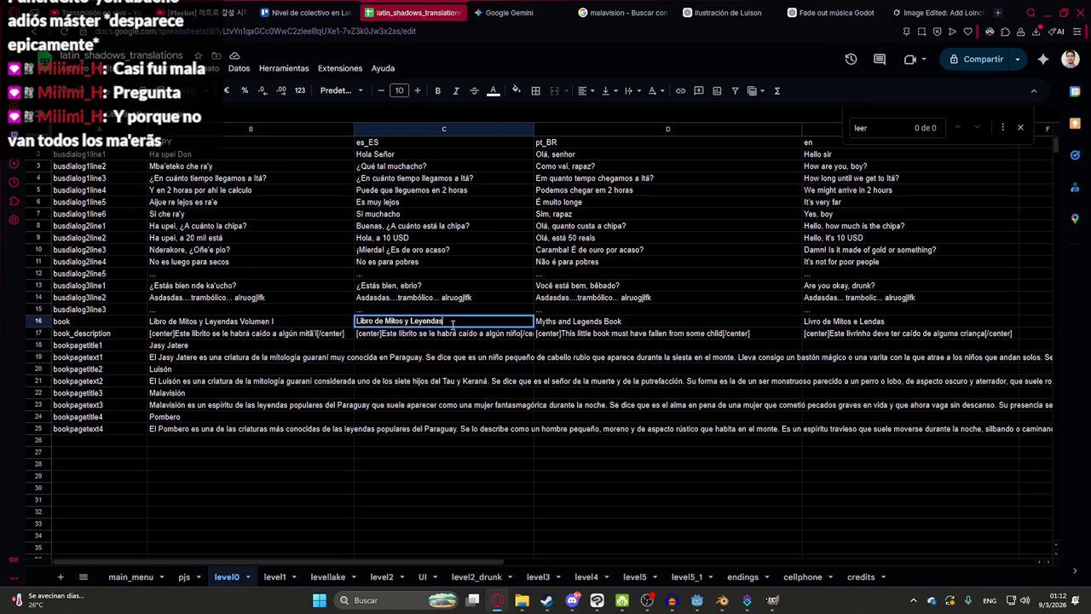
left_click(581, 322)
double_click(583, 321)
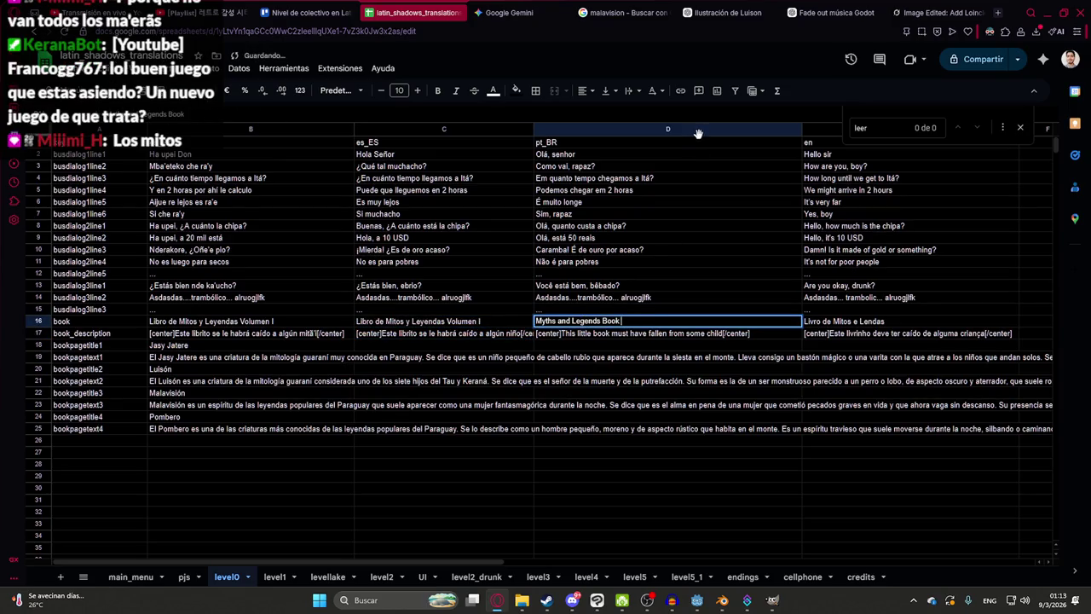
type("Volume I")
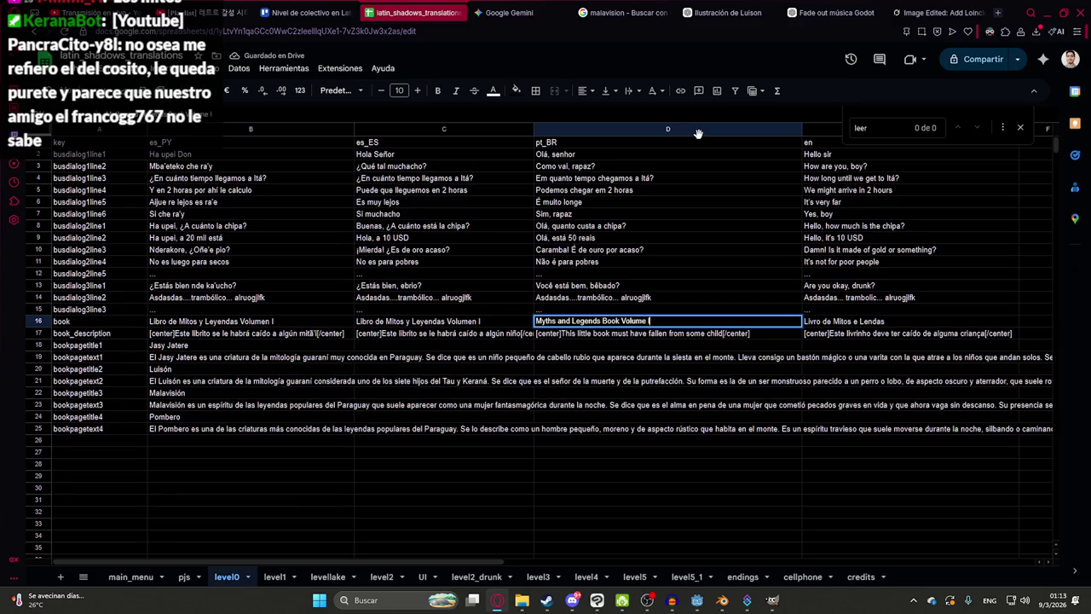
left_click(912, 321)
double_click(914, 320)
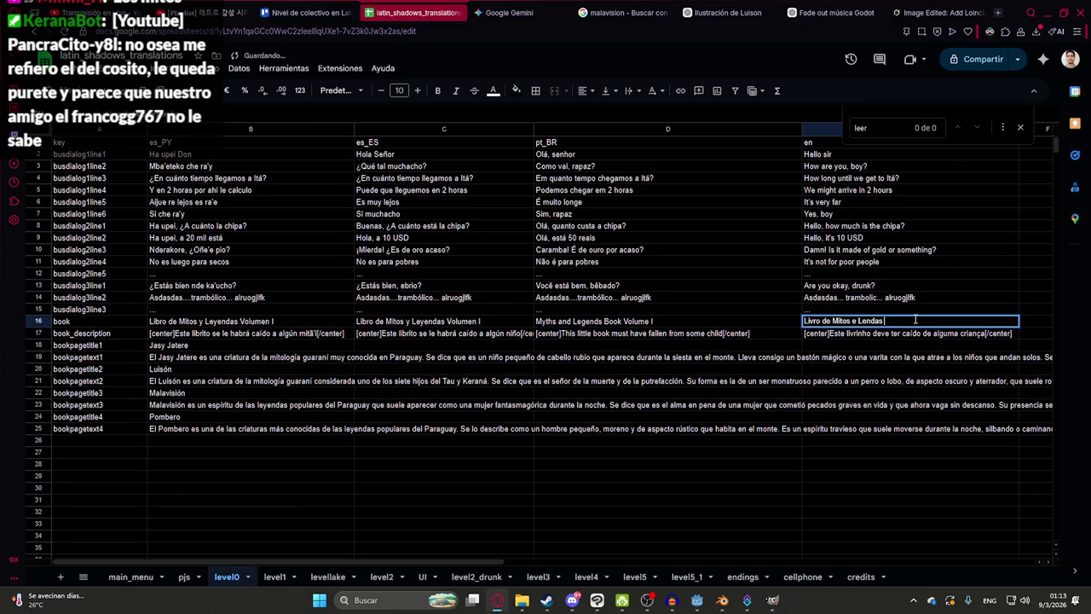
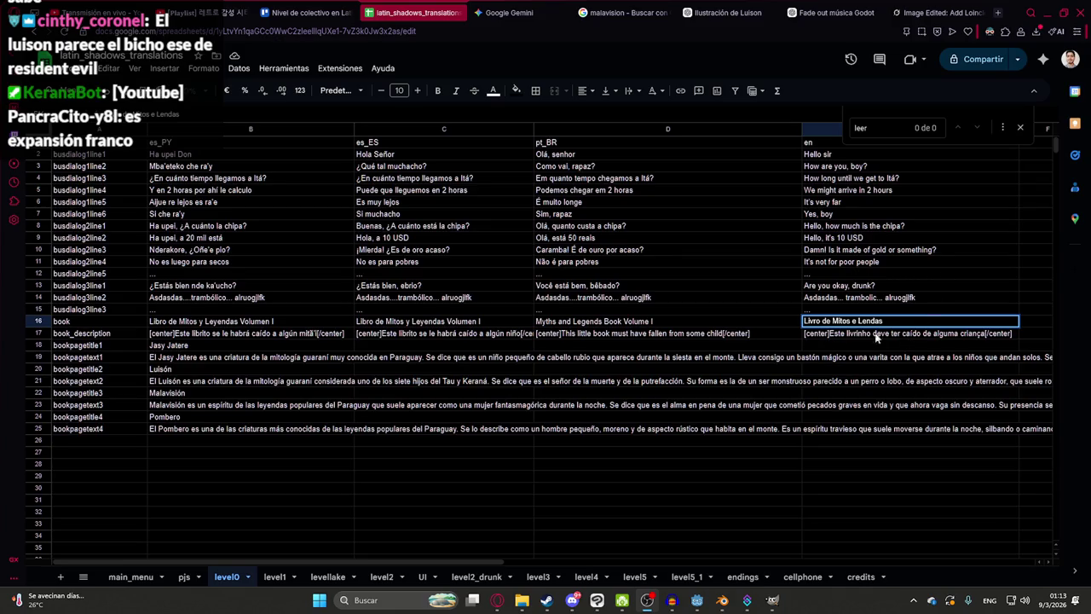
- Start a new empty ChatGPT chat for the translation request
left_click(802, 9)
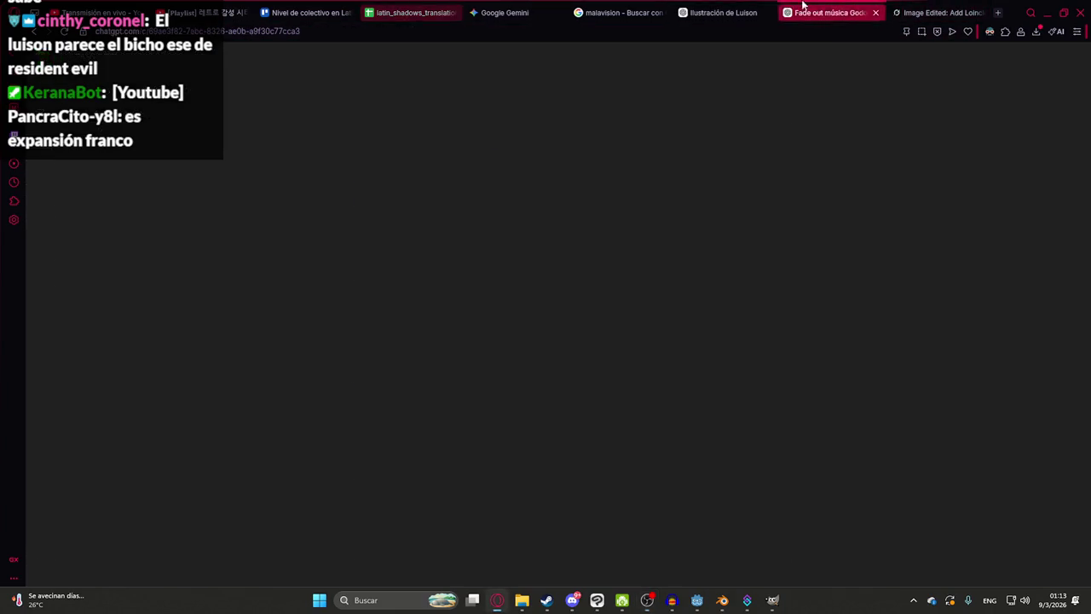
left_click(720, 12)
key("ctrl+shift+o")
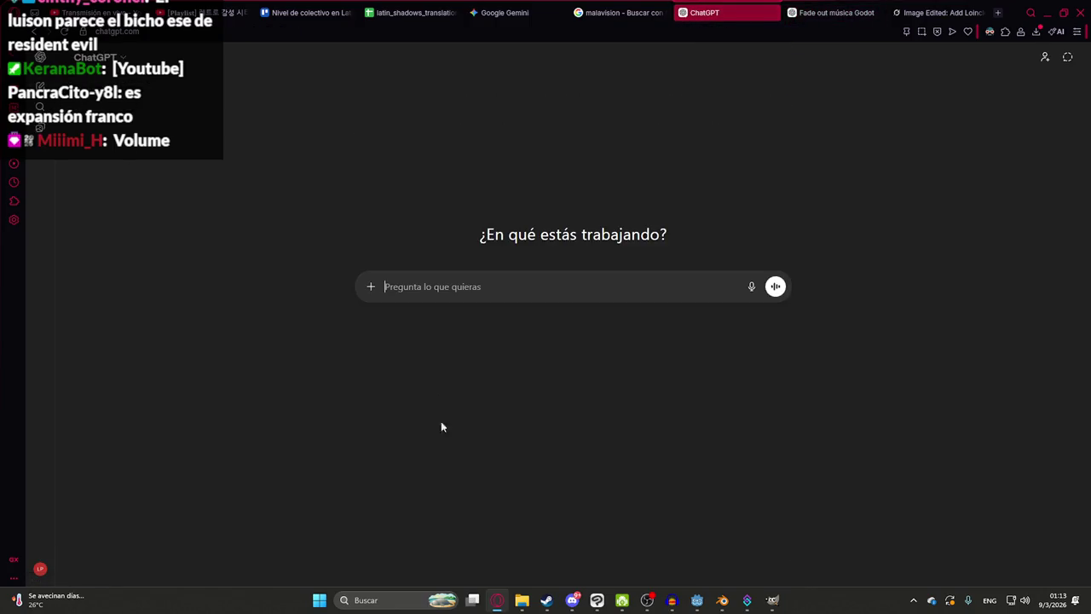
type("v")
- Ask ChatGPT to translate D16's 'Myths and Legends Book Volume I' into Brazilian Portuguese
left_click(414, 12)
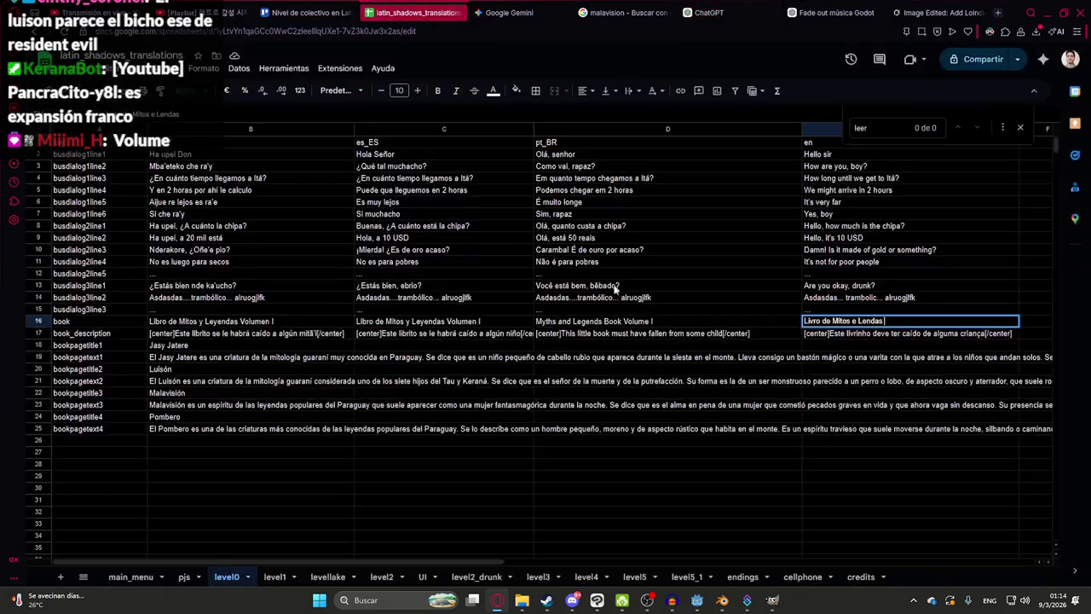
left_click(627, 322)
key("ctrl+c")
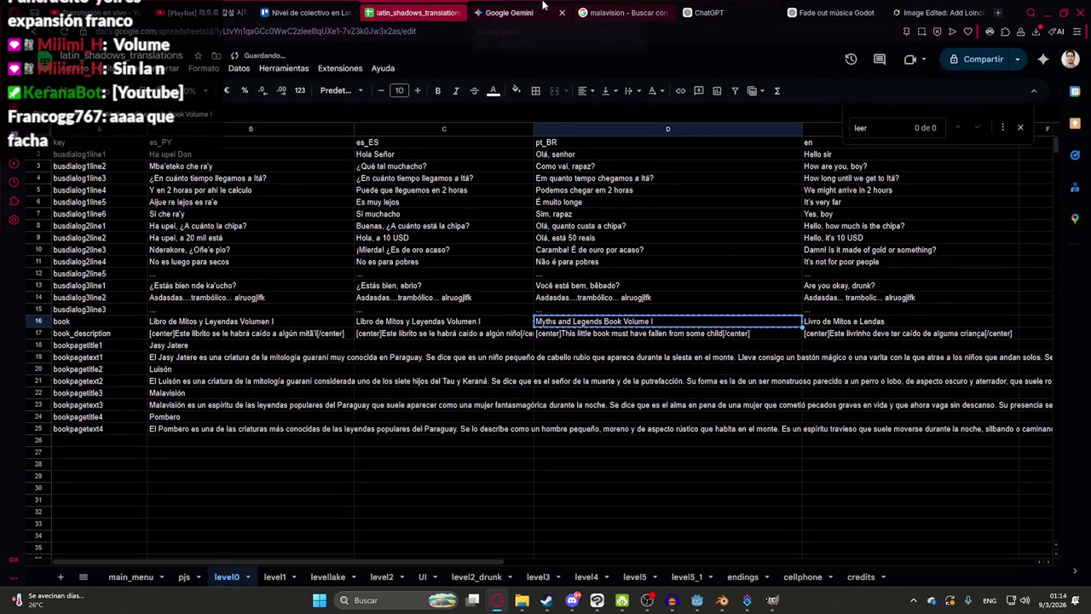
left_click(704, 12)
type("Traduc")
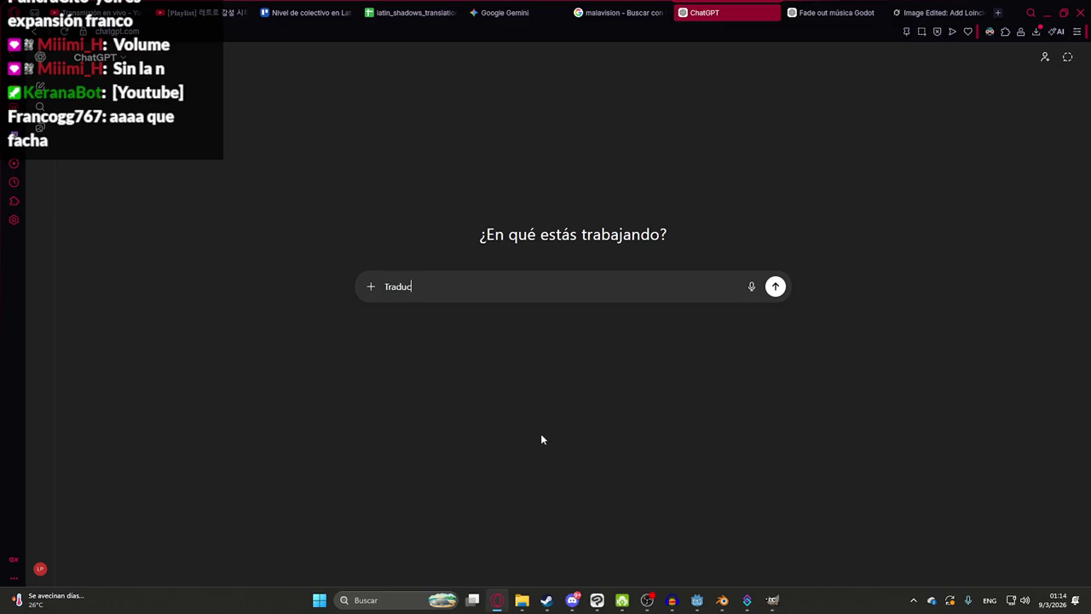
type("e a portugues brasil")
key("shift+Return")
key("ctrl+v")
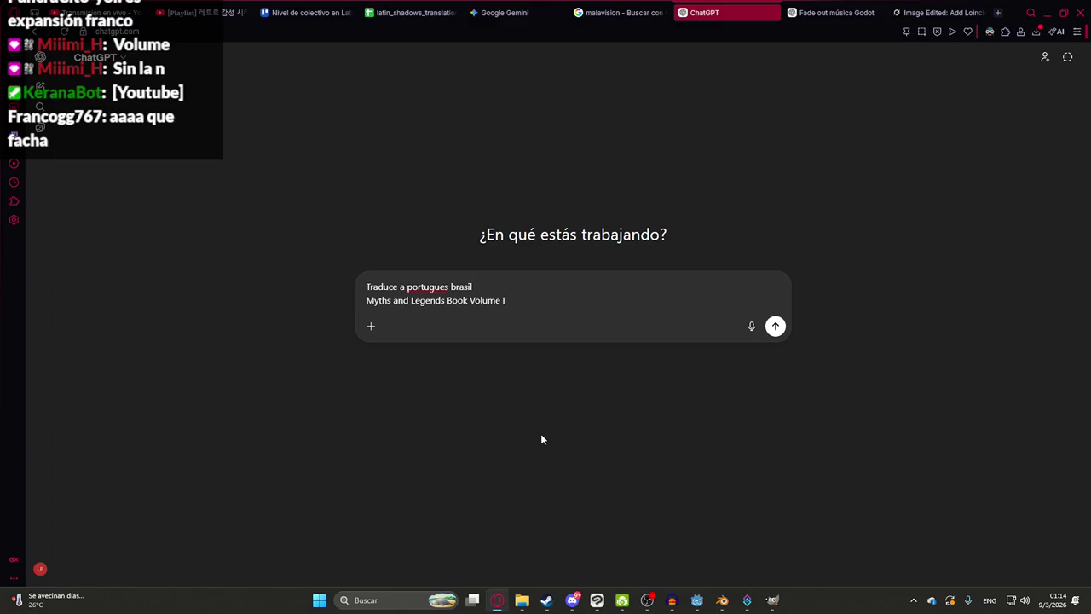
key("Return")
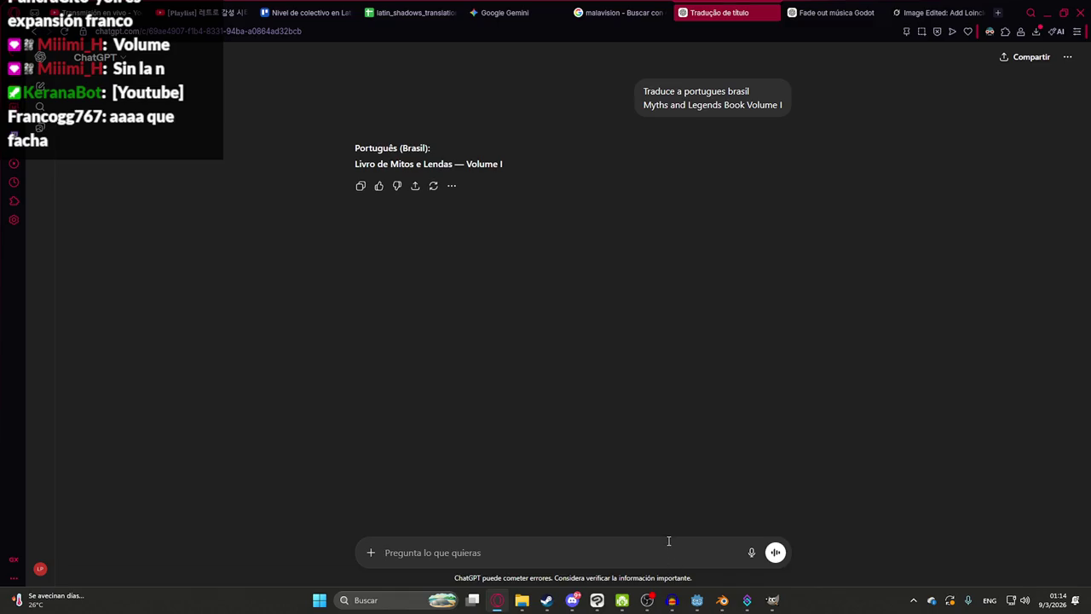
- Paste the Brazilian Portuguese title into E16, adding ' -' before the volume number
left_click_drag(510, 164, 355, 163)
left_click(417, 11)
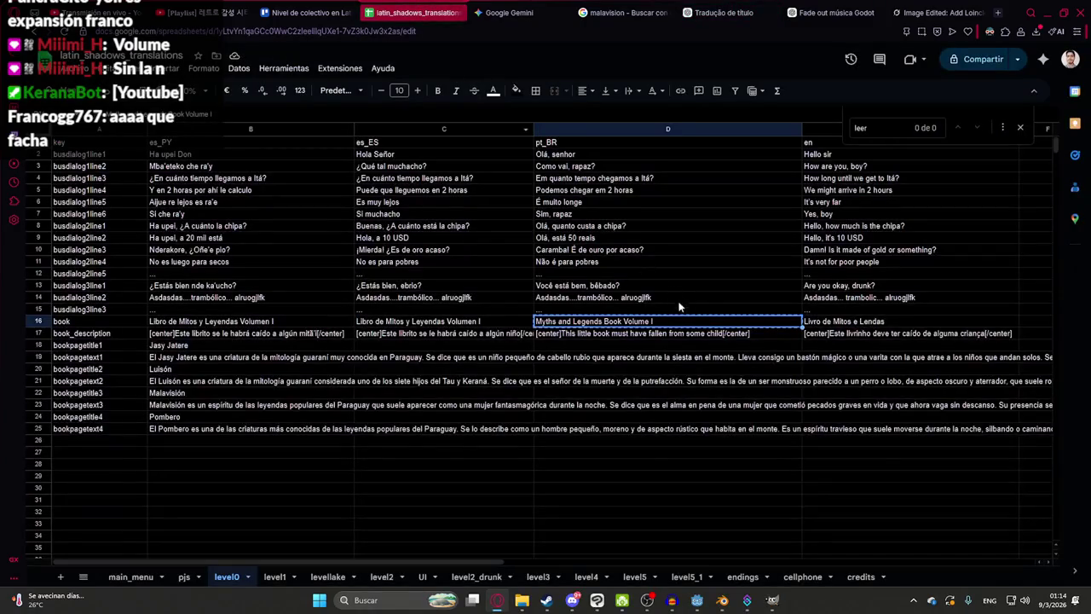
double_click(830, 321)
key("ctrl+v")
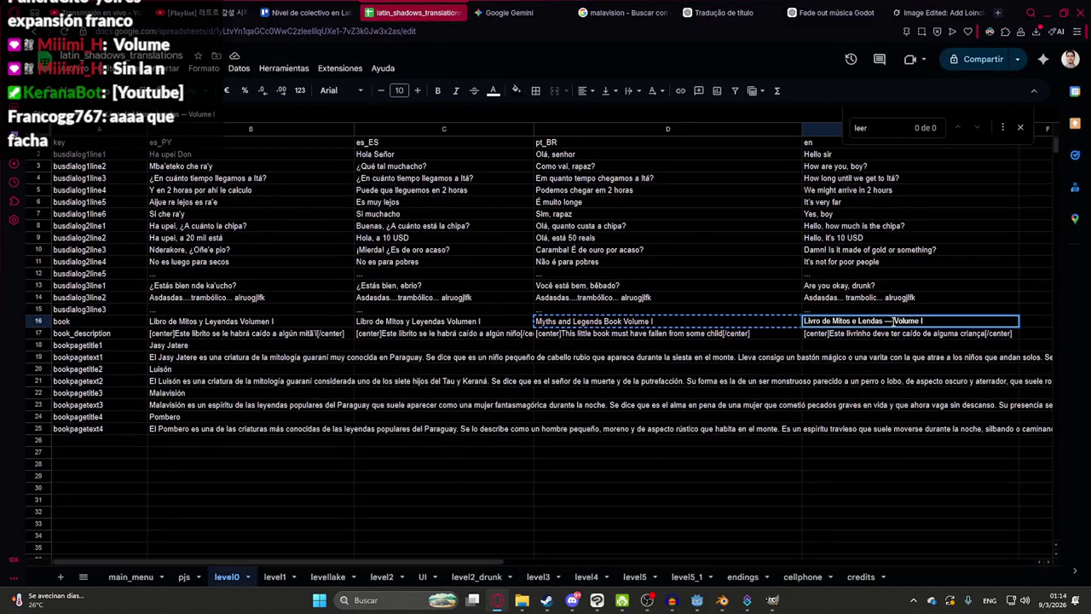
type("-")
key("Return")
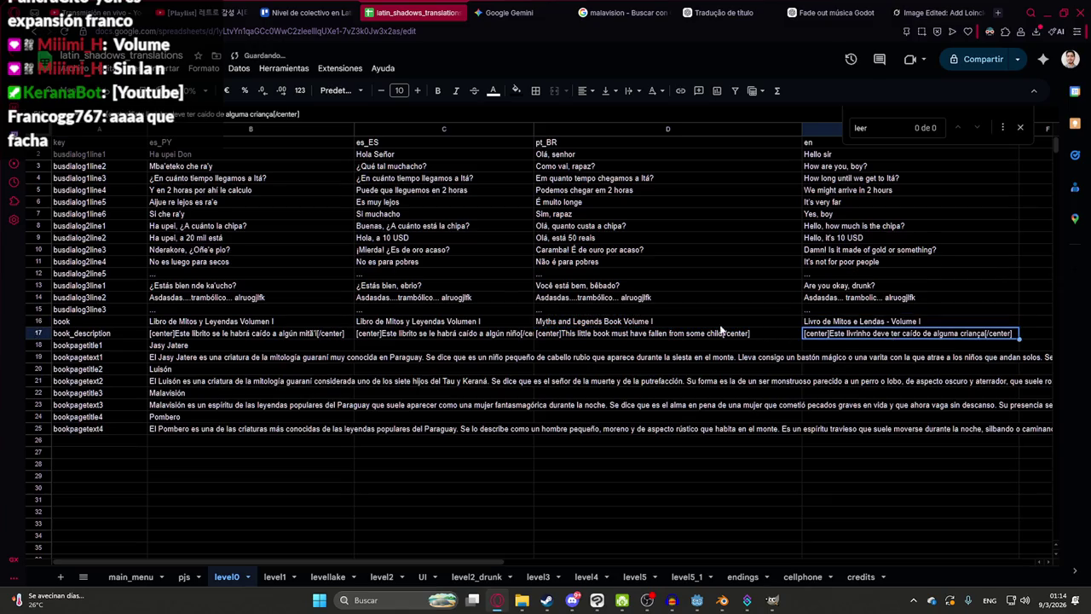
- Insert ' -' before the volume number in the D16, C16 and B16 book titles
left_click(645, 326)
double_click(645, 326)
type("-")
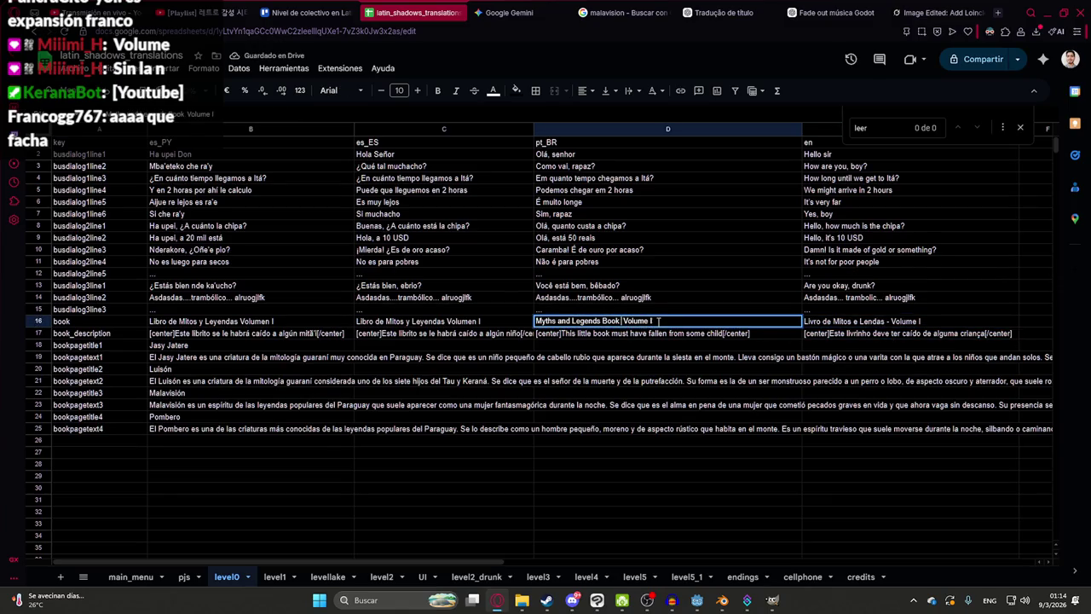
double_click(467, 324)
type("-")
double_click(247, 321)
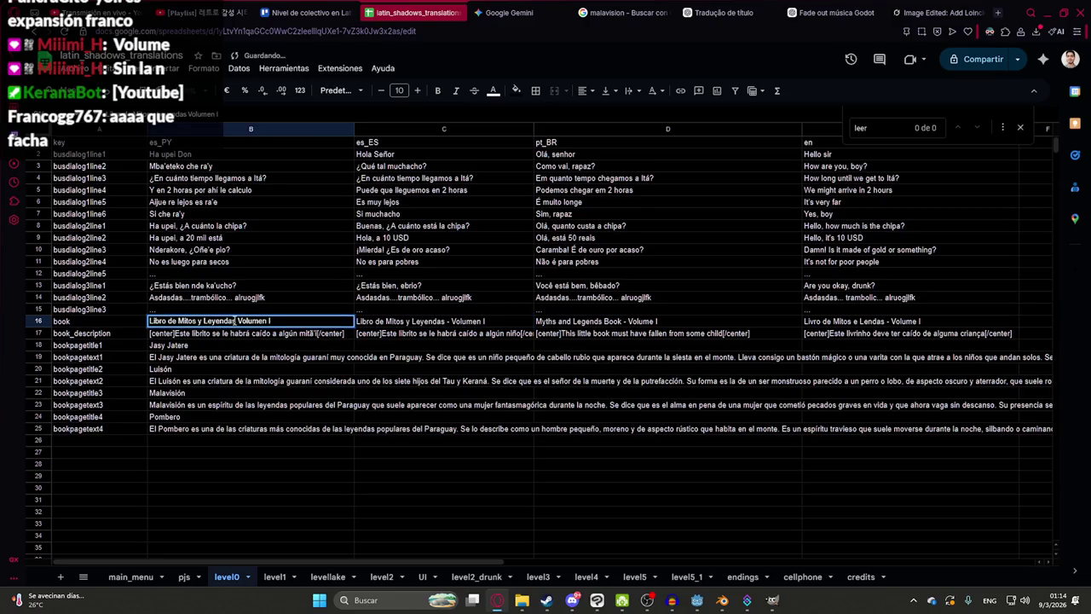
type("-")
left_click(392, 358)
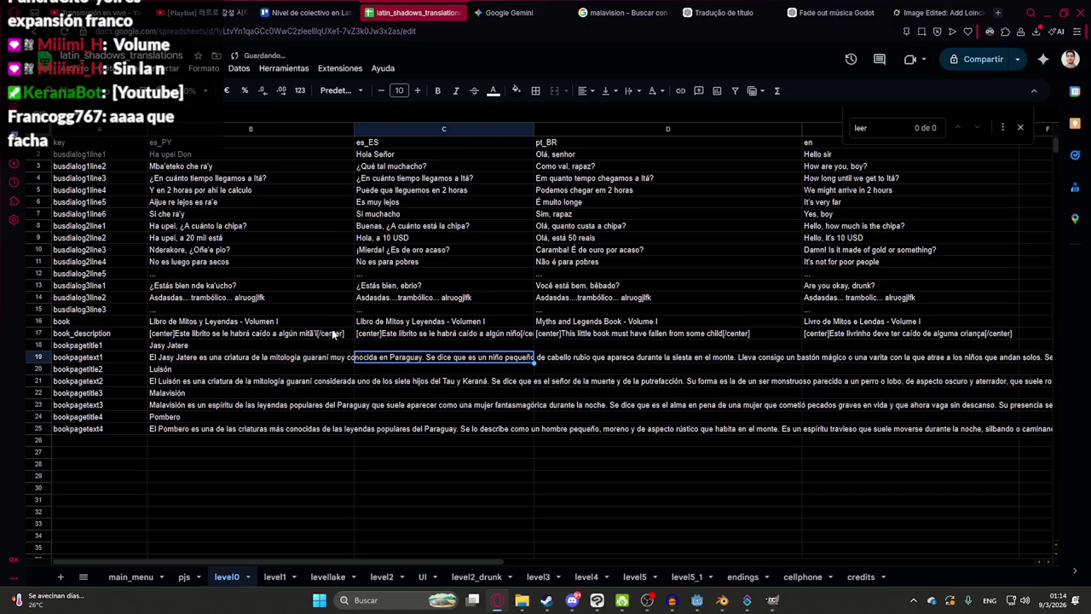
- Review the book description in B17 and page text in B19, then check the level1 sheet
left_click(557, 382)
left_click(239, 336)
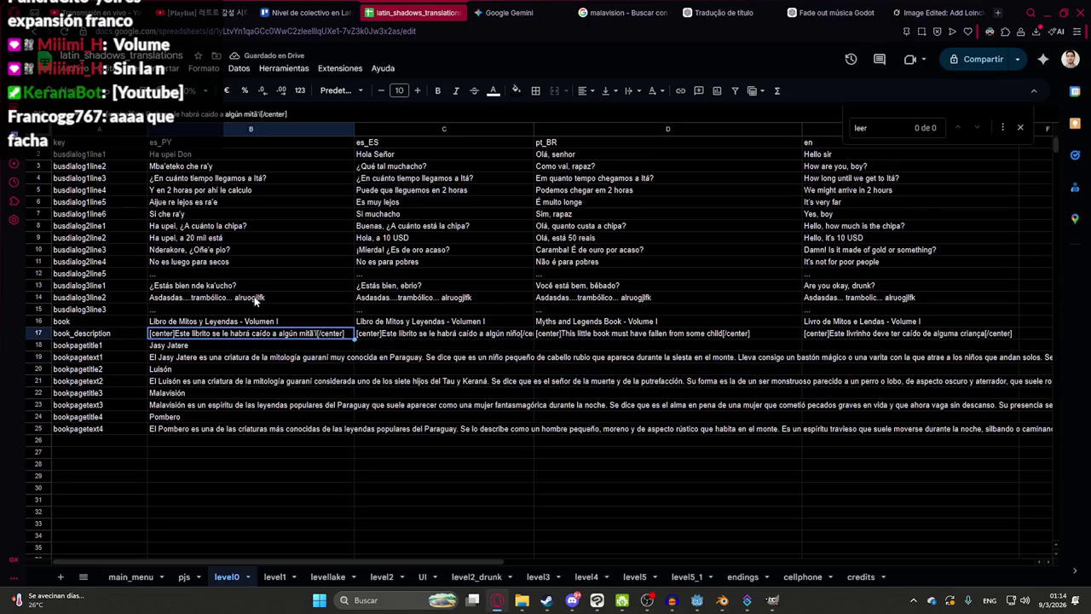
left_click(231, 359)
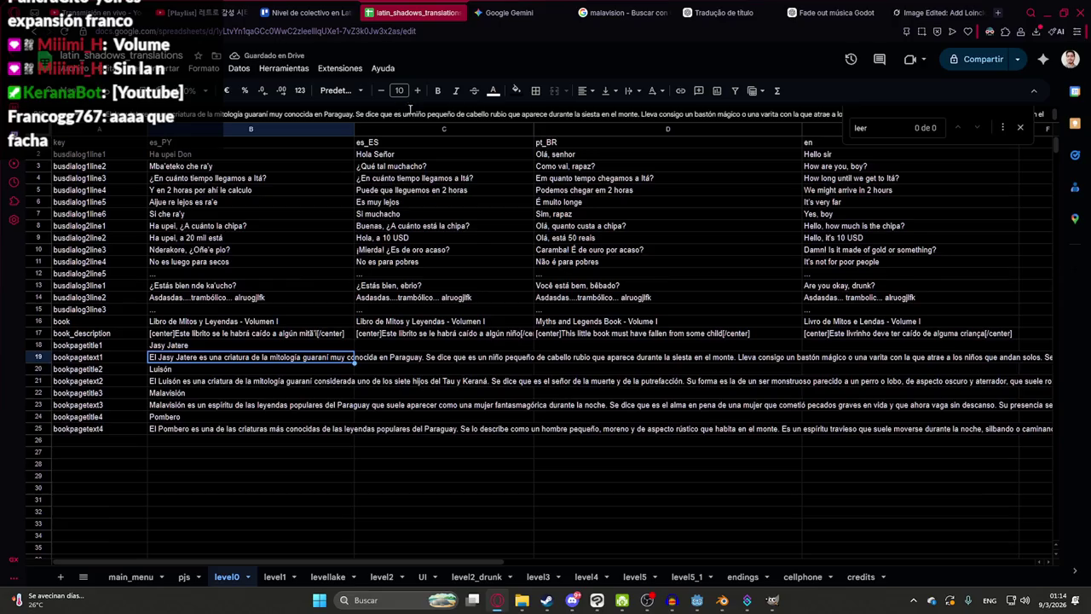
left_click(274, 576)
left_click(204, 13)
left_click(416, 13)
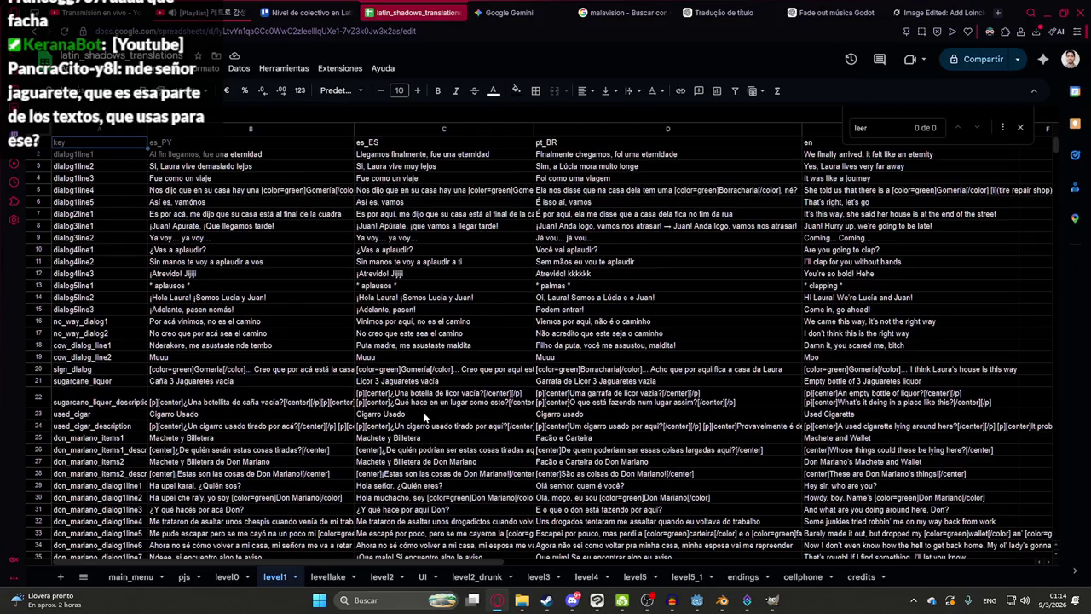
- Review level0 dialogue entries and the cigar description in B24, C24 and D24
scroll(297, 302, "down", 5)
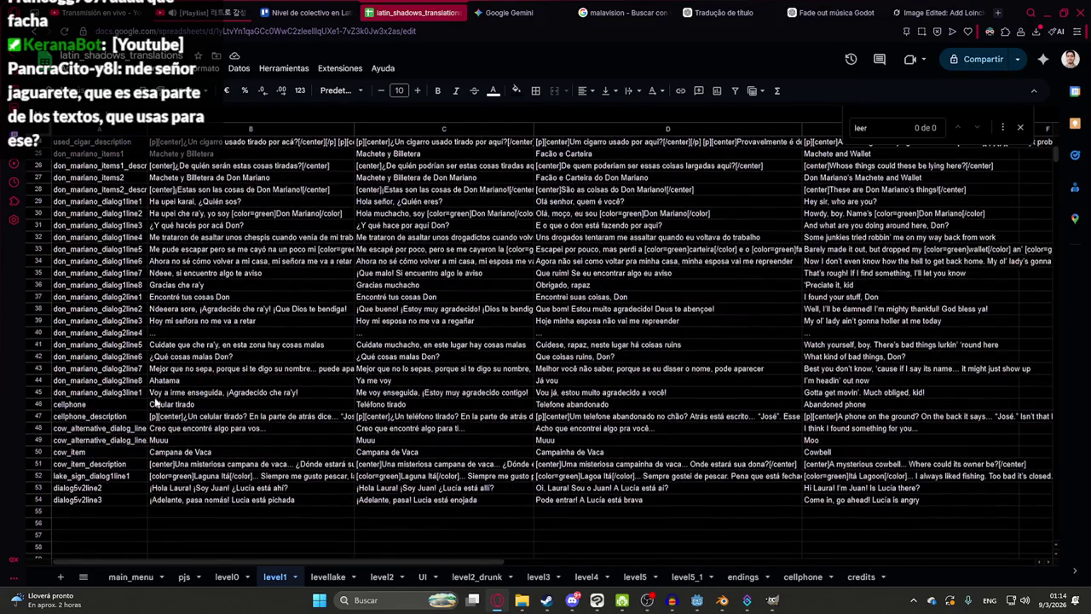
left_click(89, 382)
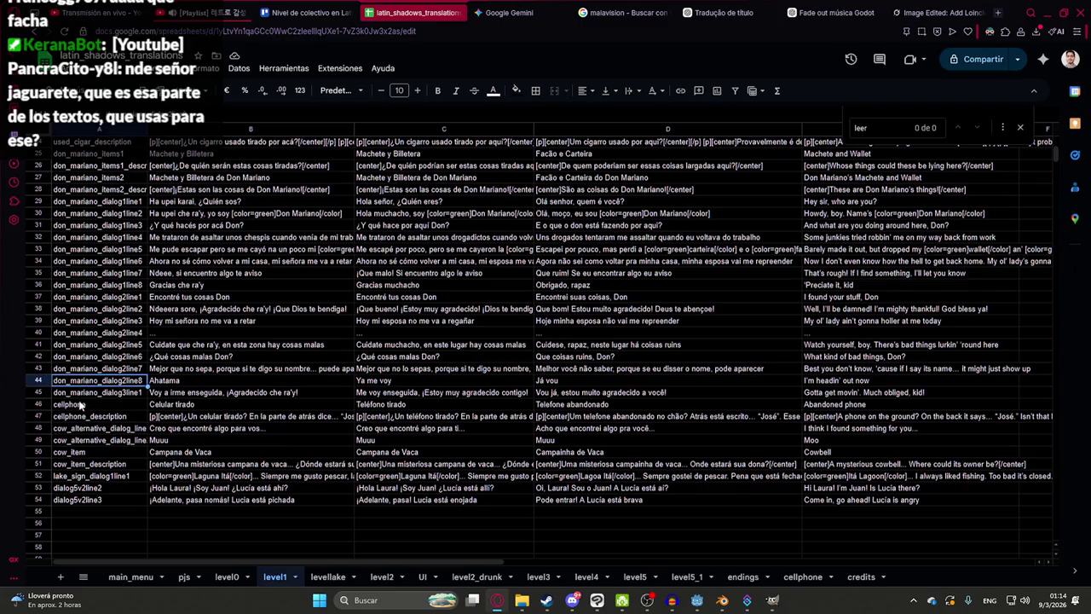
left_click(89, 428)
left_click(248, 263)
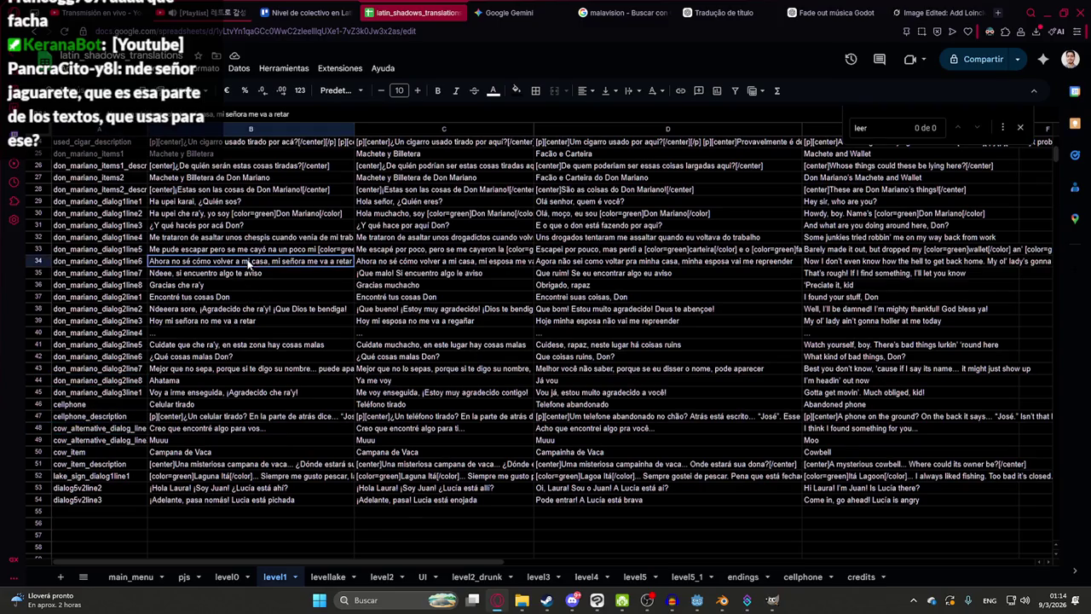
scroll(290, 265, "up", 5)
left_click(235, 371)
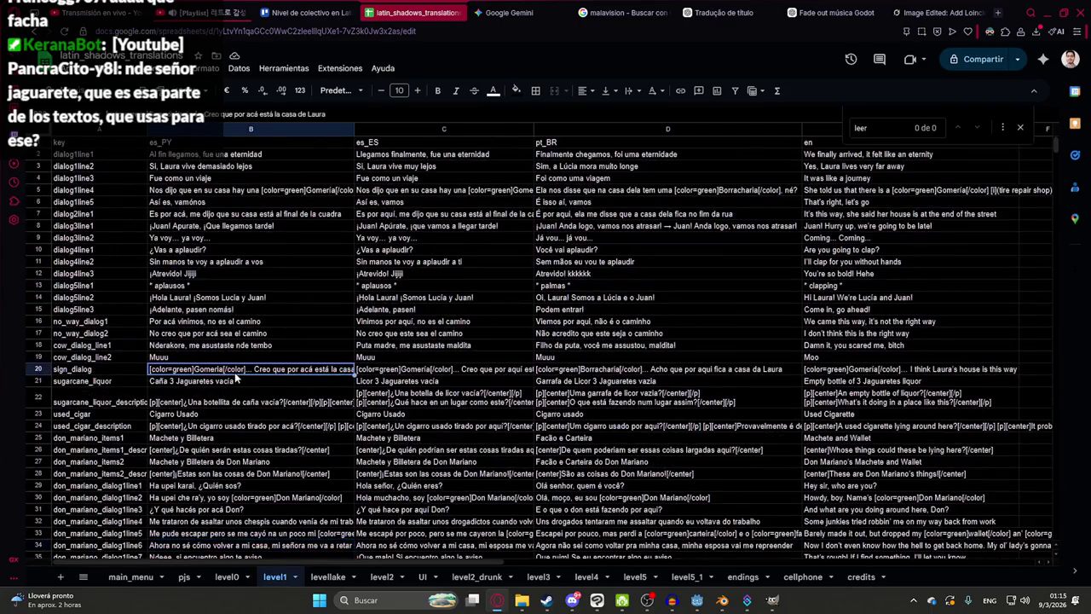
left_click(241, 406)
left_click(240, 426)
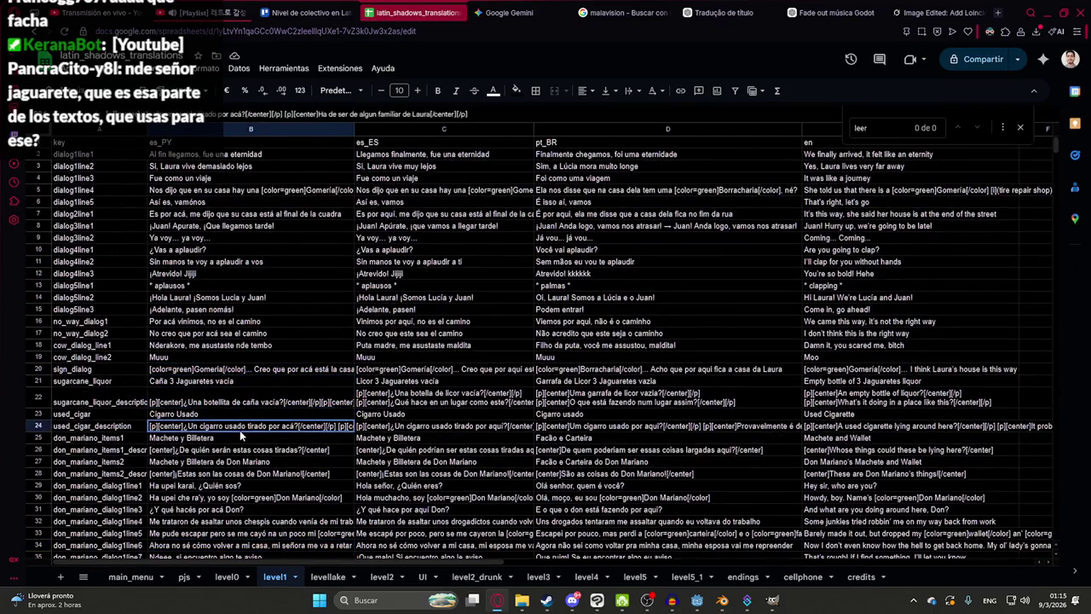
left_click(368, 428)
left_click(666, 428)
scroll(741, 435, "down", 8)
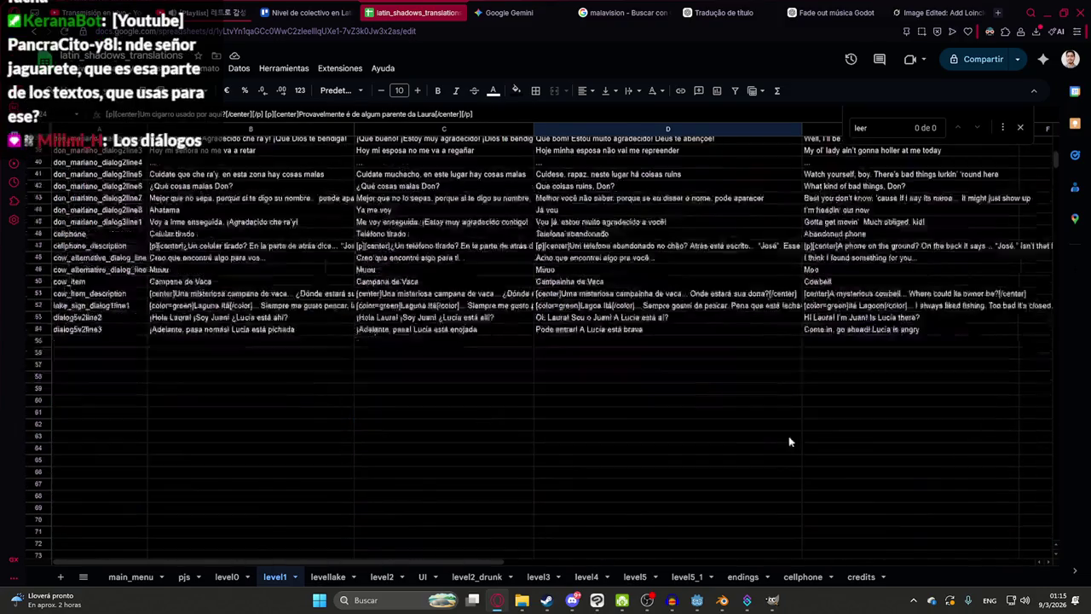
- Inspect levellake texts in B26, B27 and B9, then return to level0 and edit B19
left_click(327, 578)
left_click(274, 334)
left_click(190, 380)
left_click(194, 391)
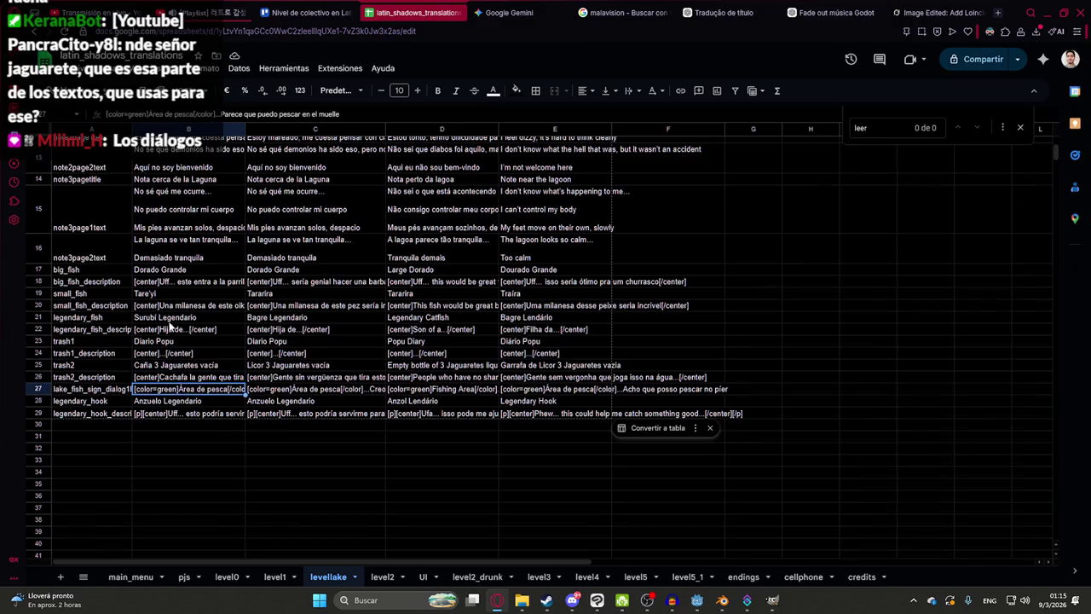
scroll(170, 326, "up", 3)
left_click(167, 269)
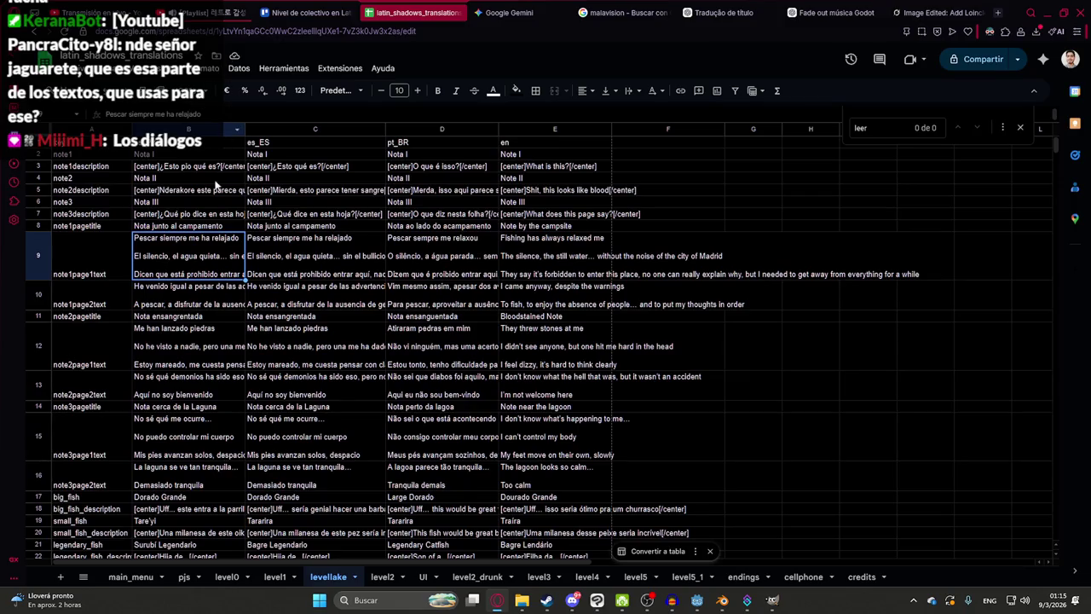
double_click(207, 260)
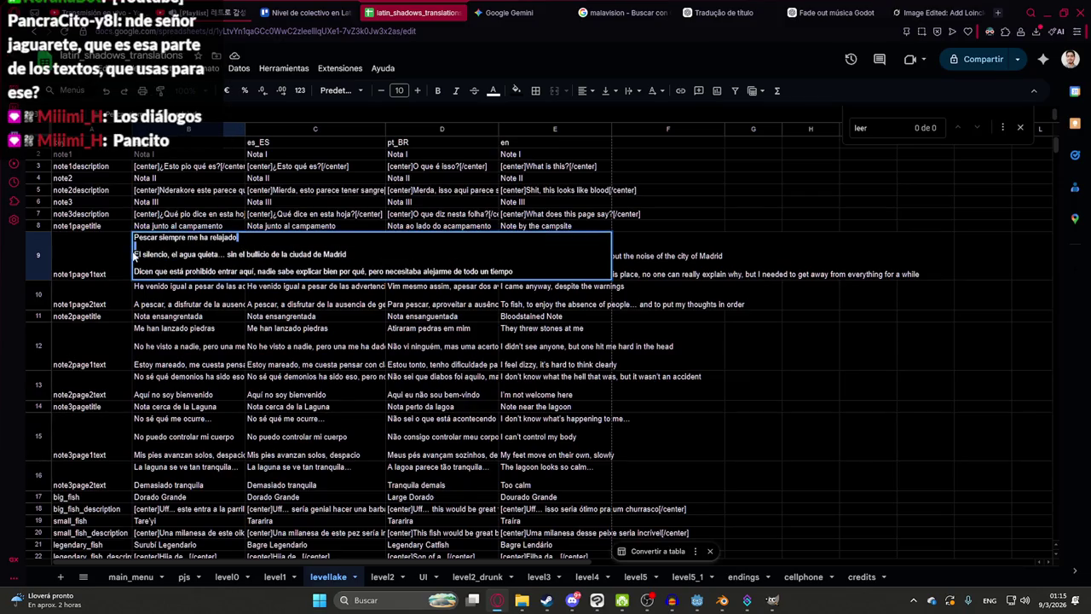
left_click(337, 426)
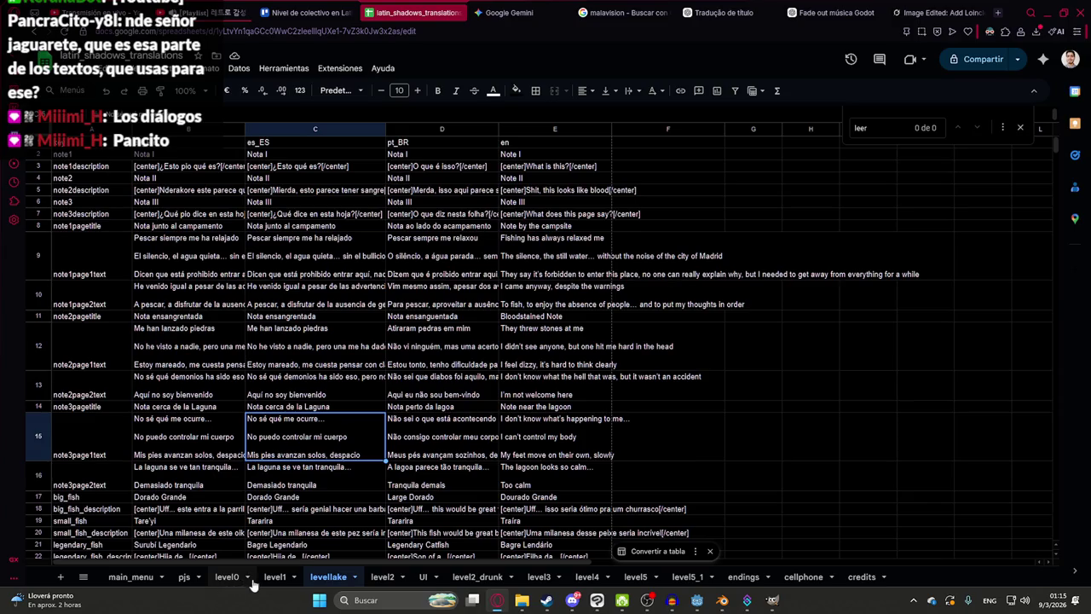
left_click(243, 575)
double_click(245, 358)
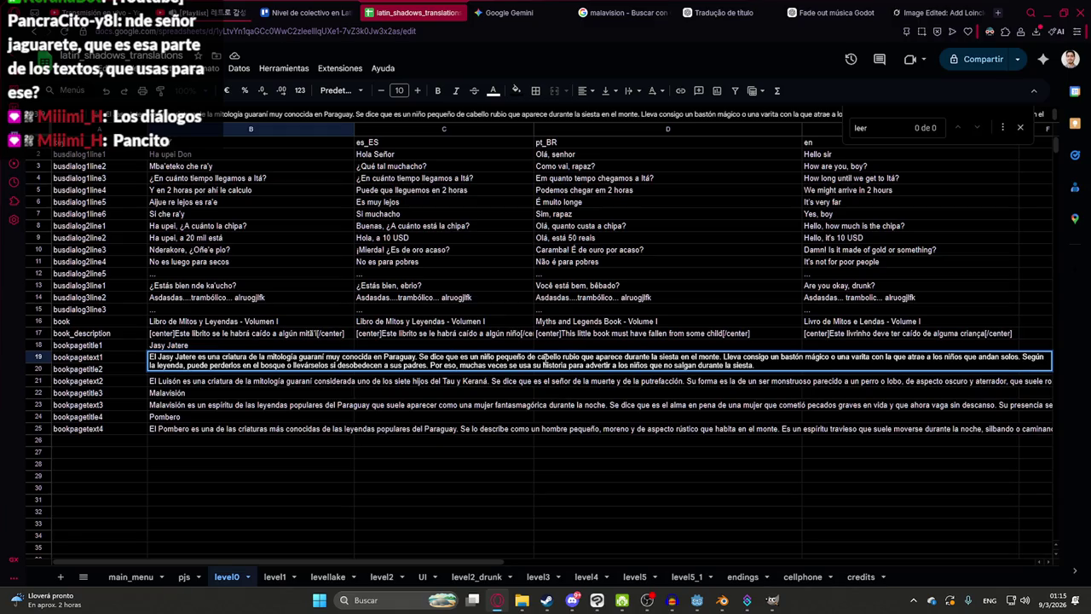
- Split the Jasy Jatere (B19) and Luisón (B21) page texts into two paragraphs each
key("ctrl+Return")
key("ctrl+Return")
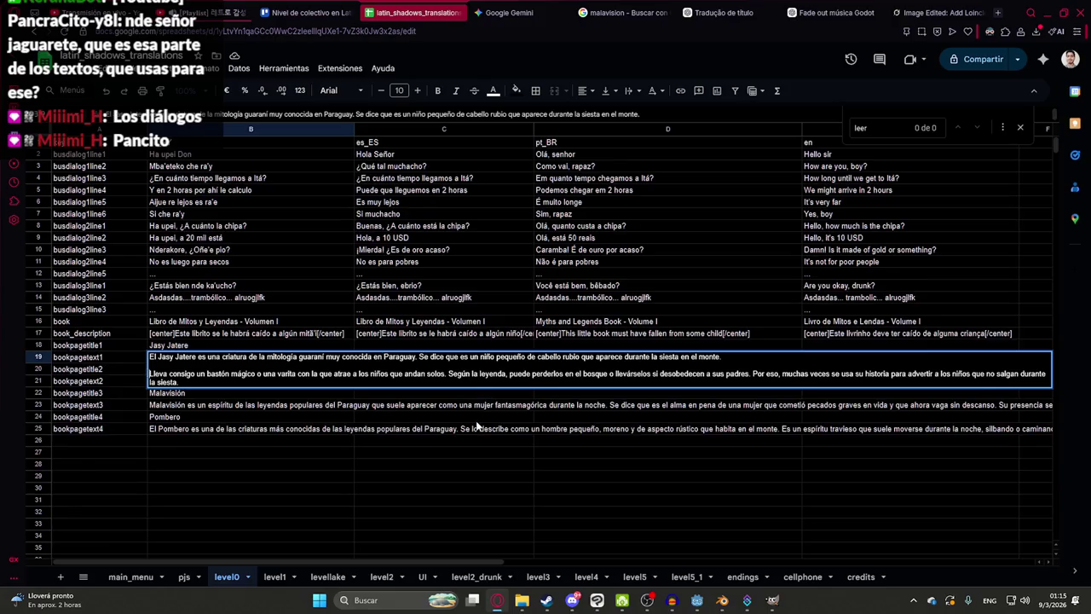
left_click(241, 400)
double_click(258, 400)
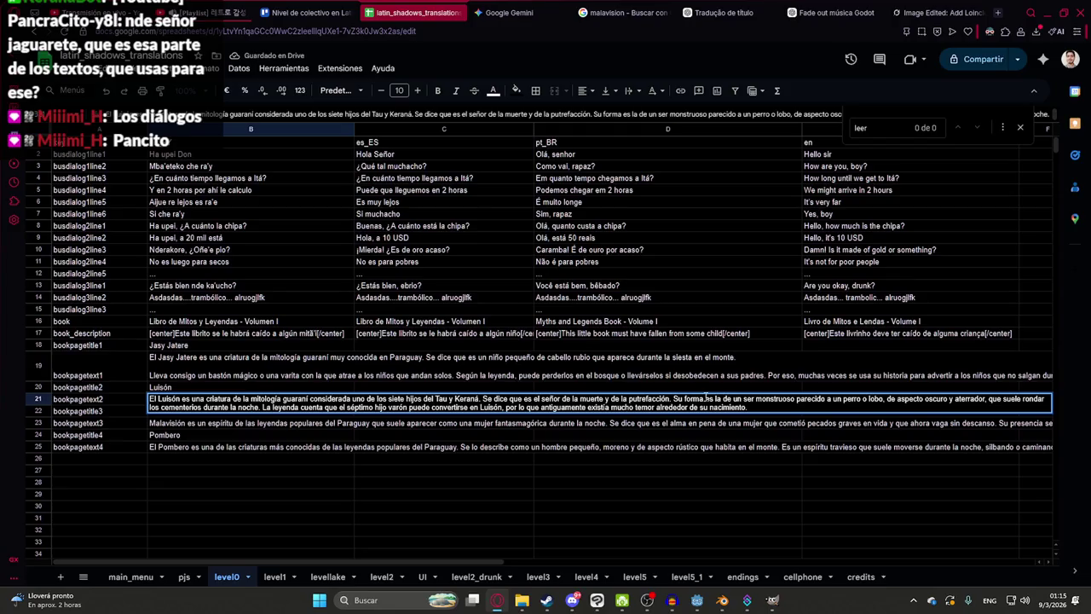
key("ctrl+Return")
key("ctrl+Return")
left_click(205, 445)
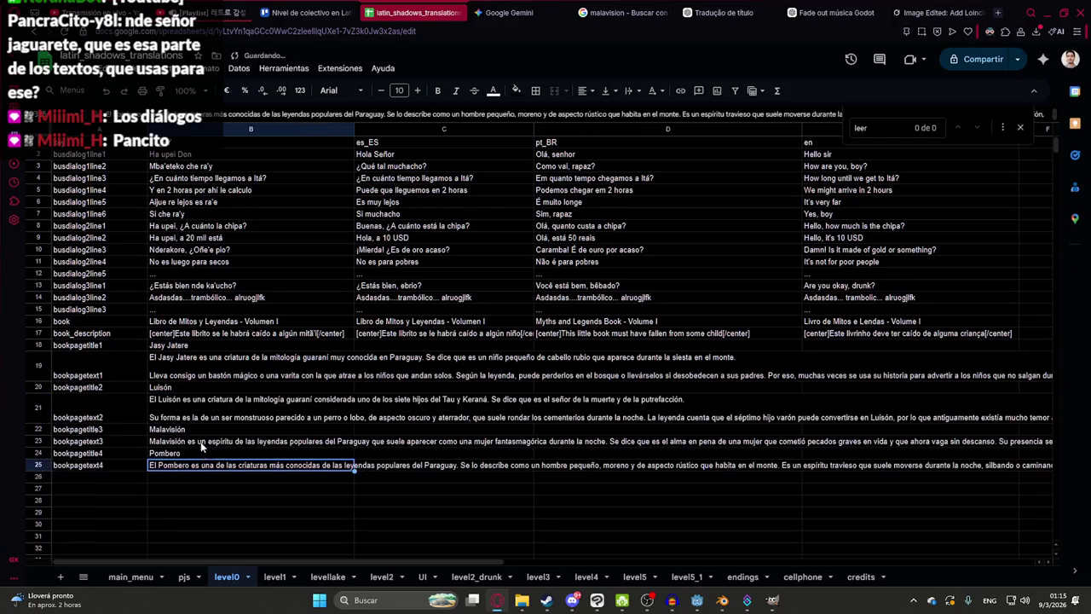
- Split the Malavisión (B23) and Pombero (B25) texts into two paragraphs, then select B18:B25
double_click(177, 440)
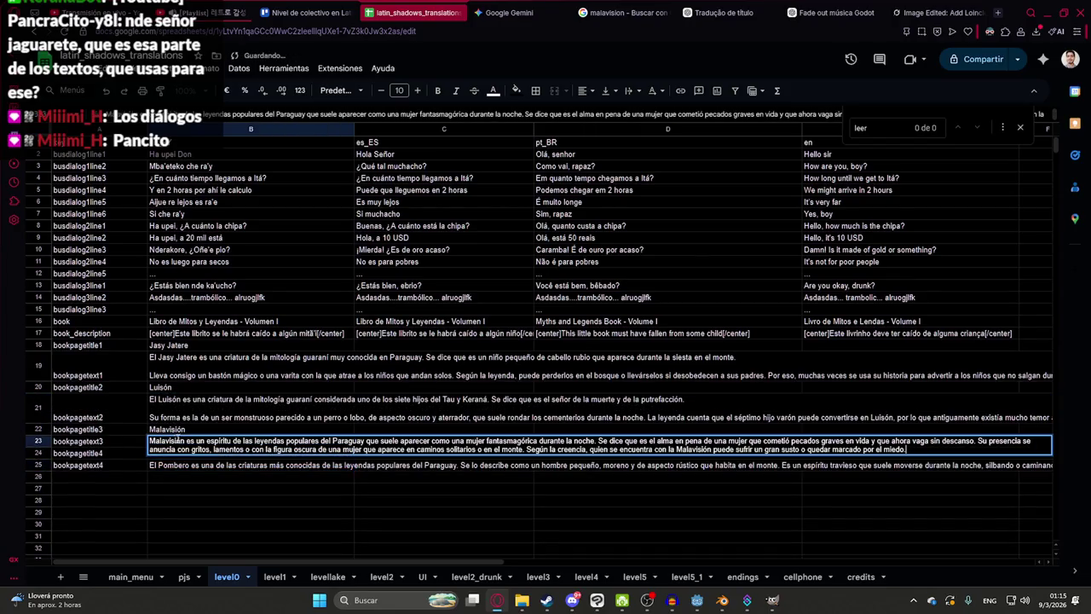
left_click(598, 441)
key("alt+Return")
left_click(340, 480)
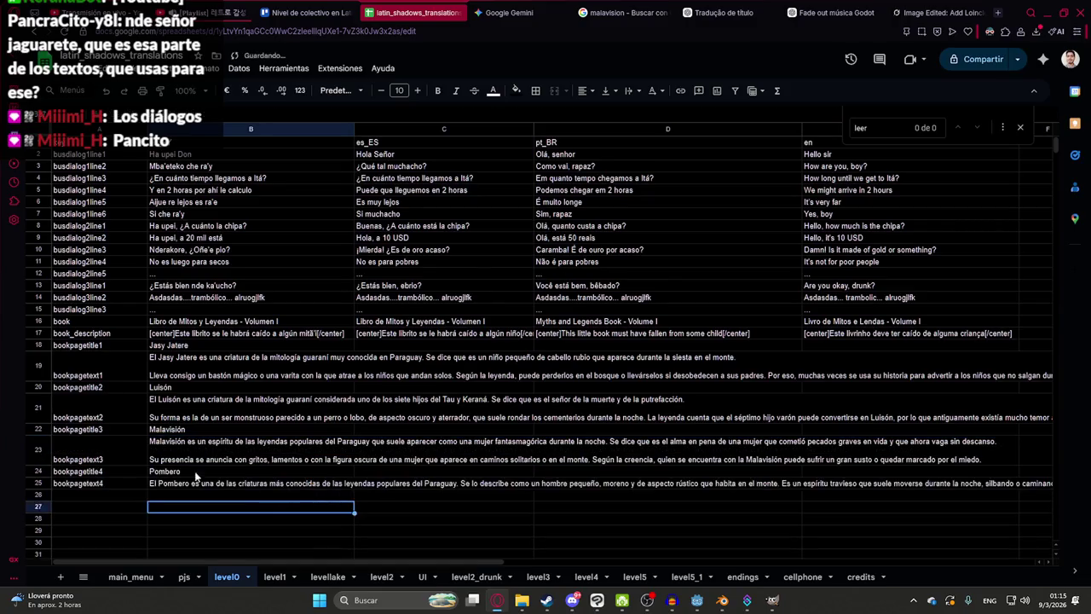
double_click(162, 487)
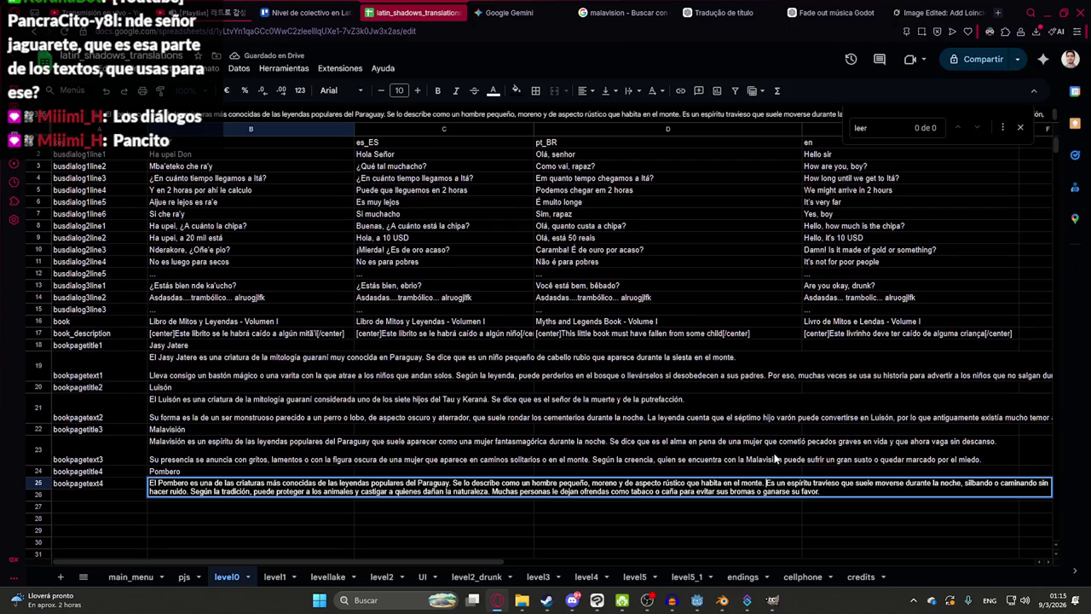
key("alt+Return")
left_click(223, 528)
scroll(230, 409, "down", 2)
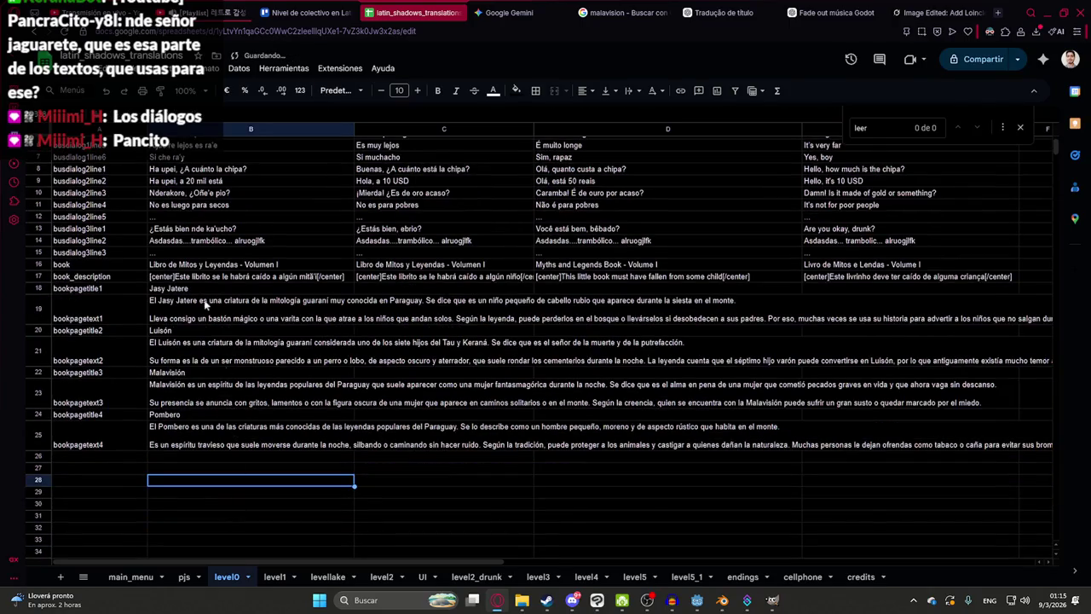
left_click_drag(204, 292, 230, 439)
key("ctrl+c")
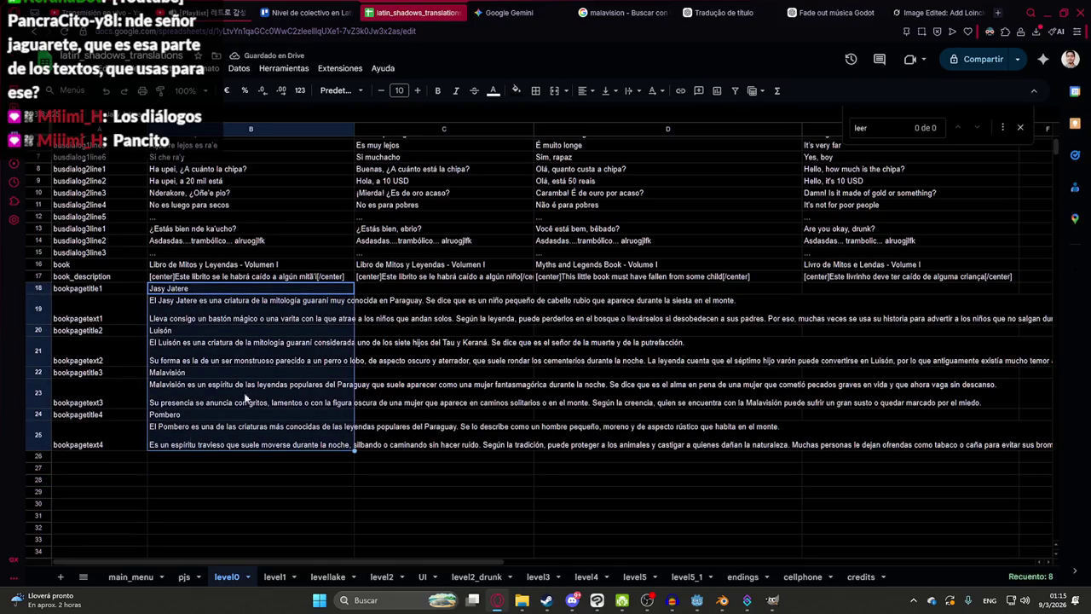
- Paste the book rows into C18, then download level0 as 'latin_shadows_translations - level0.csv'
left_click(395, 288)
key("ctrl+v")
left_click(61, 68)
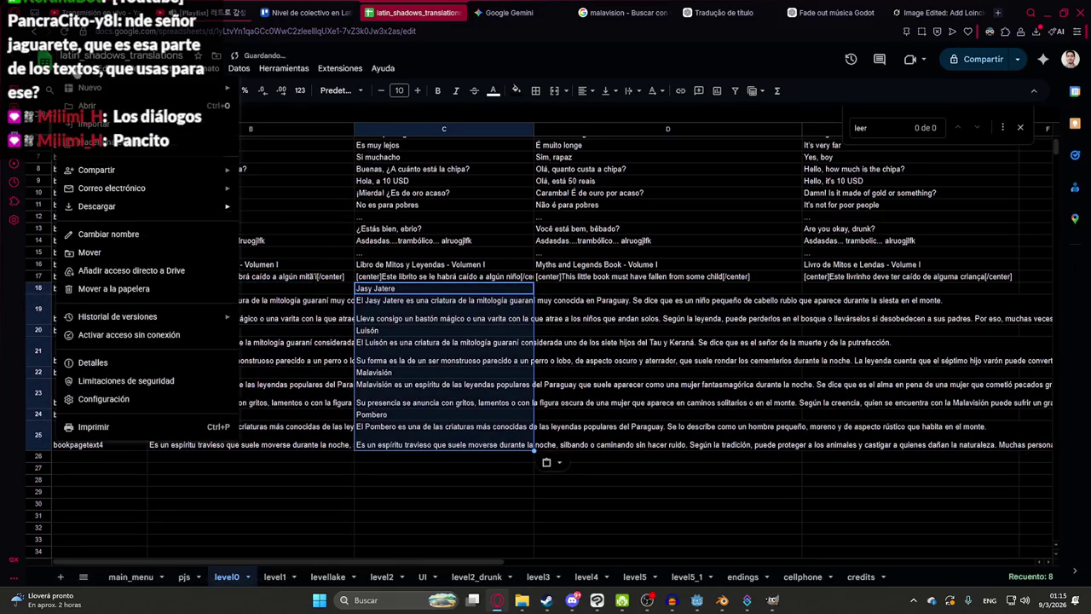
left_click(369, 293)
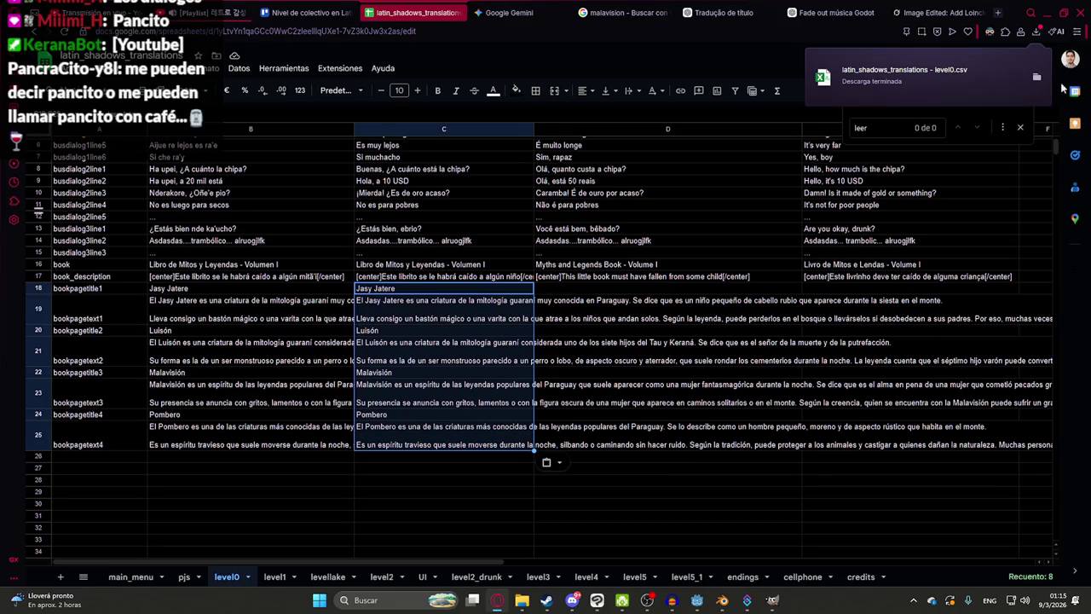
left_click(1036, 77)
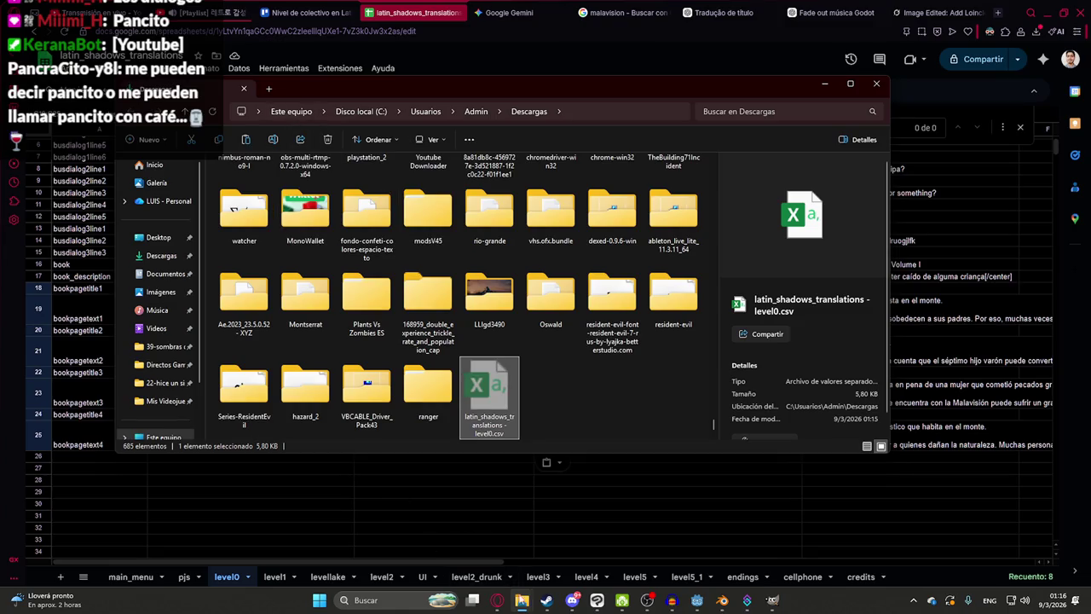
- Paste the level0 CSV into D:\Mis Videojuegos\juegoterror1\translations, replacing the existing file
left_click(522, 600)
left_click(461, 537)
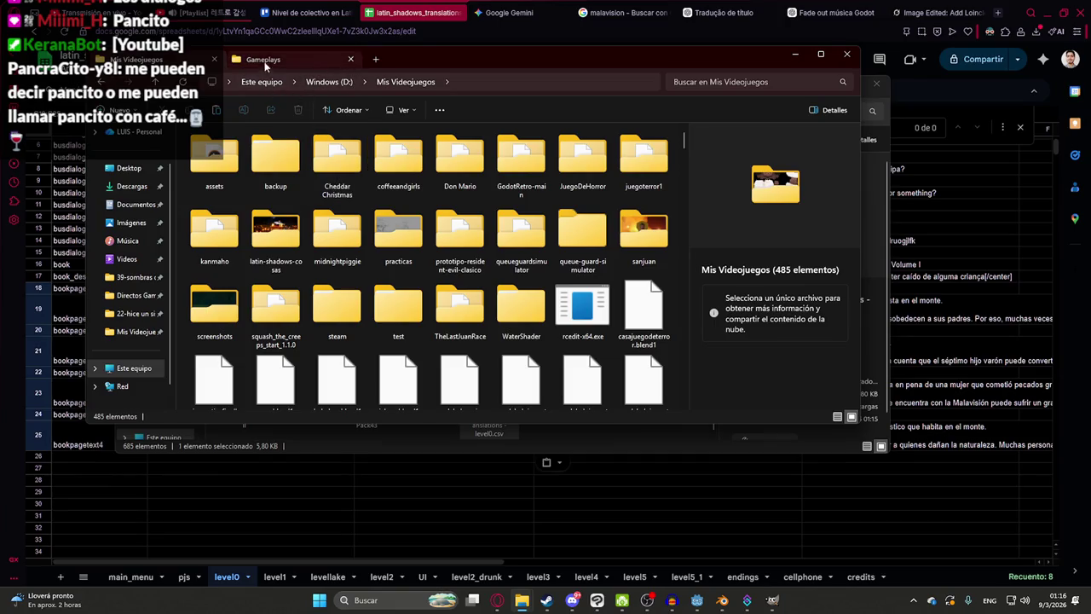
mouse_move(683, 142)
left_mouse_down()
mouse_move(687, 172)
mouse_move(687, 136)
left_mouse_up()
double_click(643, 158)
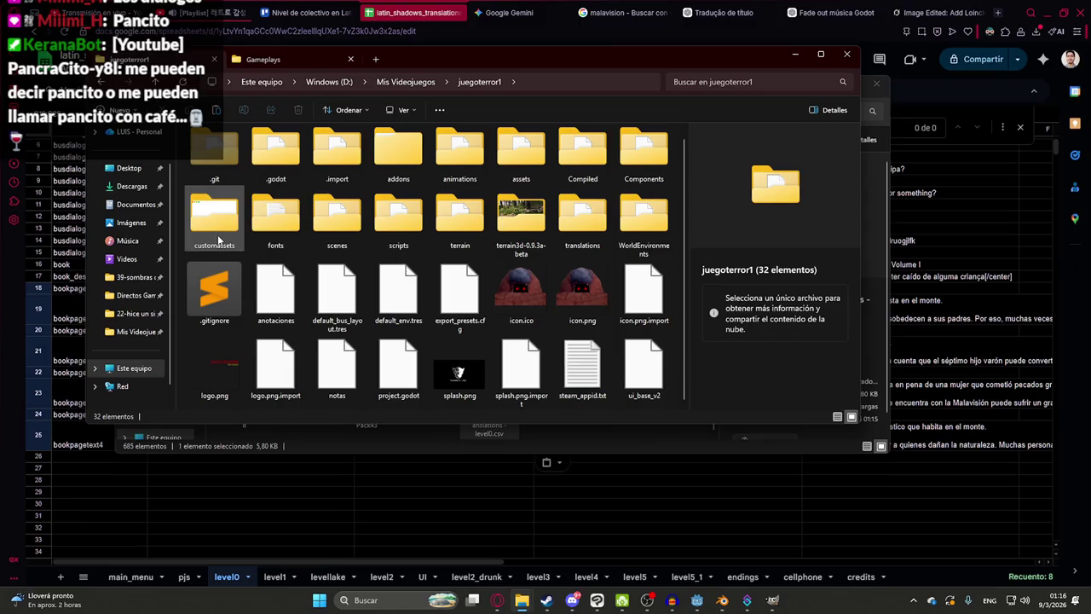
double_click(583, 217)
key("ctrl+v")
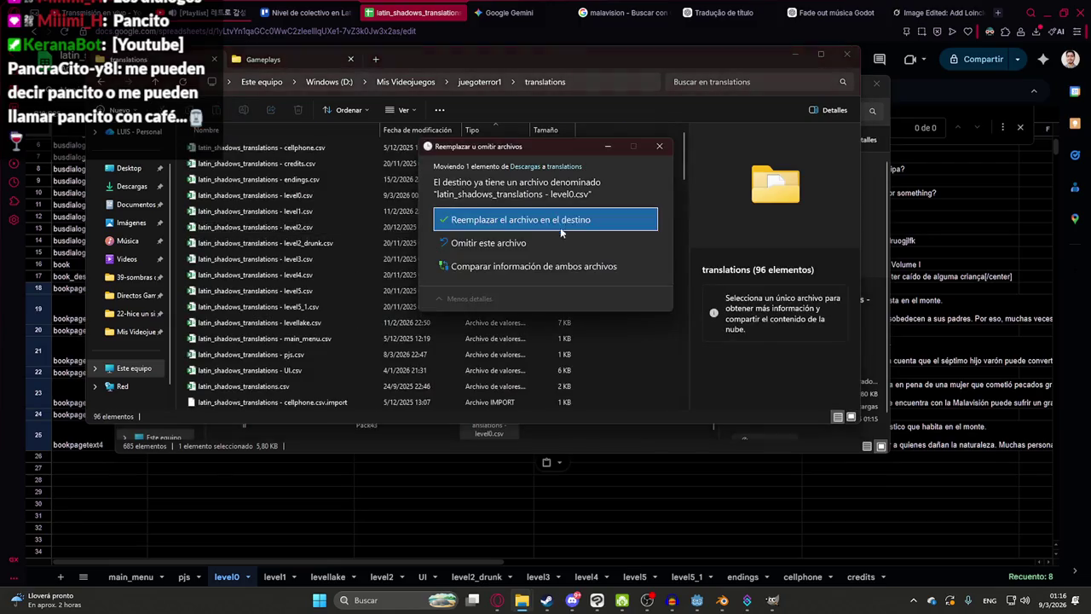
left_click(563, 217)
key("alt+Tab")
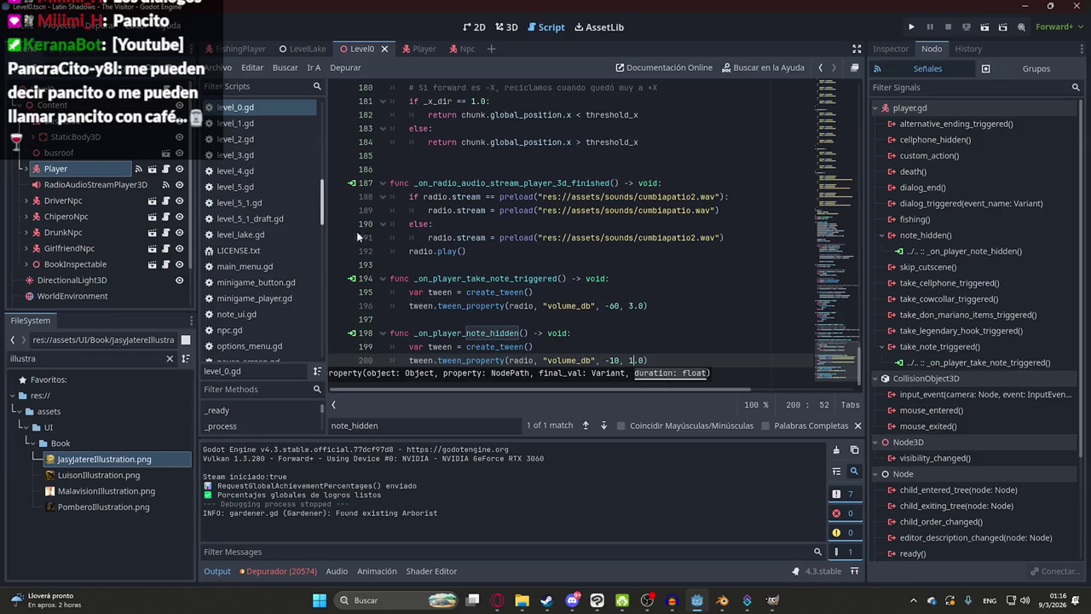
- Run the Level0 scene using Reproducir Esta Escena from its scene tab
left_click(366, 169)
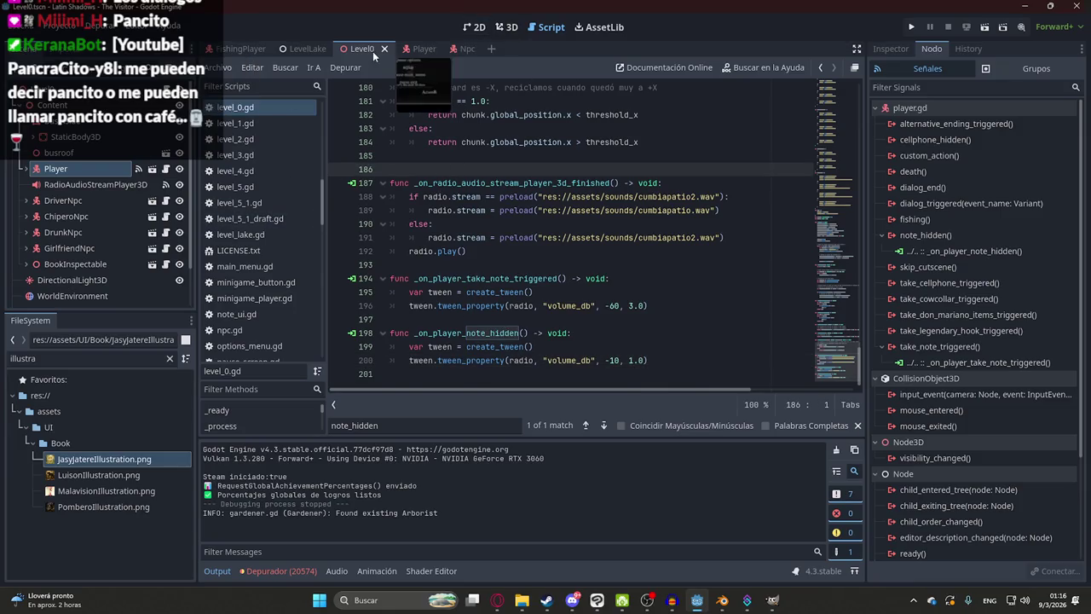
right_click(373, 51)
left_click(436, 143)
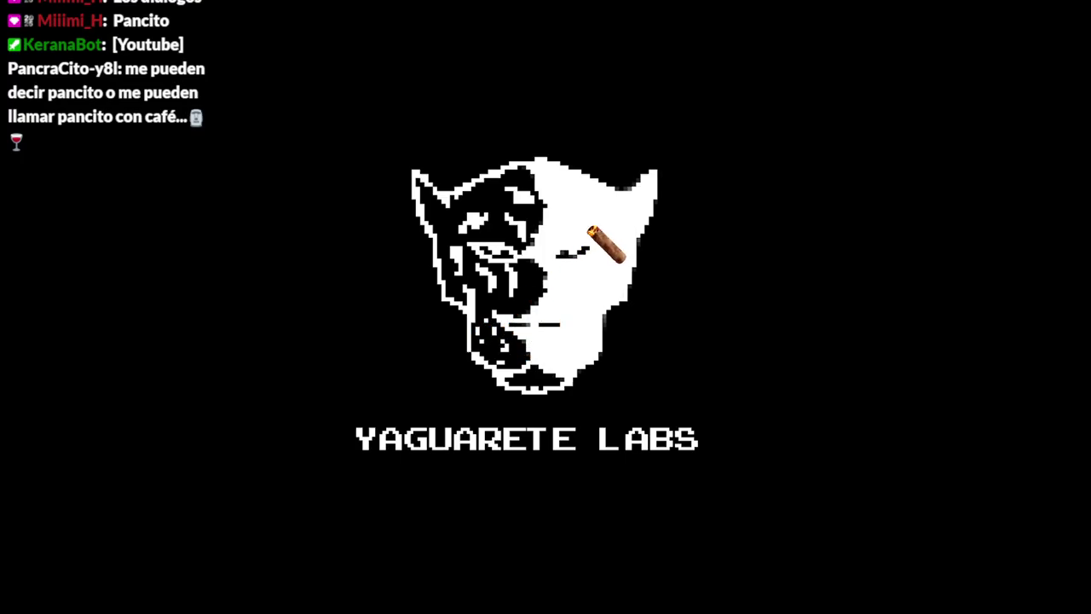
- Unpause the game by choosing Volver al juego
key("Escape")
key("super")
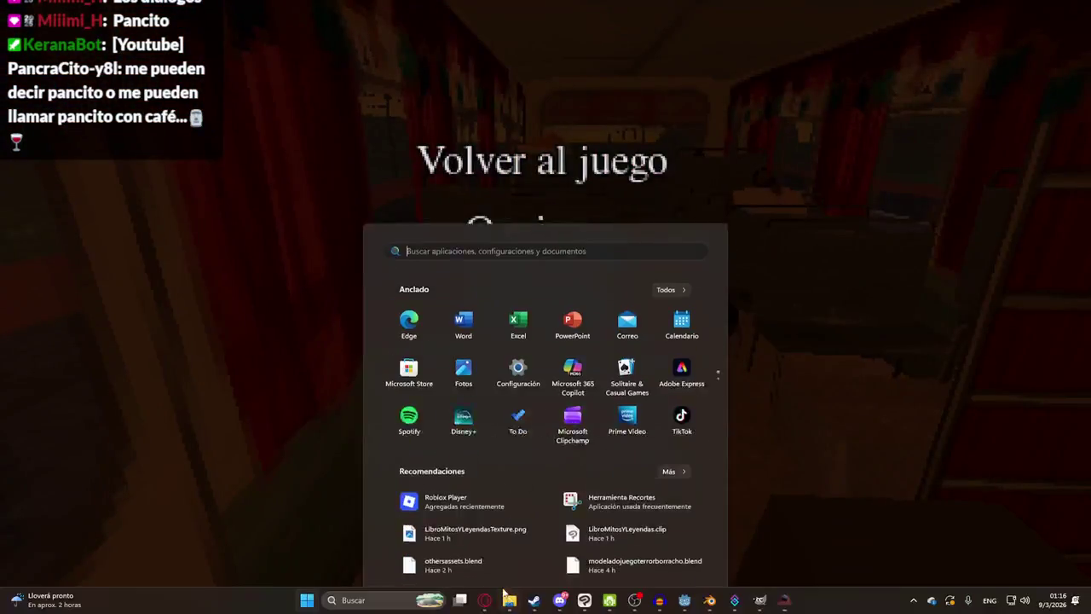
key("Escape")
key("alt+Tab")
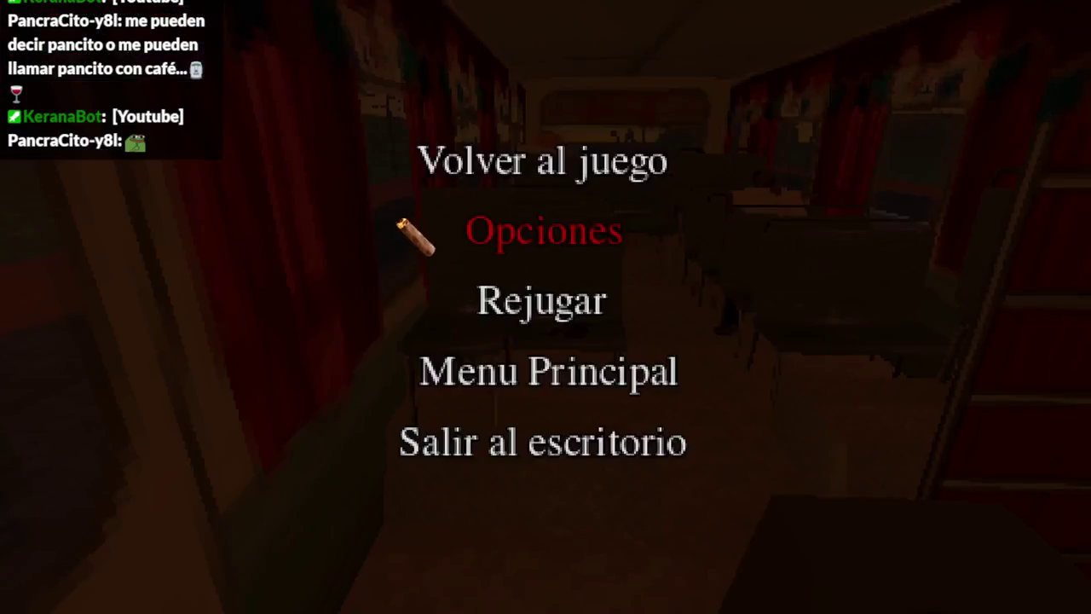
key("Up")
key("Return")
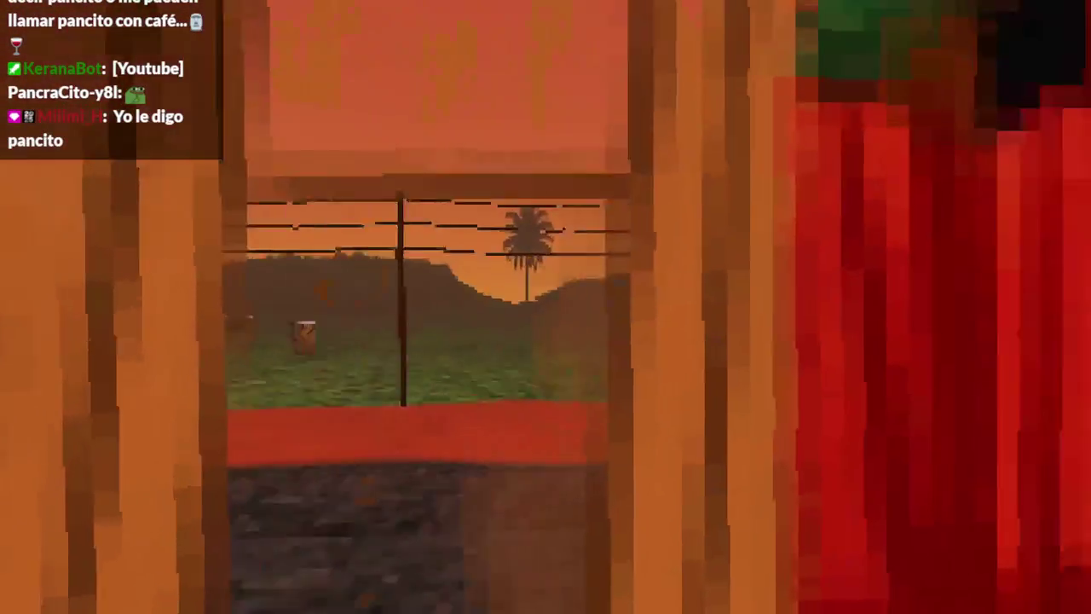
- Finish the bus driver's dialogue and open the Libro de Mitos y Leyendas on the seat
key("e")
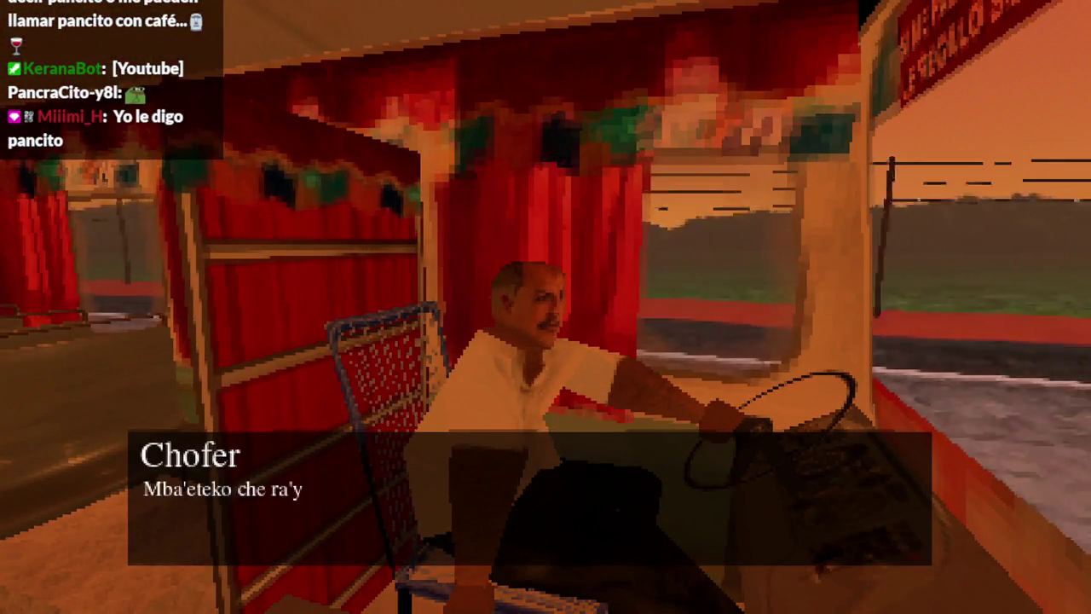
key("e")
key("e")
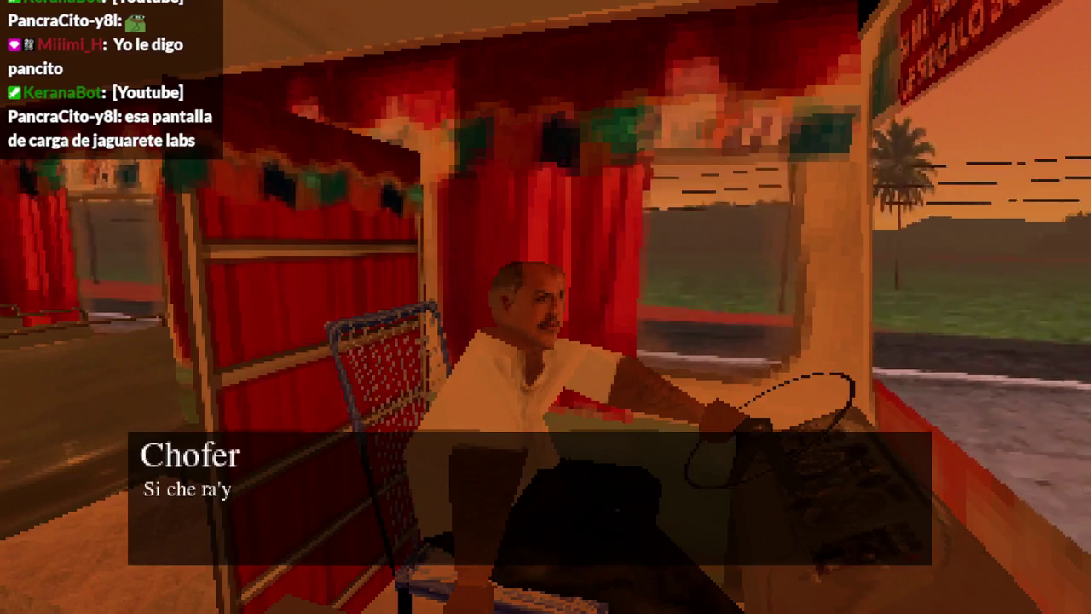
key("e")
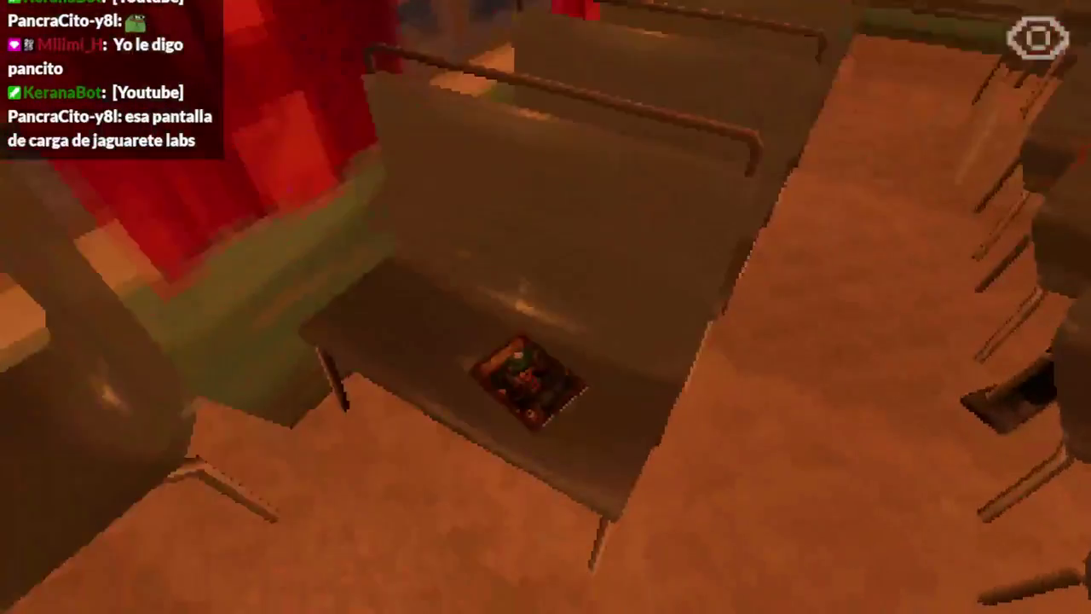
key("e")
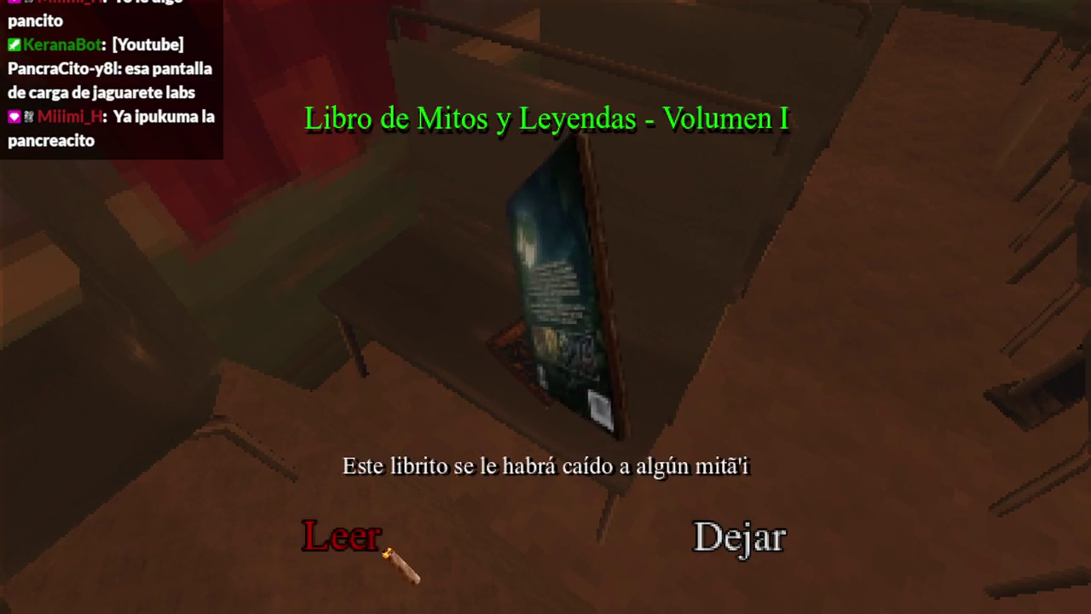
left_click(354, 546)
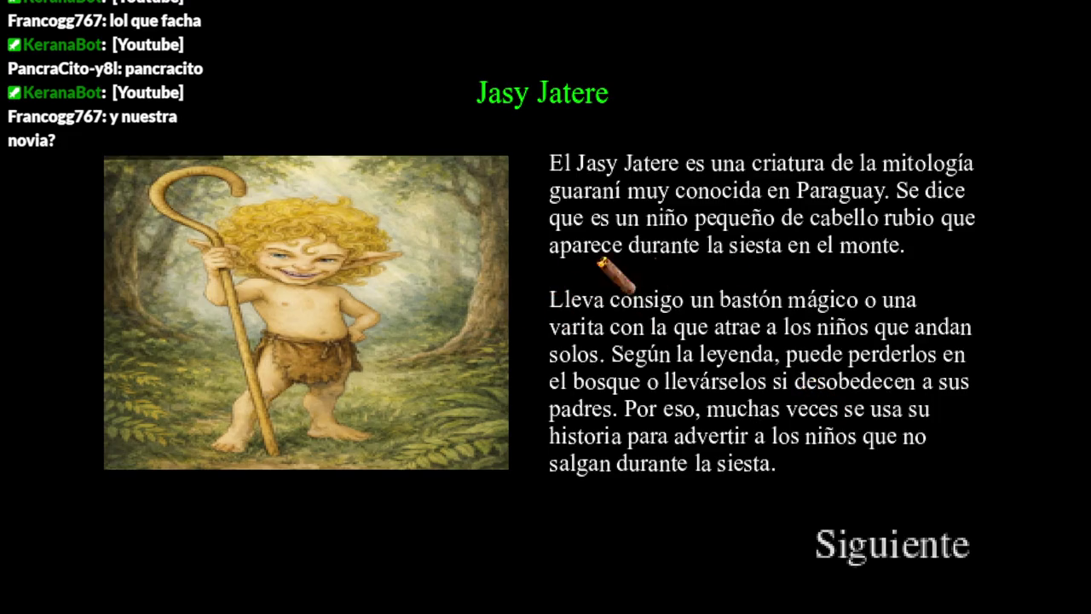
- Turn through the Luisón, Malavisión and Pombero pages, then close the book with Salir
left_click(830, 537)
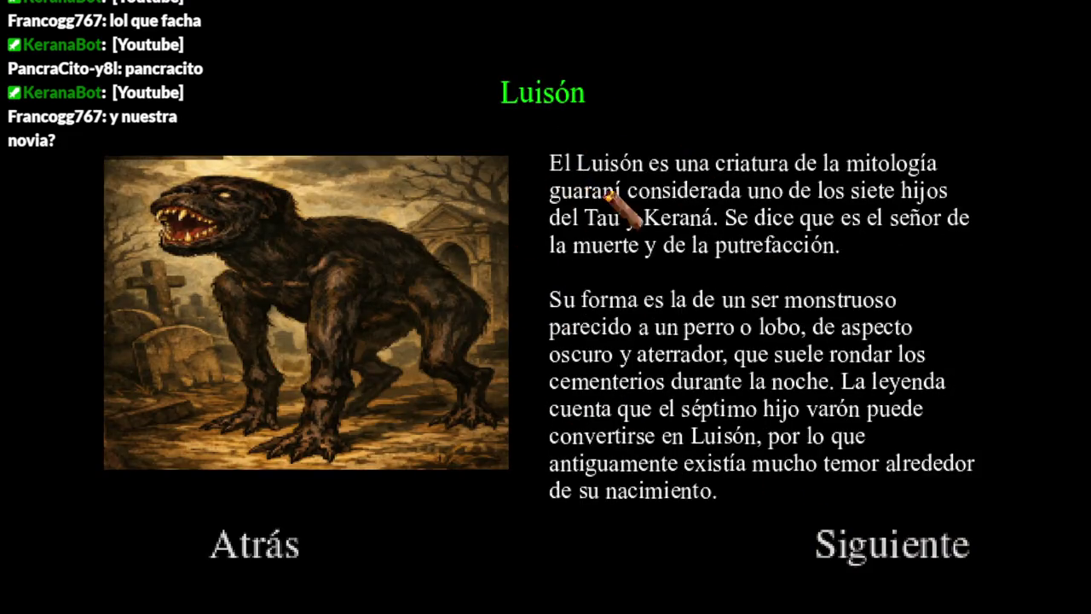
left_click(845, 554)
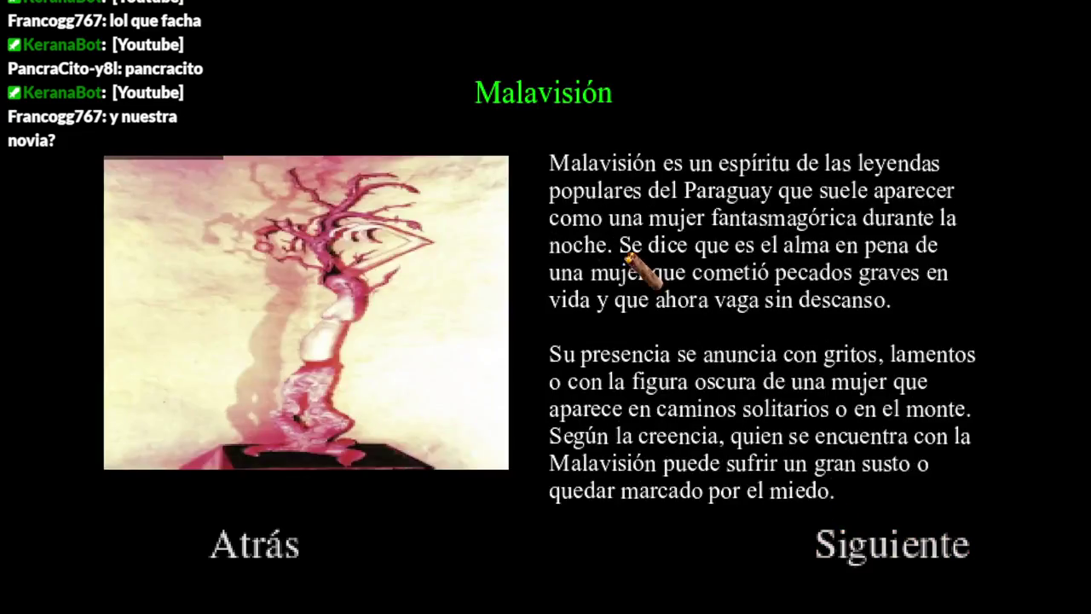
left_click(861, 553)
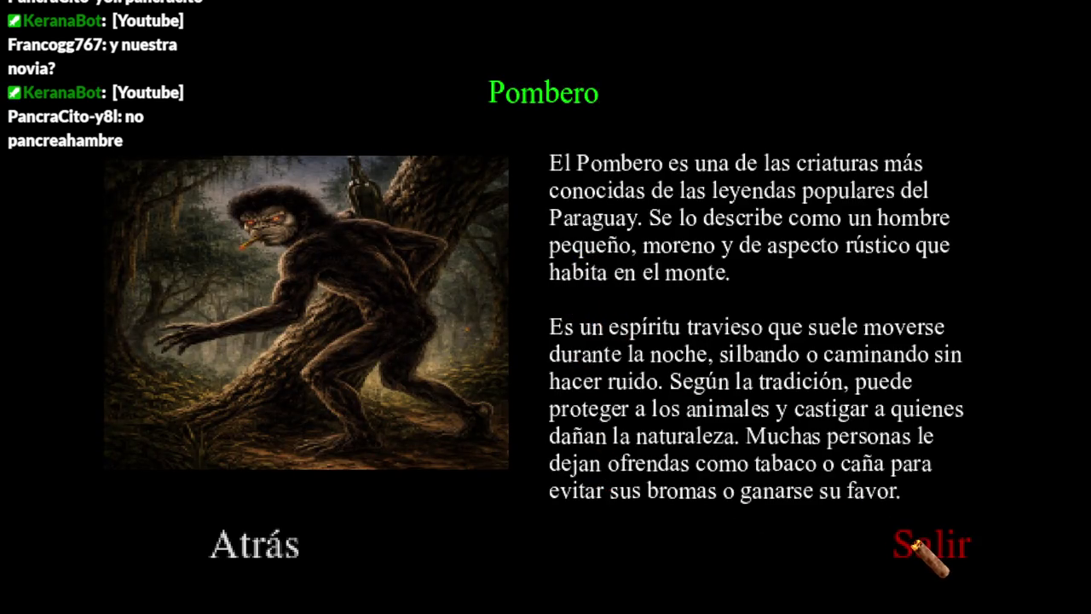
left_click(919, 545)
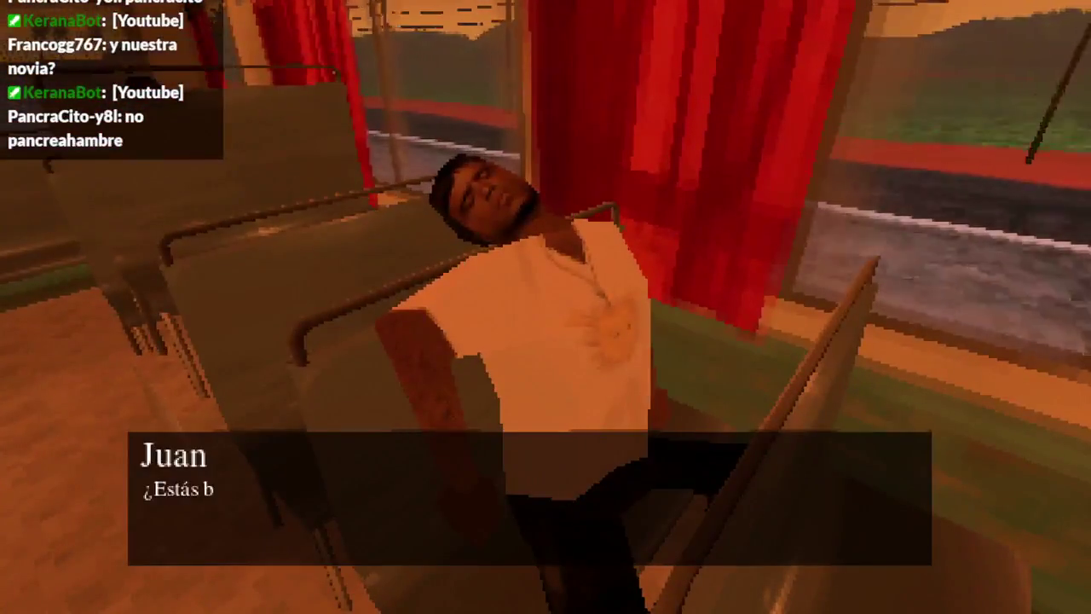
- Advance through the drunk passenger's dialogue until the conversation ends
key("space")
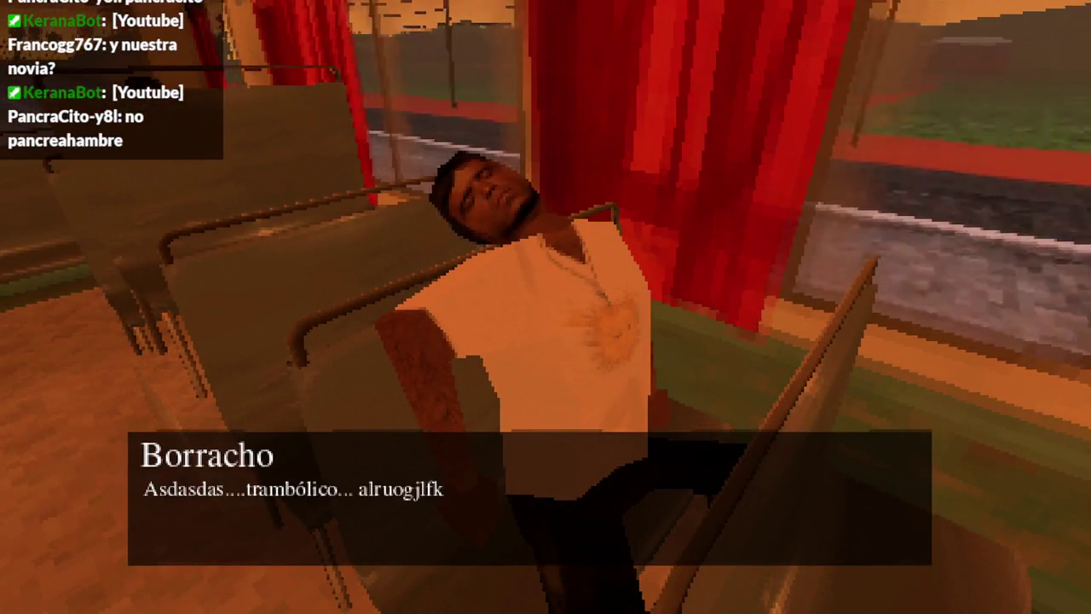
key("space")
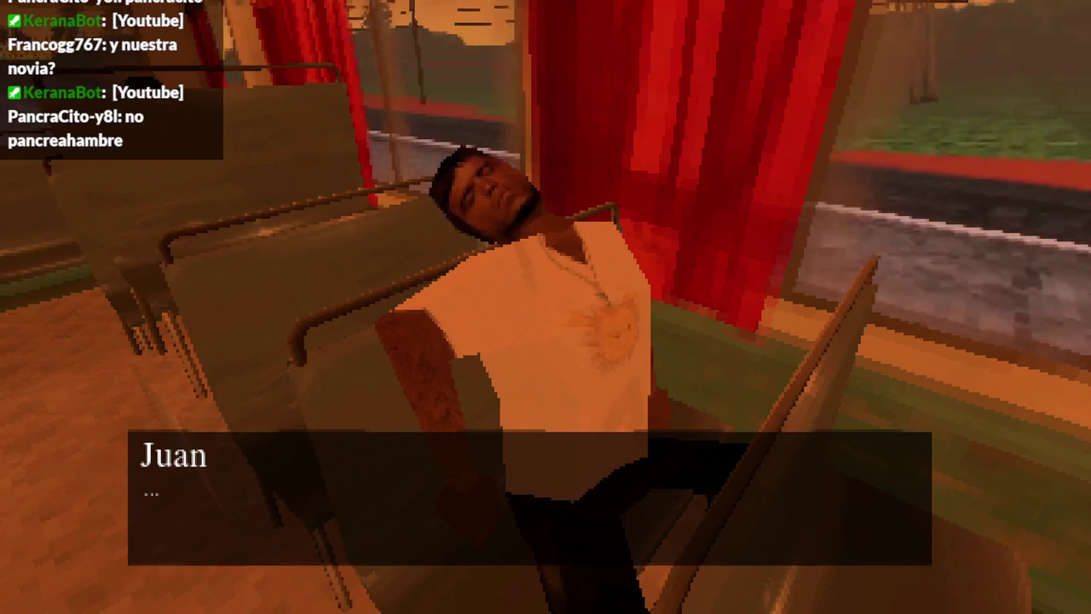
key("space")
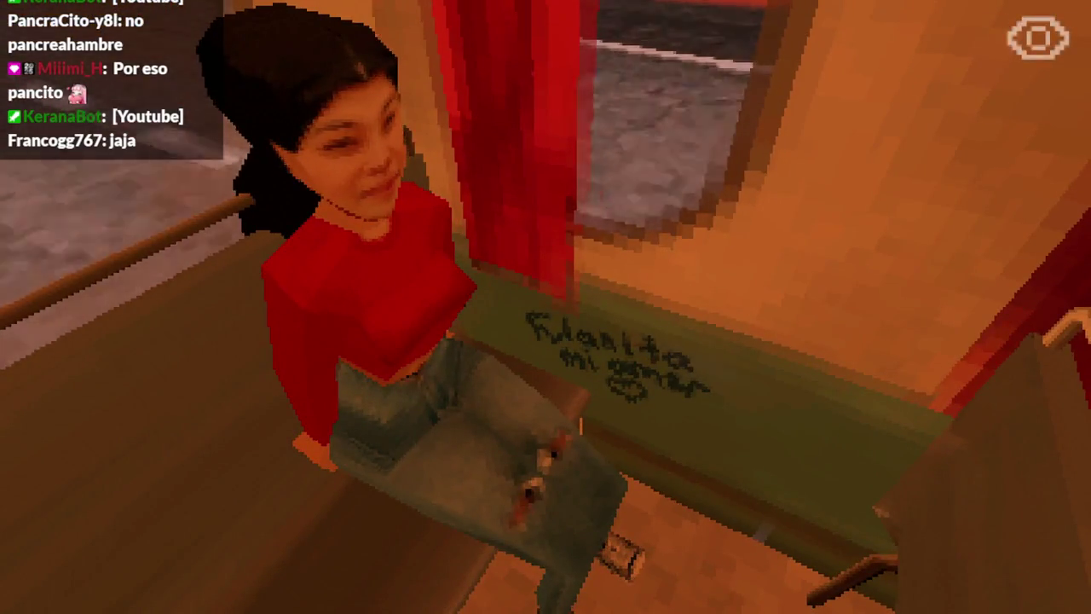
- Walk up the aisle, talk with the seated girl, then pick up the legends book
key("w")
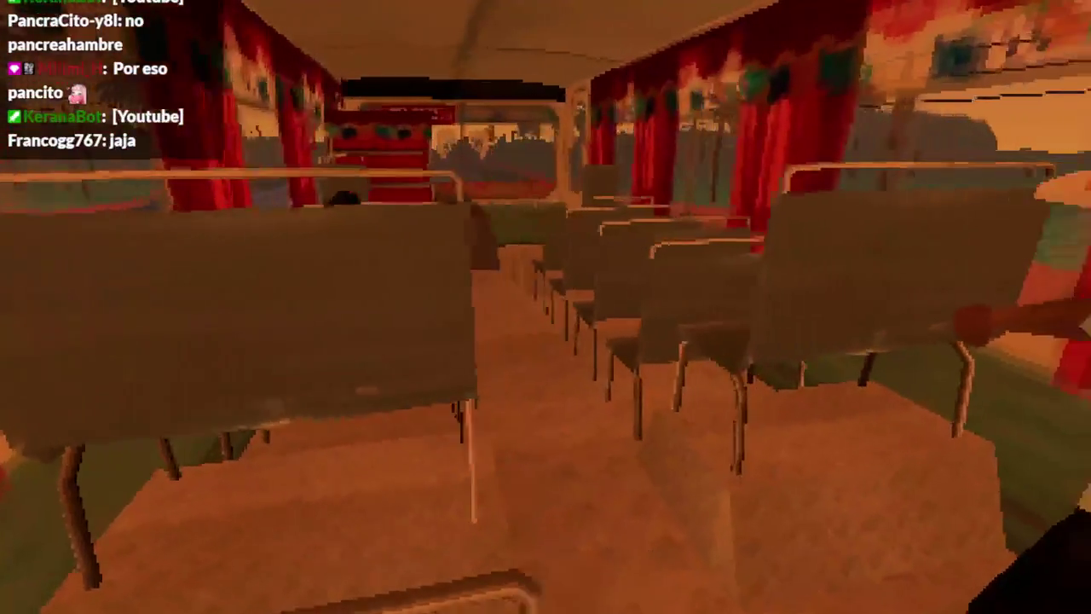
key("w")
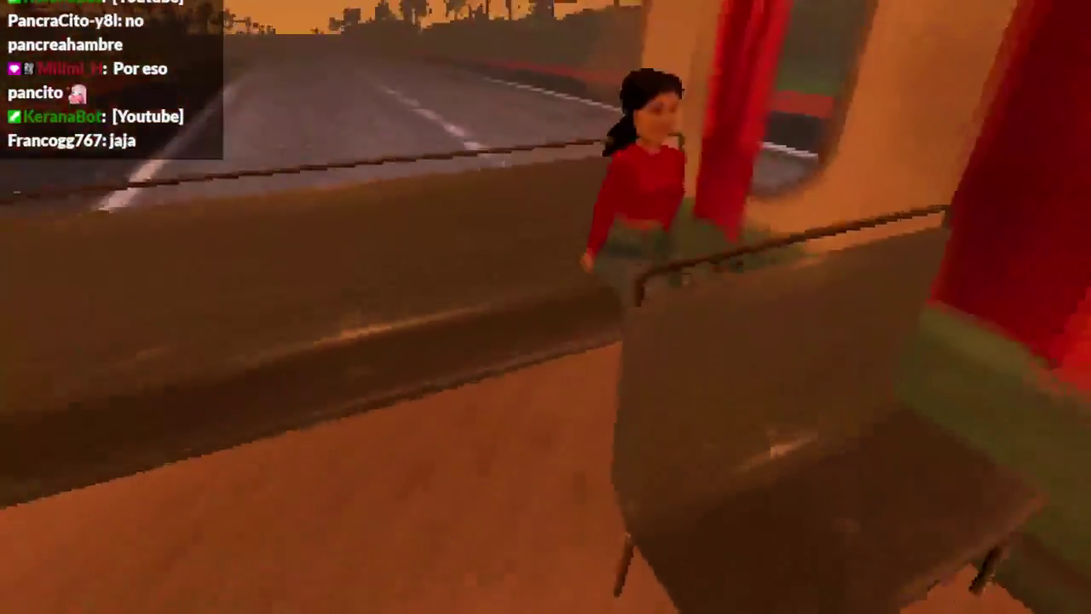
key("e")
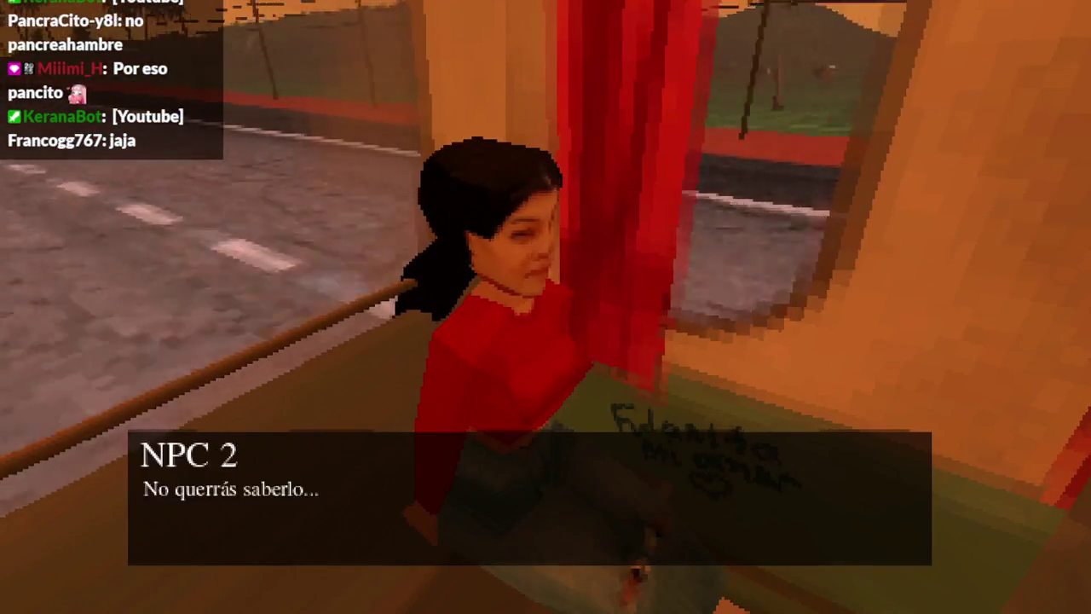
key("e")
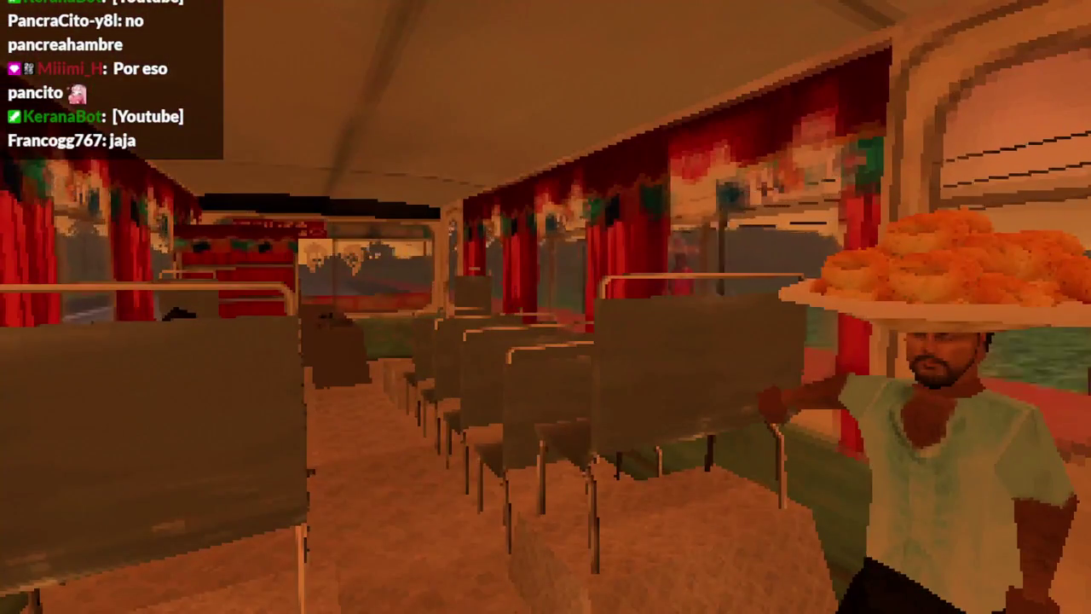
key("e")
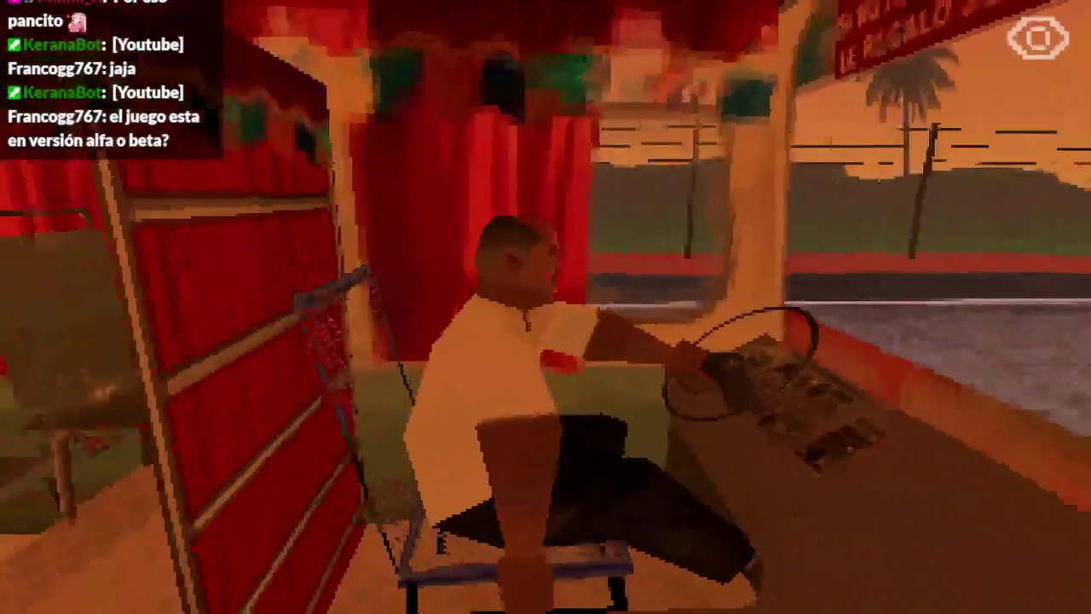
left_click(545, 307)
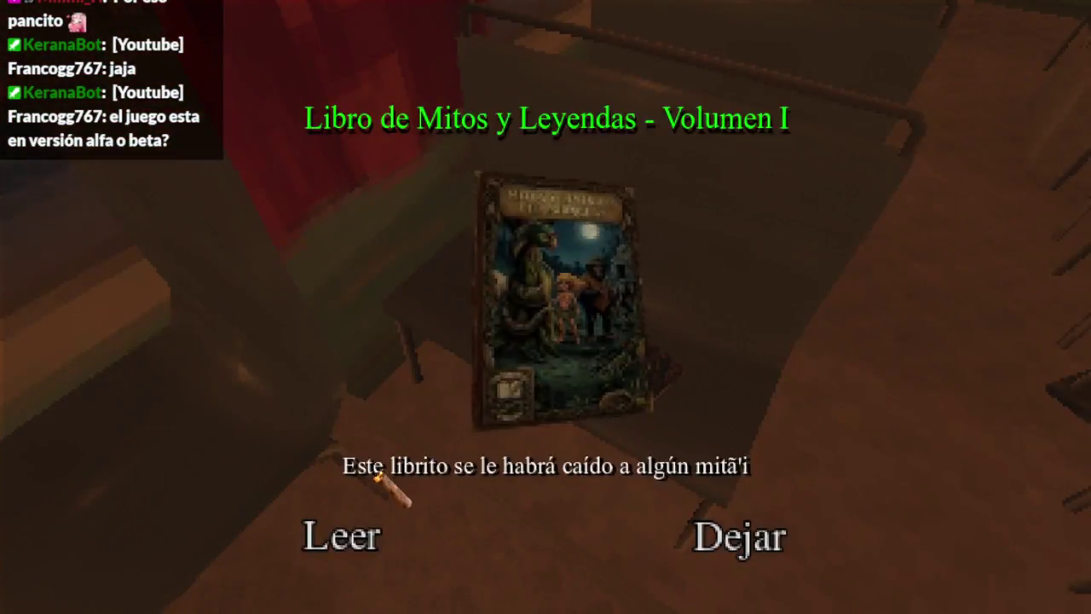
- Read the legends book through Luisón, Malavisión and Pombero, talk to the bus driver, then pause
left_click(345, 535)
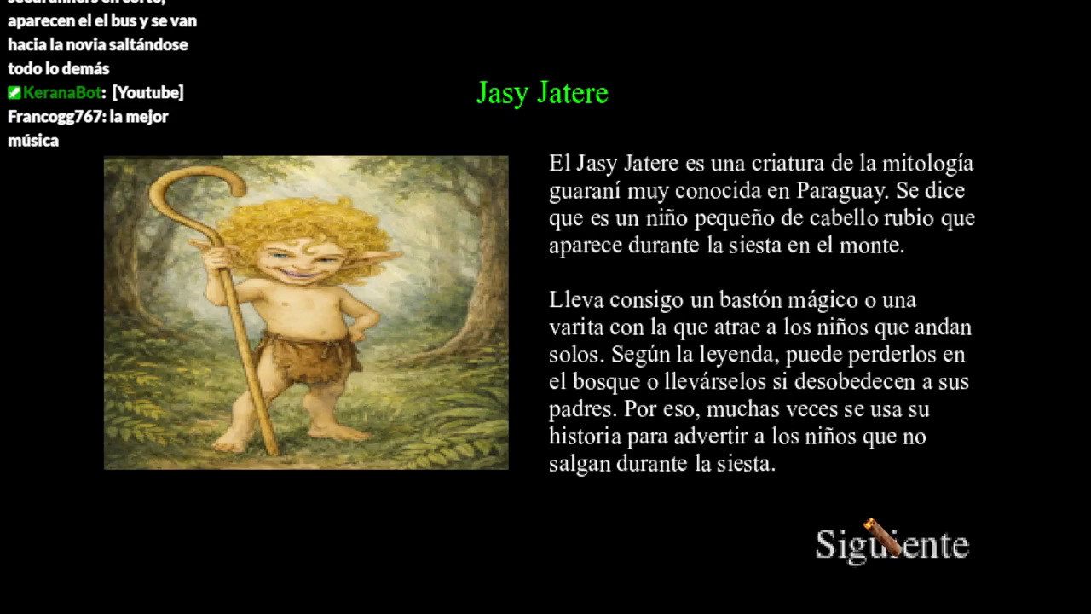
left_click(856, 542)
left_click(852, 544)
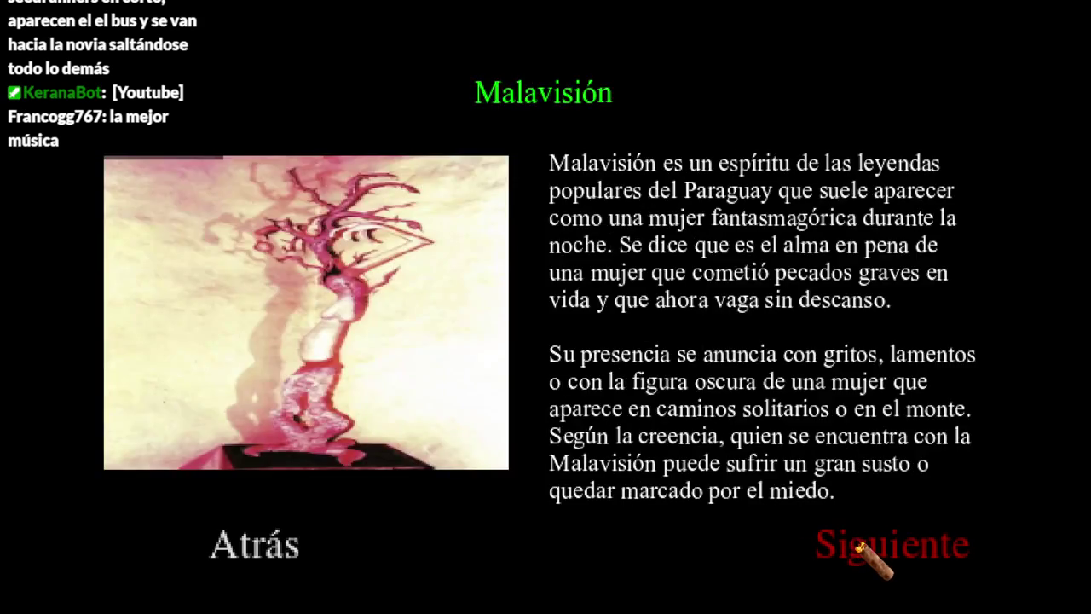
left_click(855, 542)
left_click(857, 544)
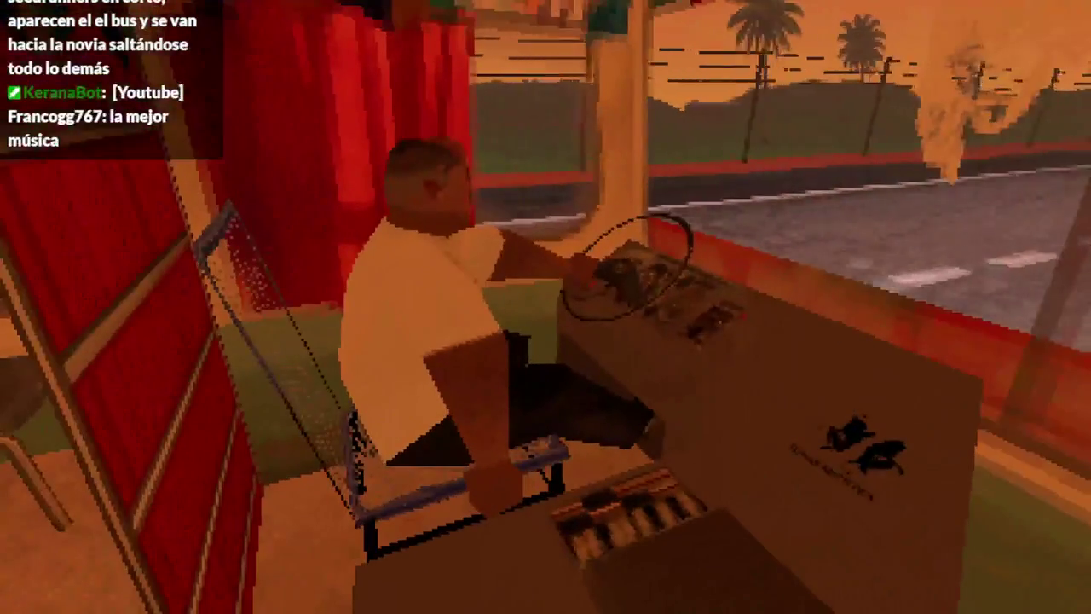
key("e")
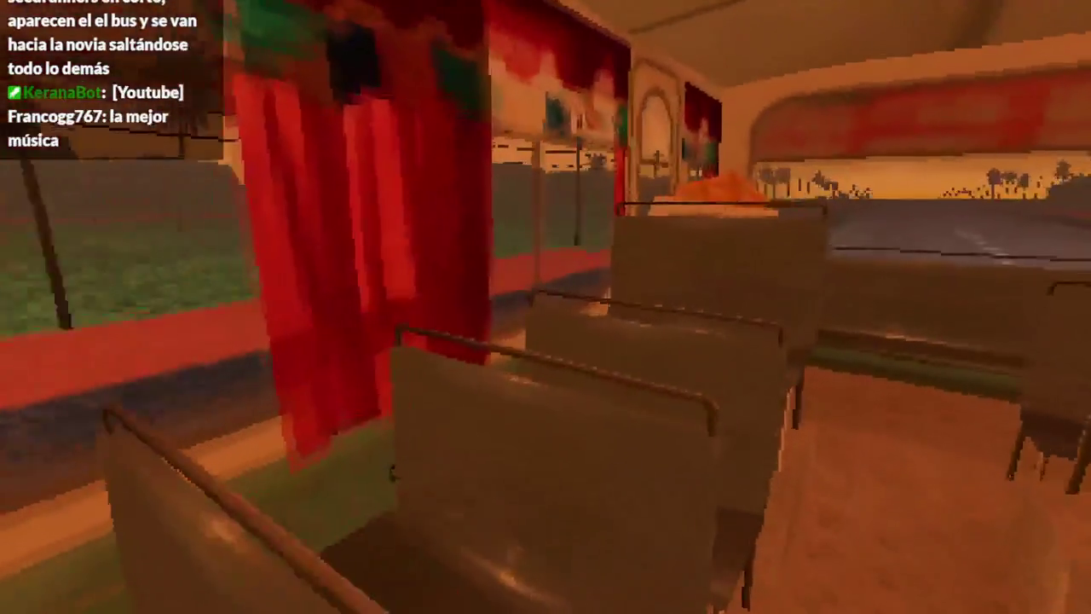
key("Escape")
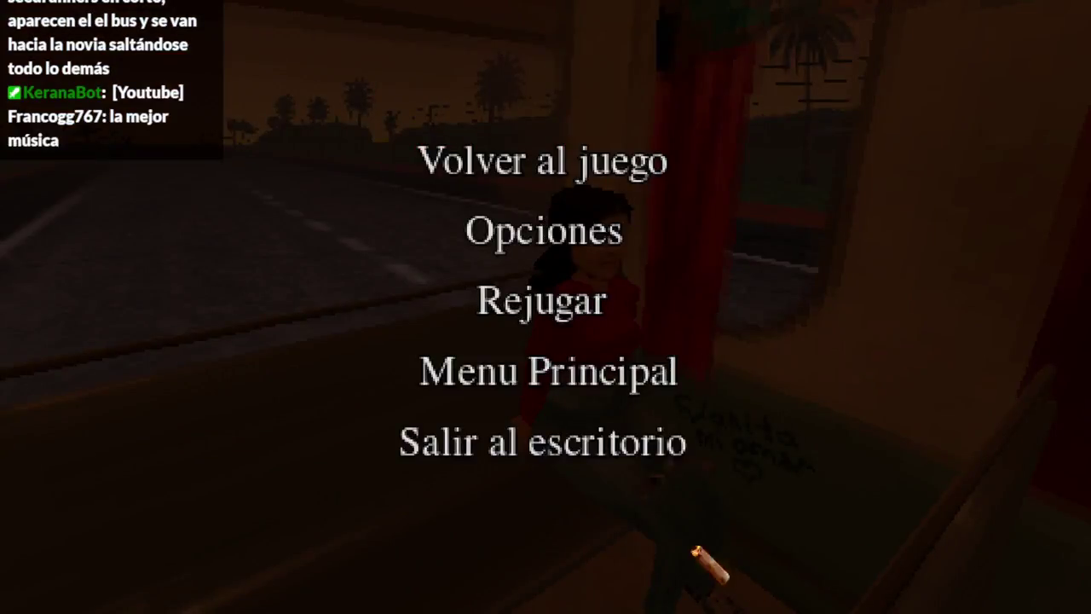
- Leave the game, resume the background music, and show the juegoterror1 project folder in File Explorer
key("alt+Tab")
key("space")
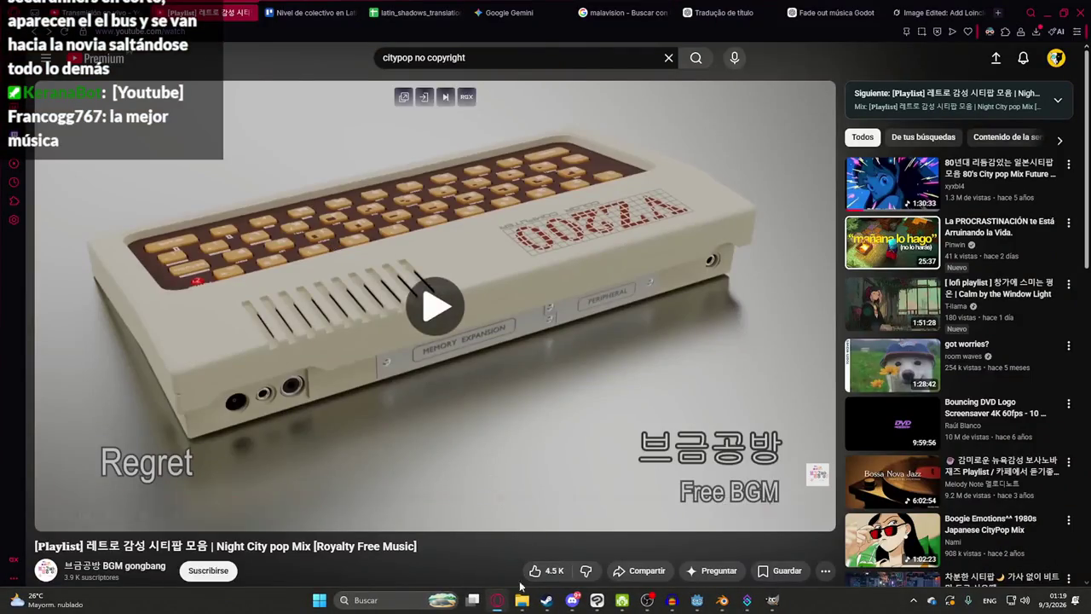
key("alt+Tab")
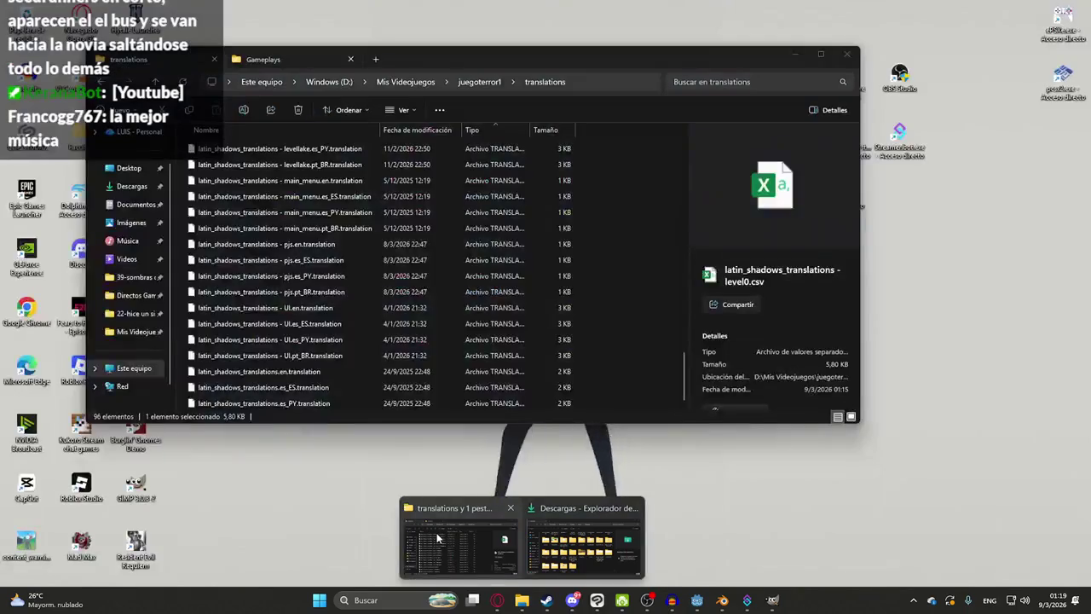
left_click(437, 538)
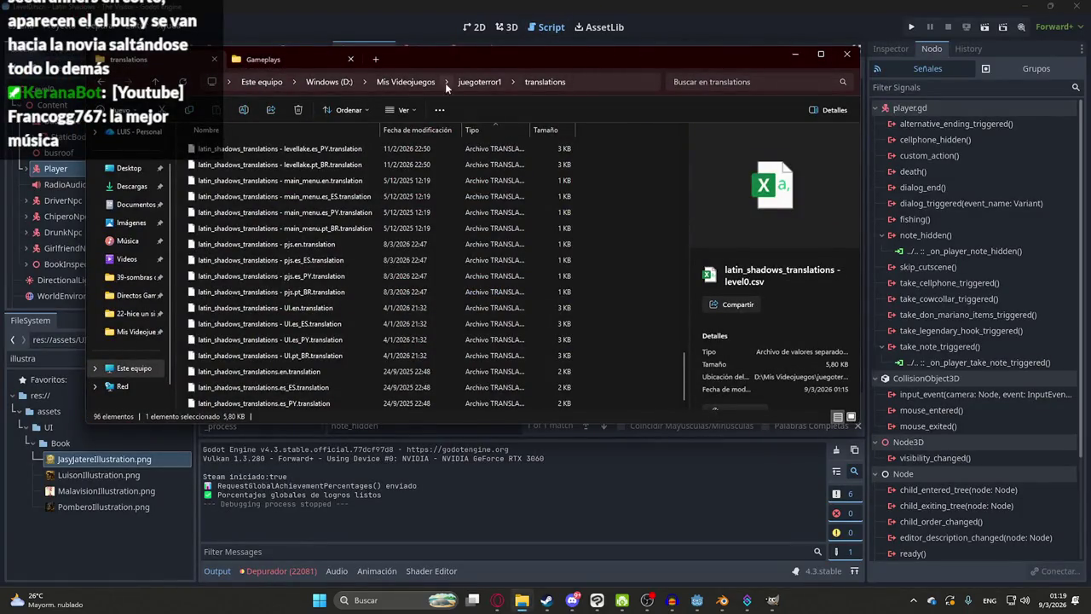
left_click(479, 82)
- Open a command prompt in the project folder and stage all changes with git add
left_click(589, 83)
type("cmd")
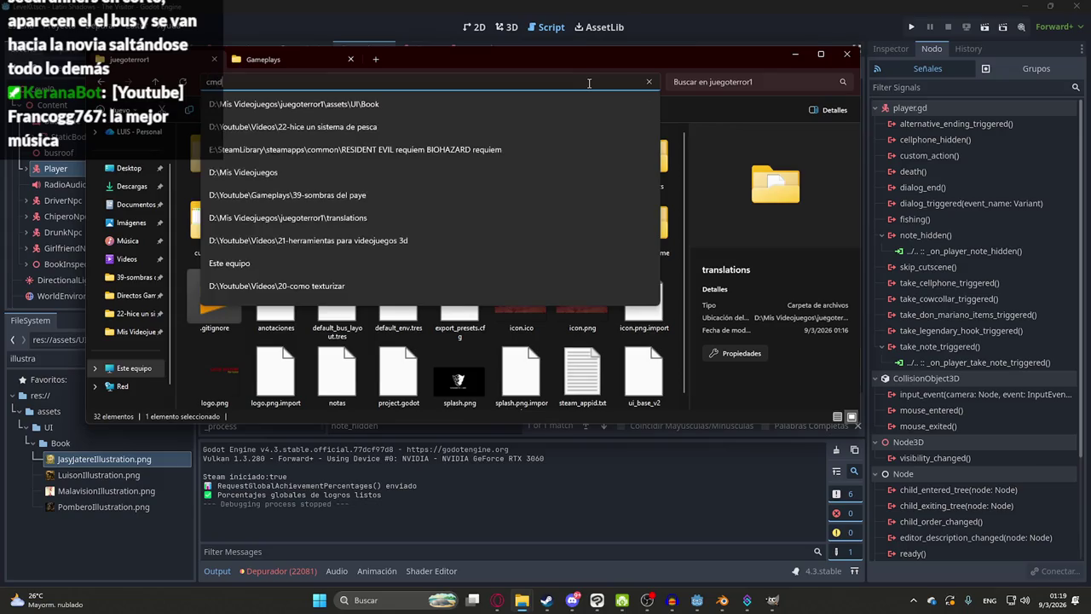
key("Return")
type("git status")
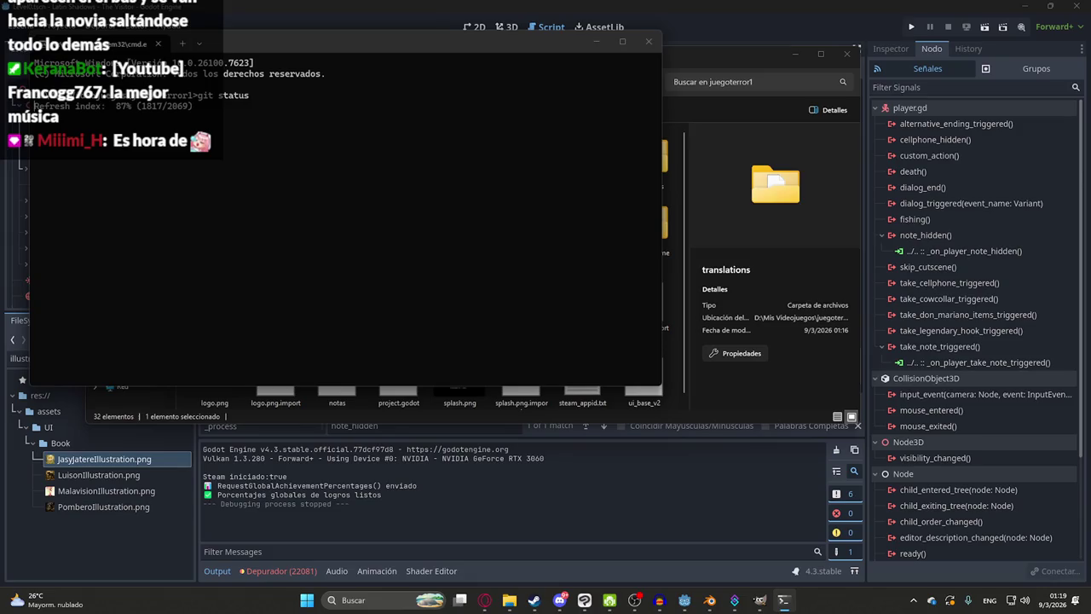
type("git add .")
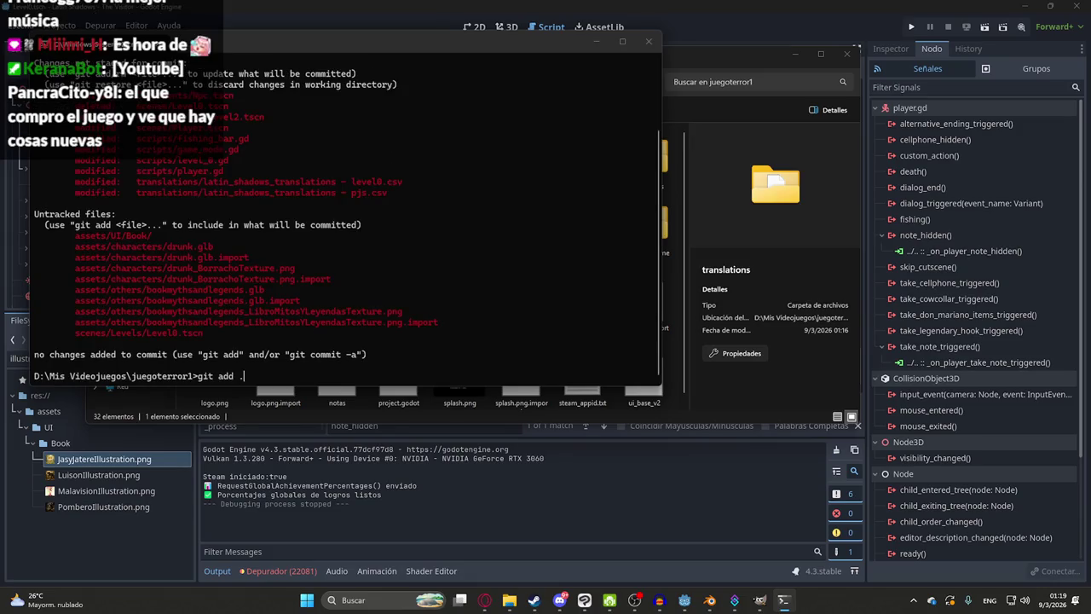
key("Return")
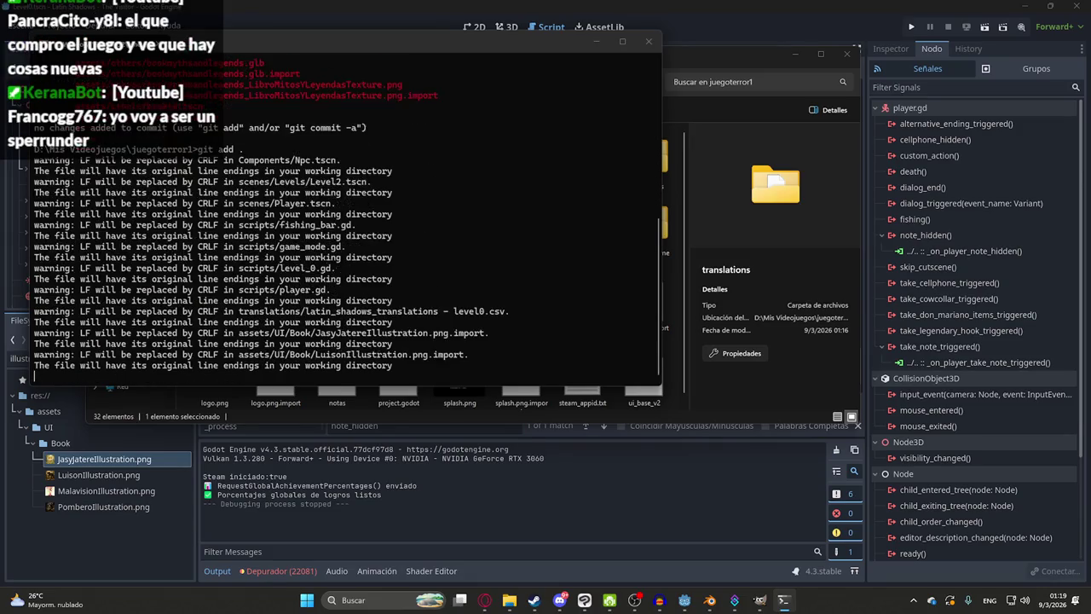
- Commit as "feat: NPC borracho, libro de mitos y leyendas, novia npc" and git push to the remote
type("git commit -m \"feat")
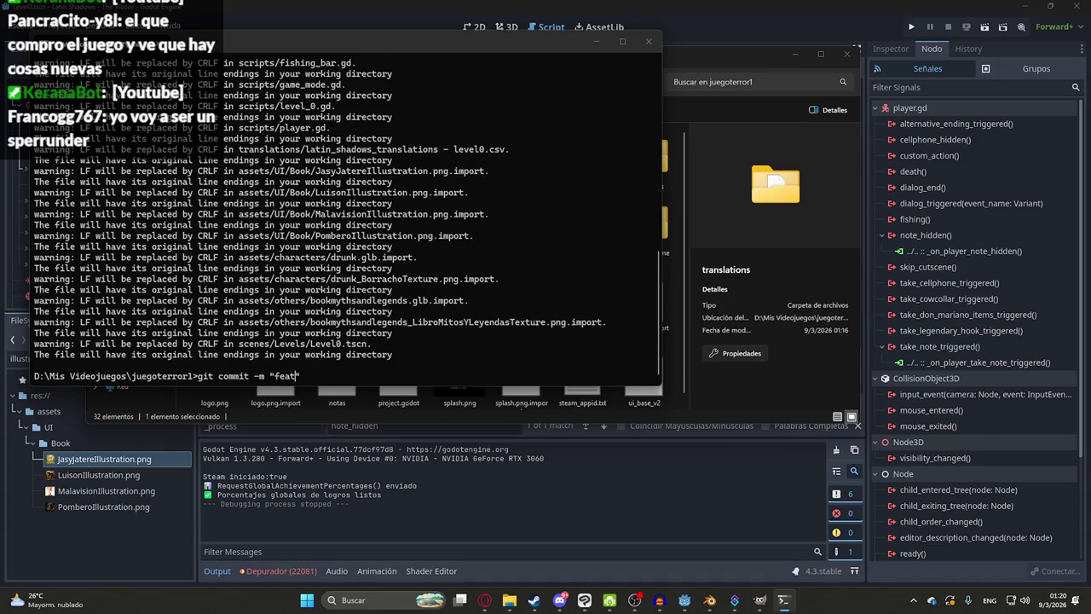
type(":")
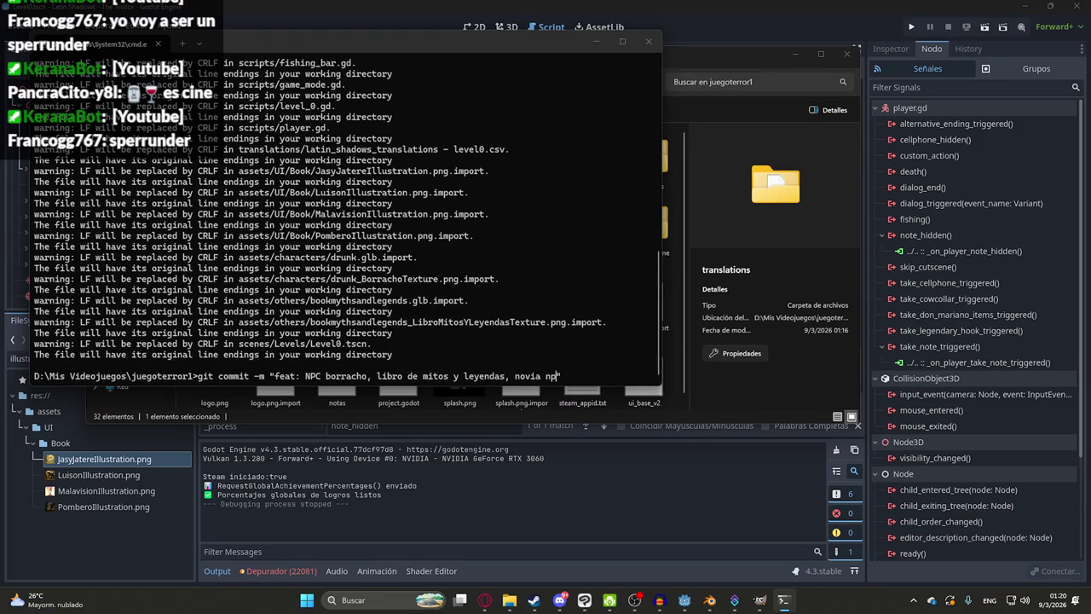
type("\"")
key("Return")
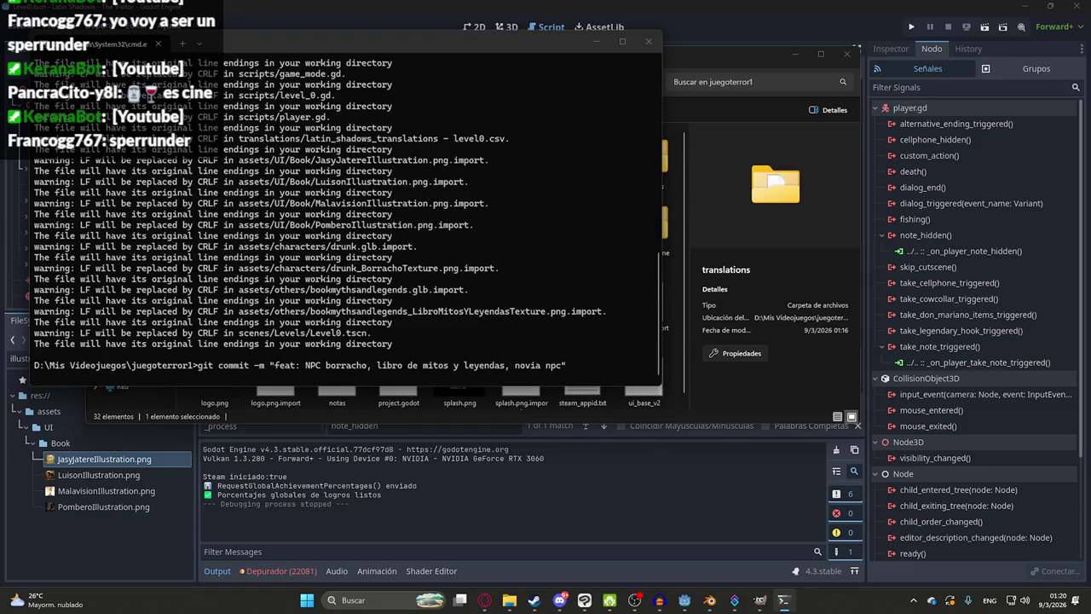
key("Return")
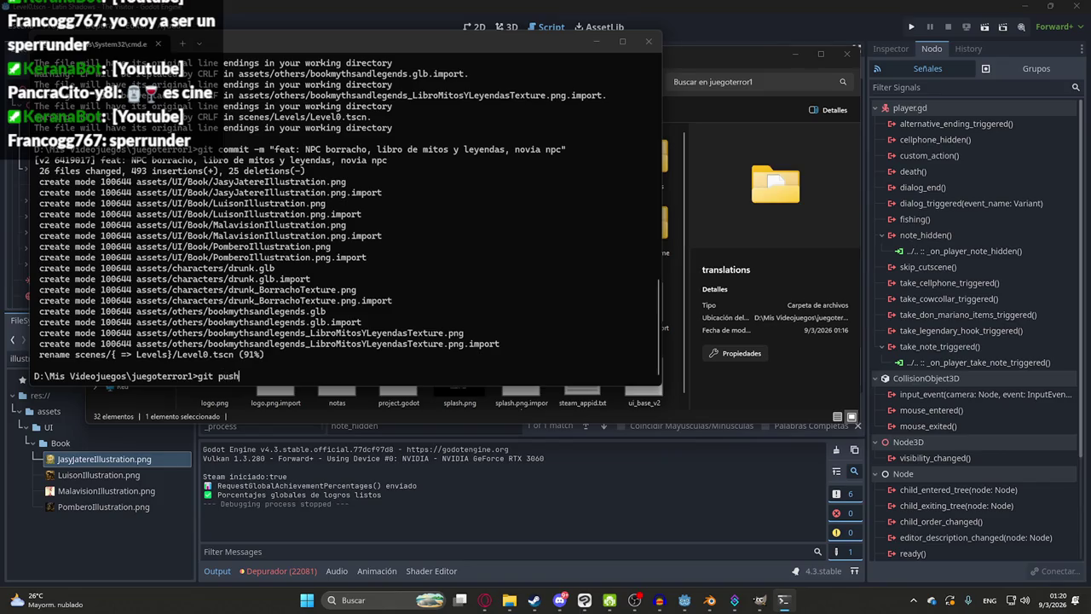
key("Return")
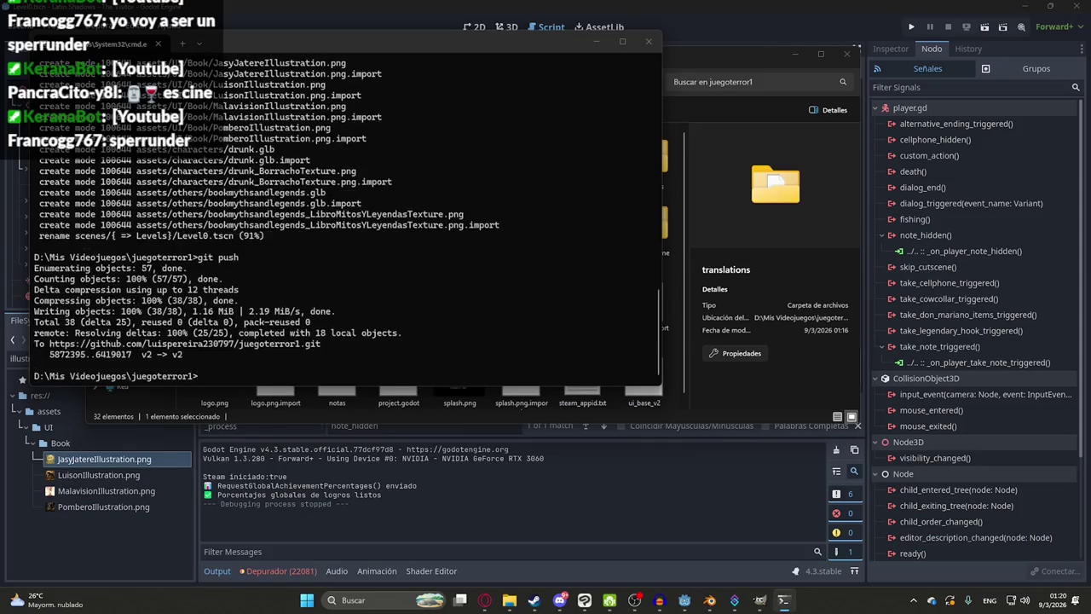
left_click(566, 456)
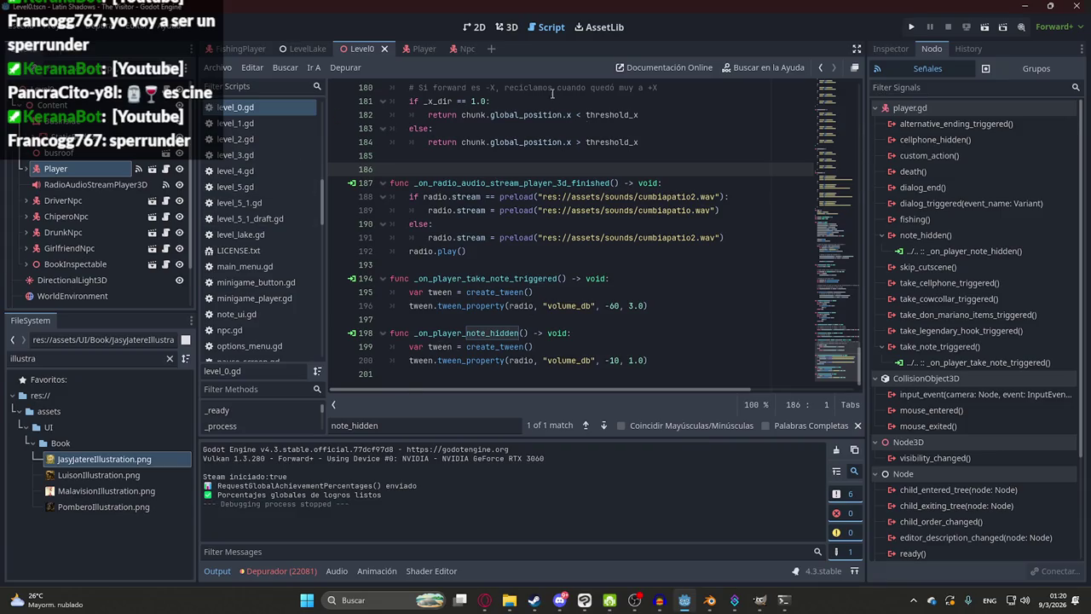
- Save the Level0 scene from its tab menu and run the project with F5
right_click(329, 42)
left_click(421, 140)
key("F5")
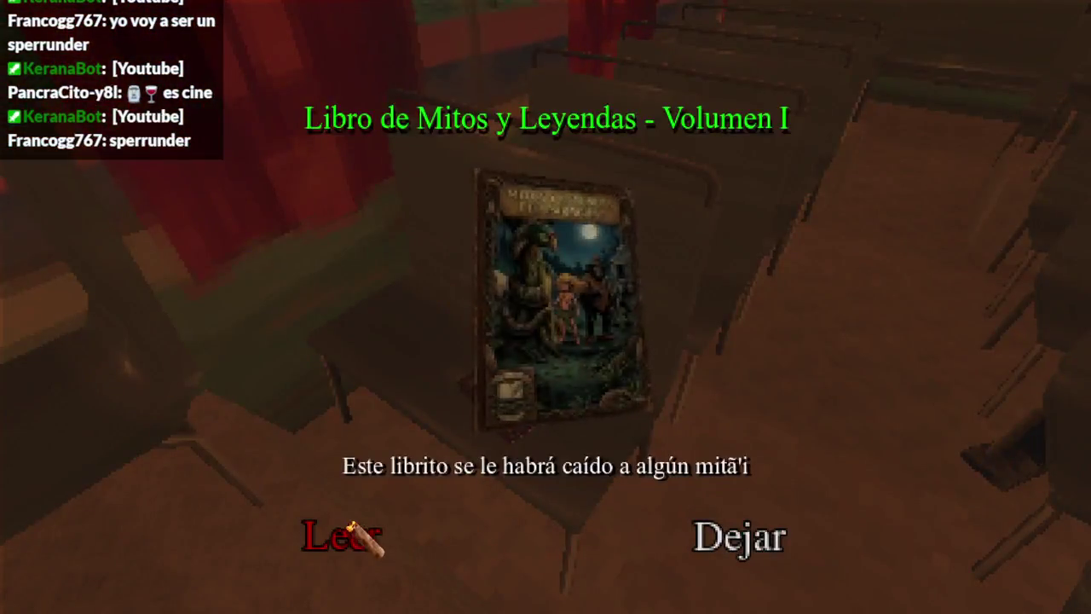
- Open the legends book and page forward to Pombero and back to Jasy Jatere
left_click(324, 532)
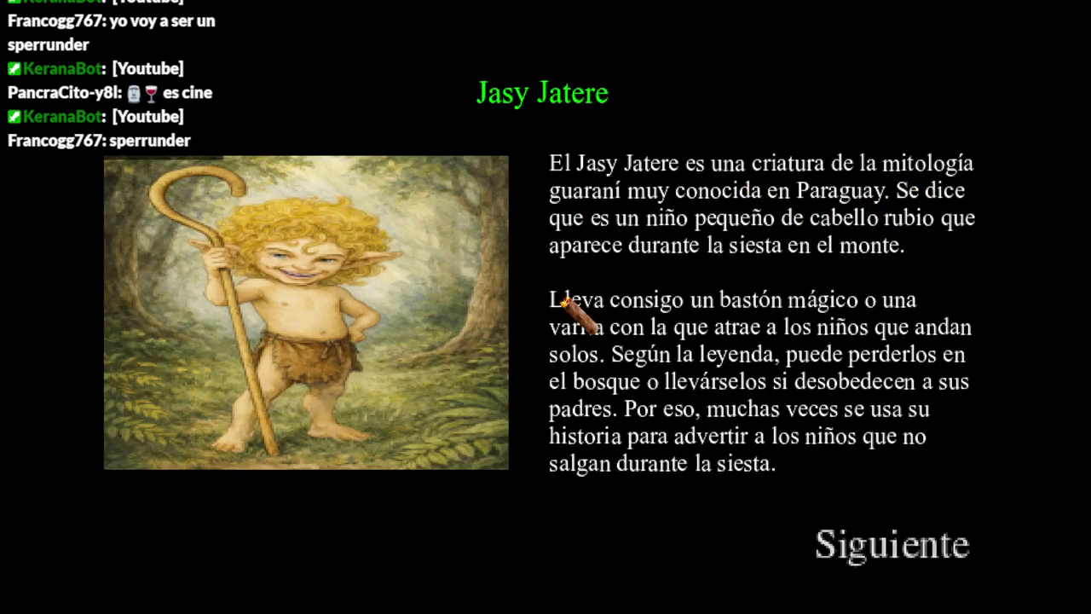
left_click(899, 547)
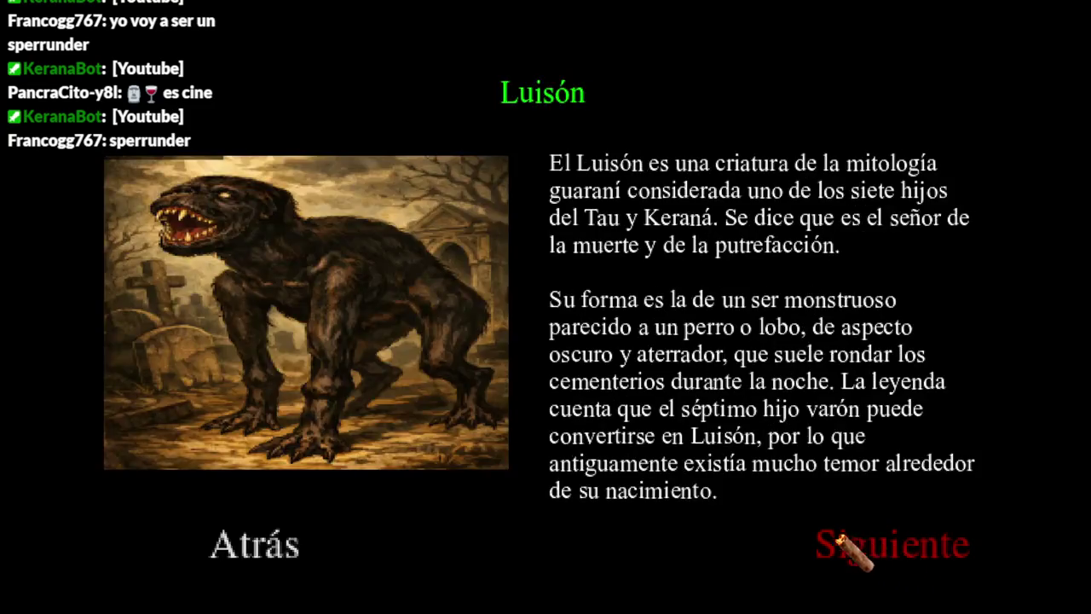
left_click(873, 566)
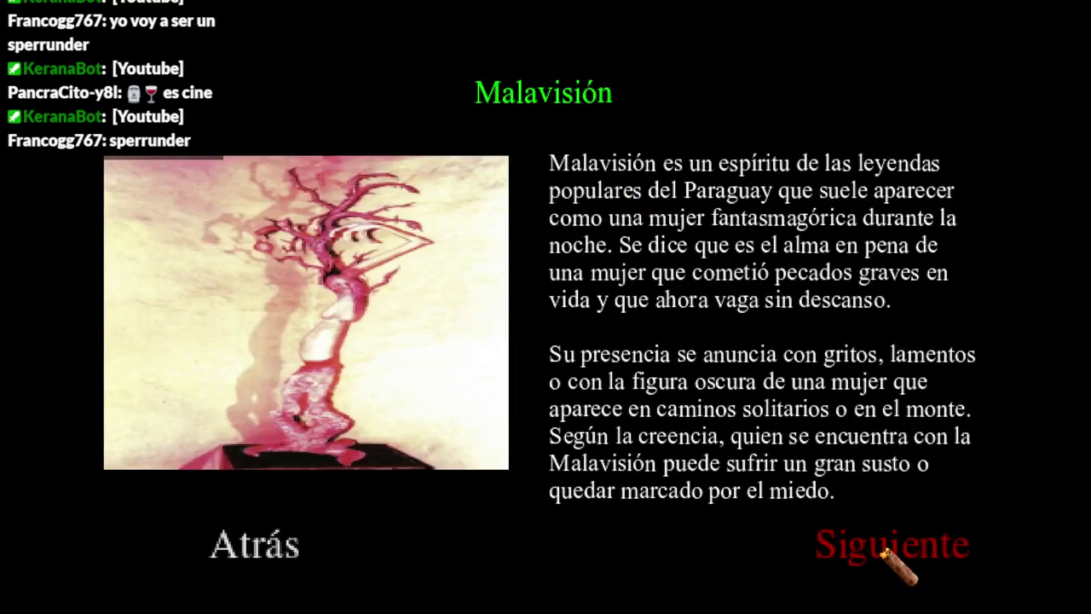
left_click(290, 546)
left_click(290, 545)
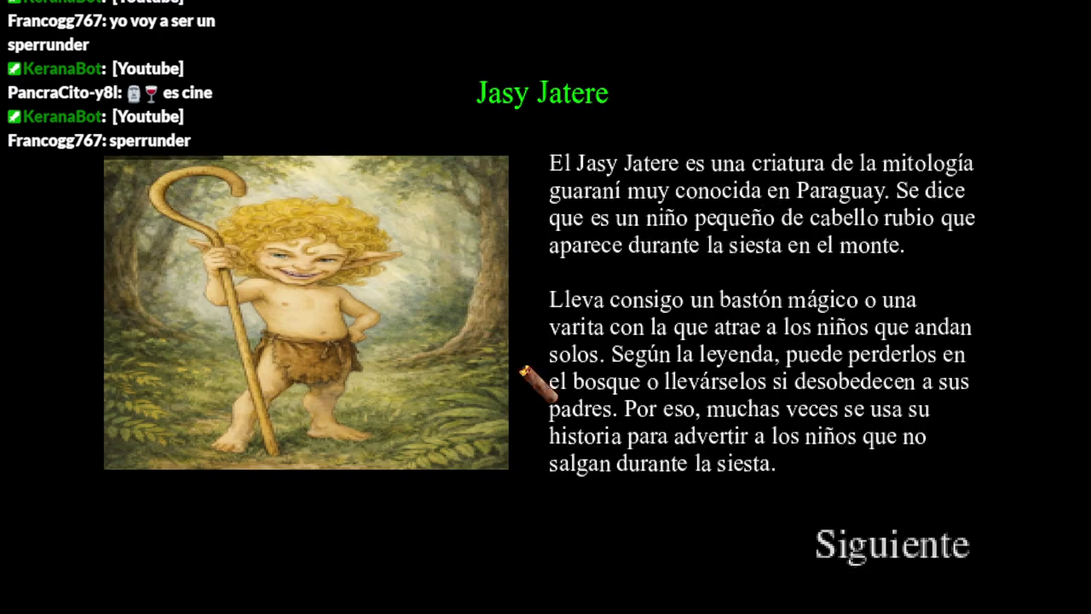
left_click(822, 542)
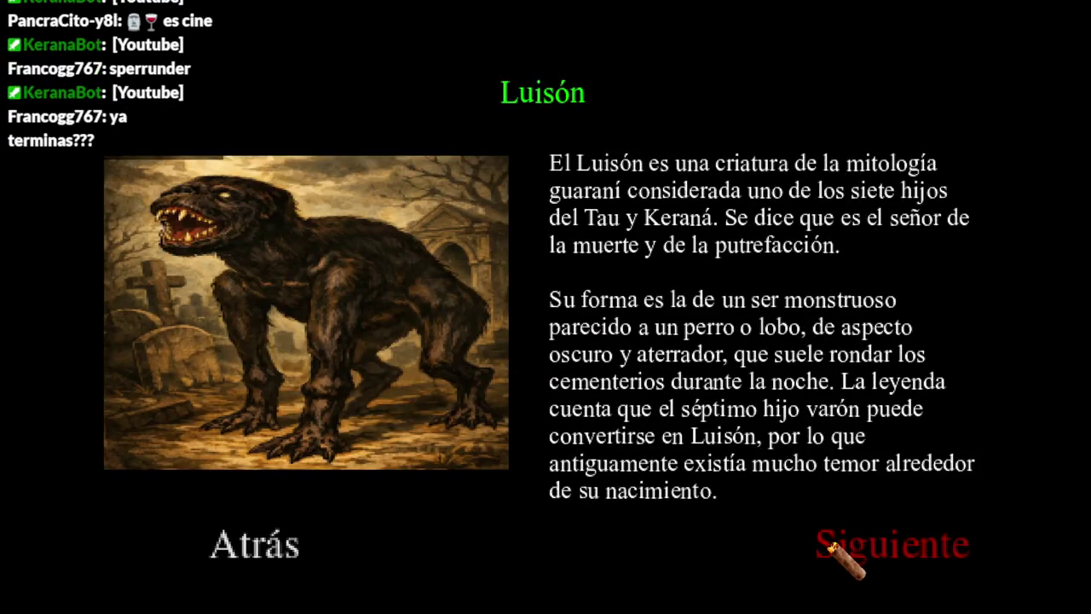
left_click(830, 544)
left_click(830, 547)
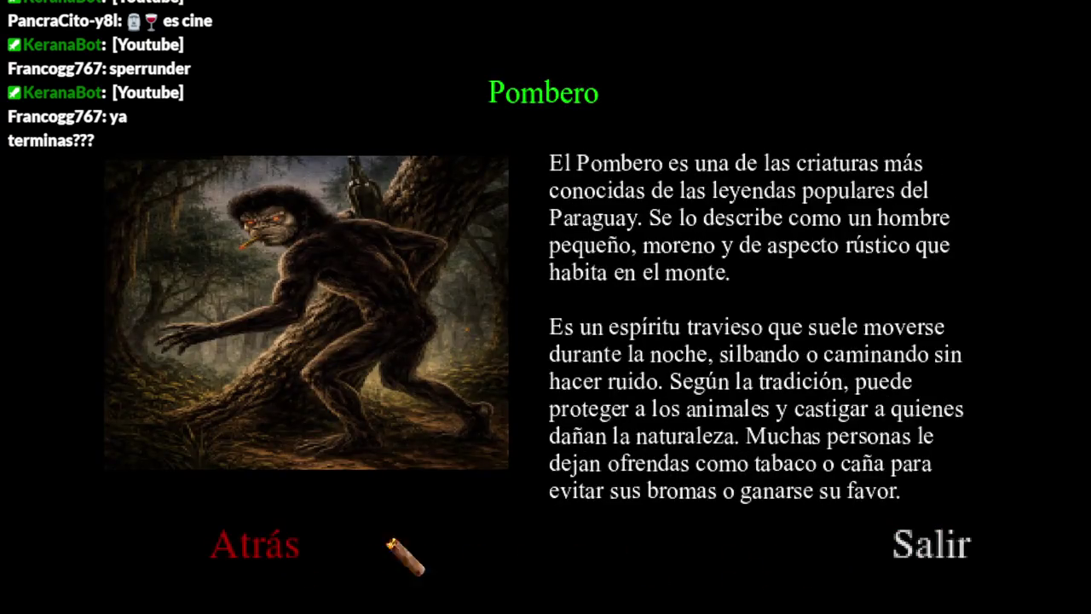
left_click(274, 533)
left_click(284, 547)
left_click(271, 551)
- Page through the legends to Pombero several more times, close the book, and pause the game
left_click(920, 569)
left_click(883, 550)
left_click(884, 550)
left_click(281, 552)
left_click(278, 550)
left_click(276, 551)
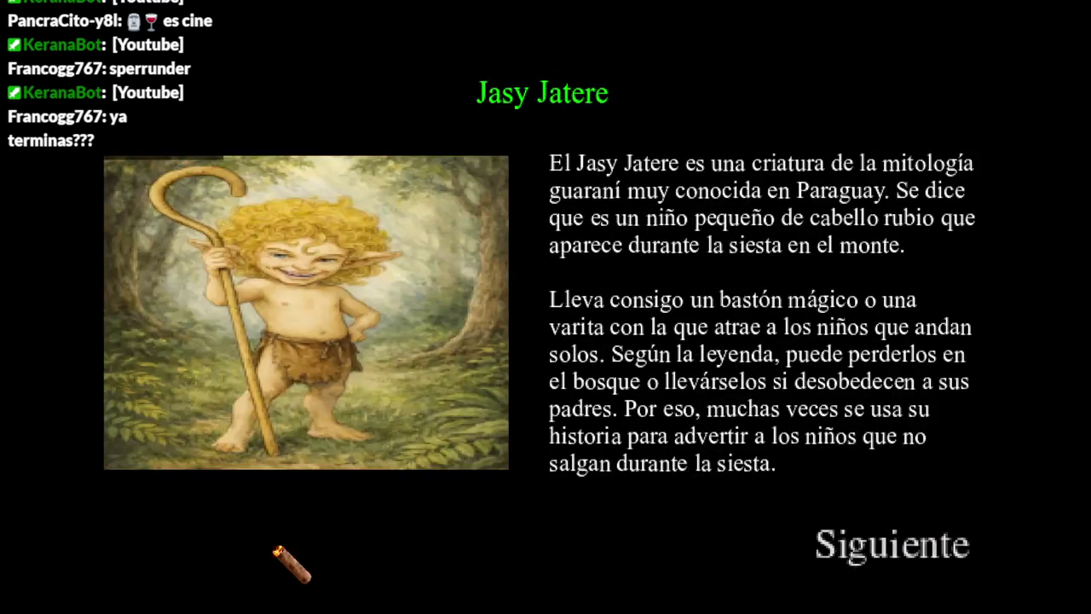
left_click(881, 544)
left_click(881, 544)
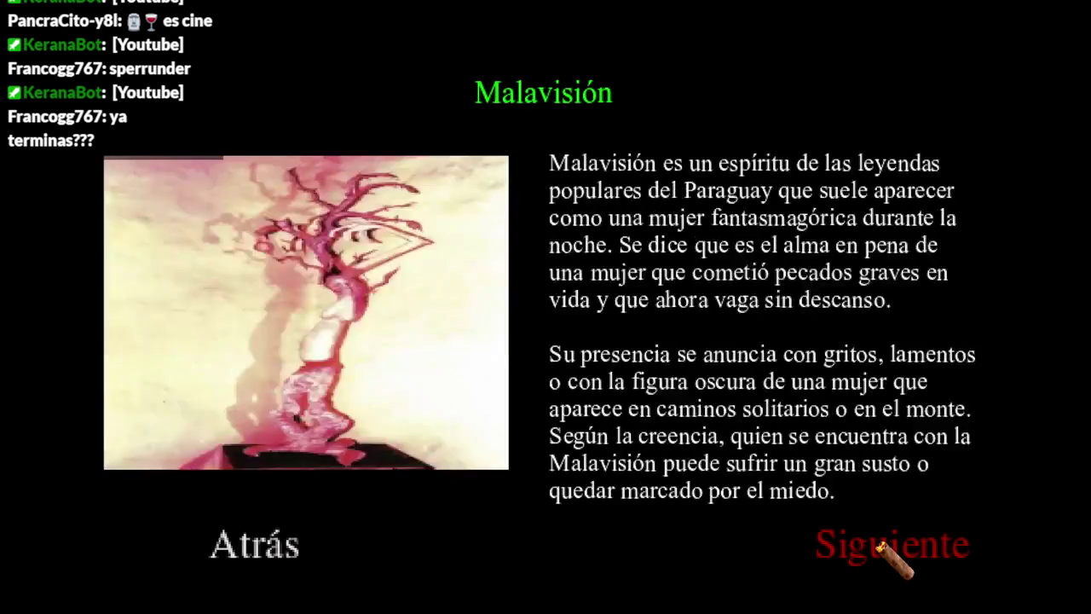
left_click(881, 544)
left_click(257, 554)
left_click(257, 554)
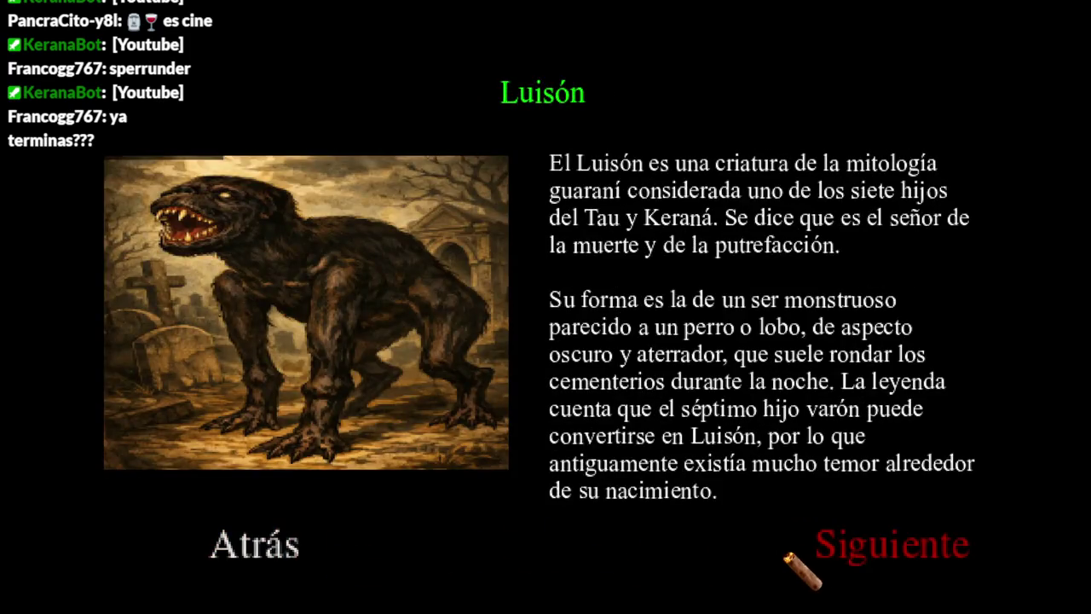
left_click(867, 552)
left_click(868, 552)
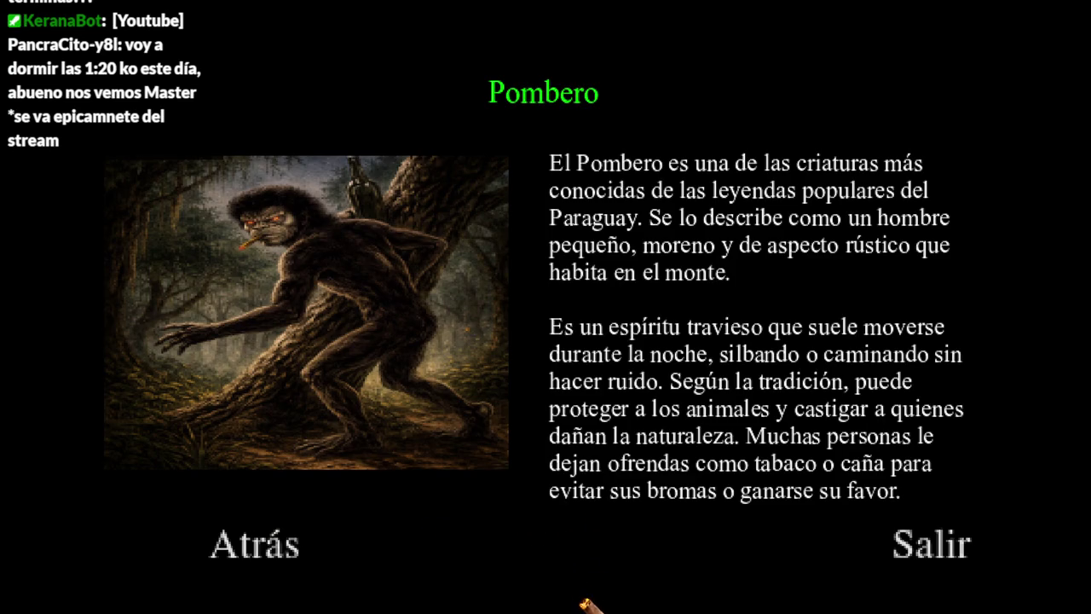
left_click(910, 563)
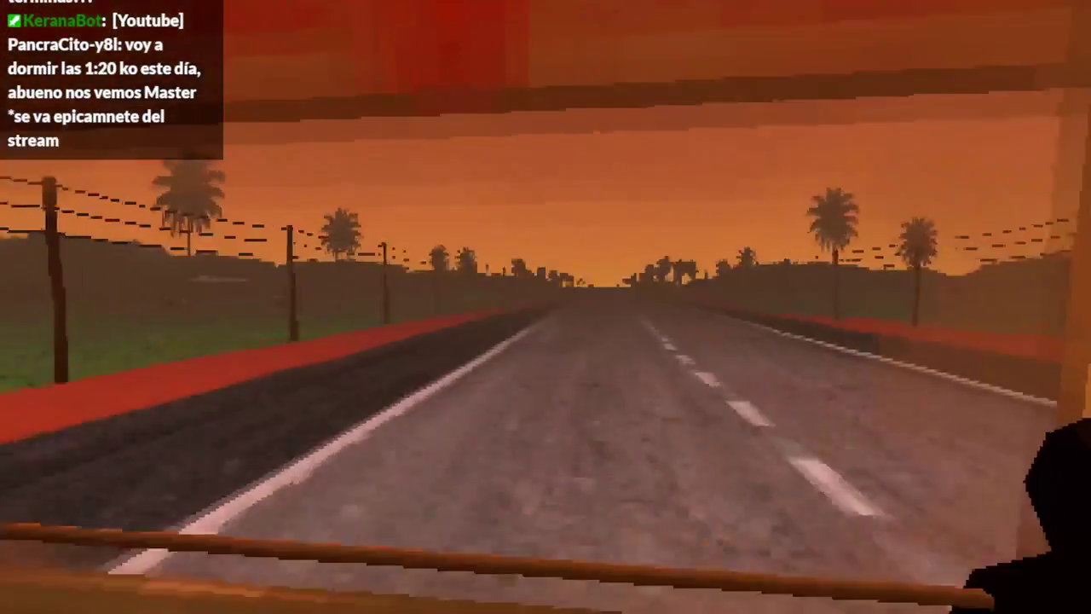
key("Escape")
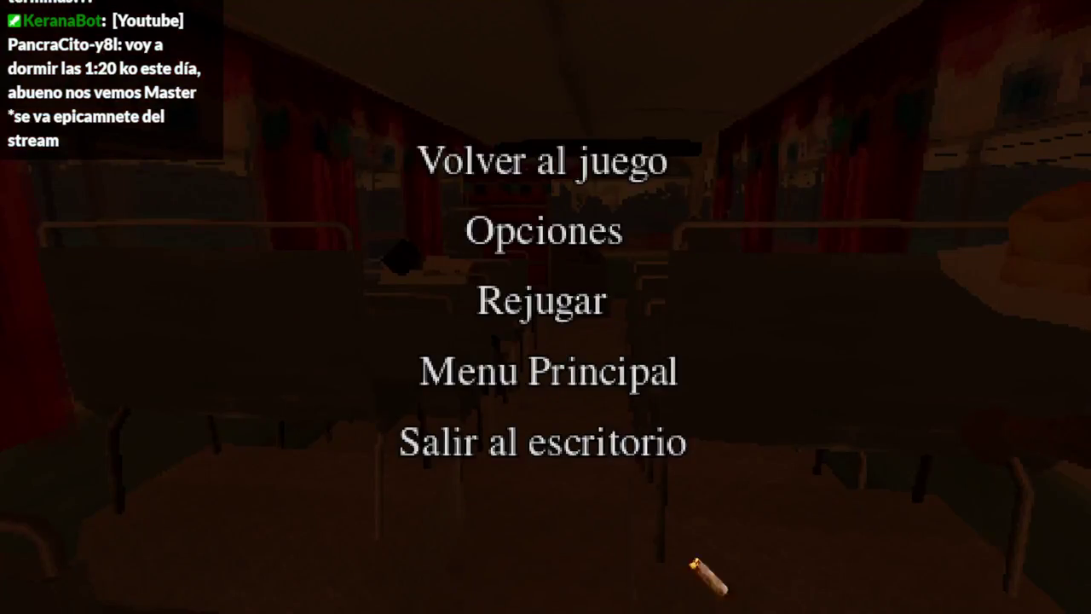
- Quit the game to the desktop and bring up the stream's YouTube Studio dashboard
left_click(527, 463)
left_click(485, 600)
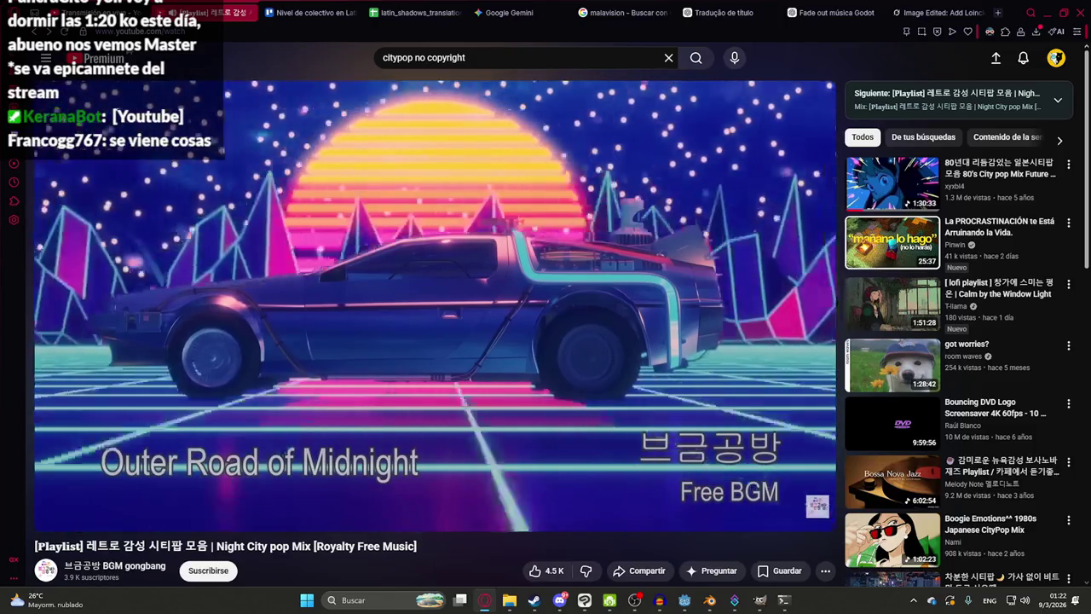
left_click(102, 4)
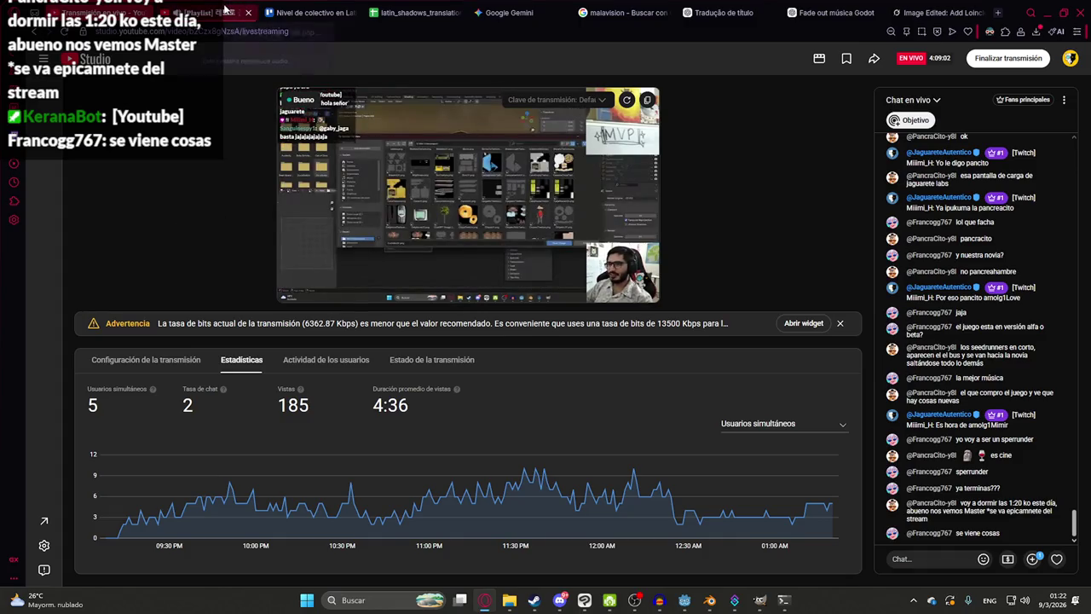
- End the live stream with Finalizar transmisión and return to the city pop playlist video
left_click(226, 10)
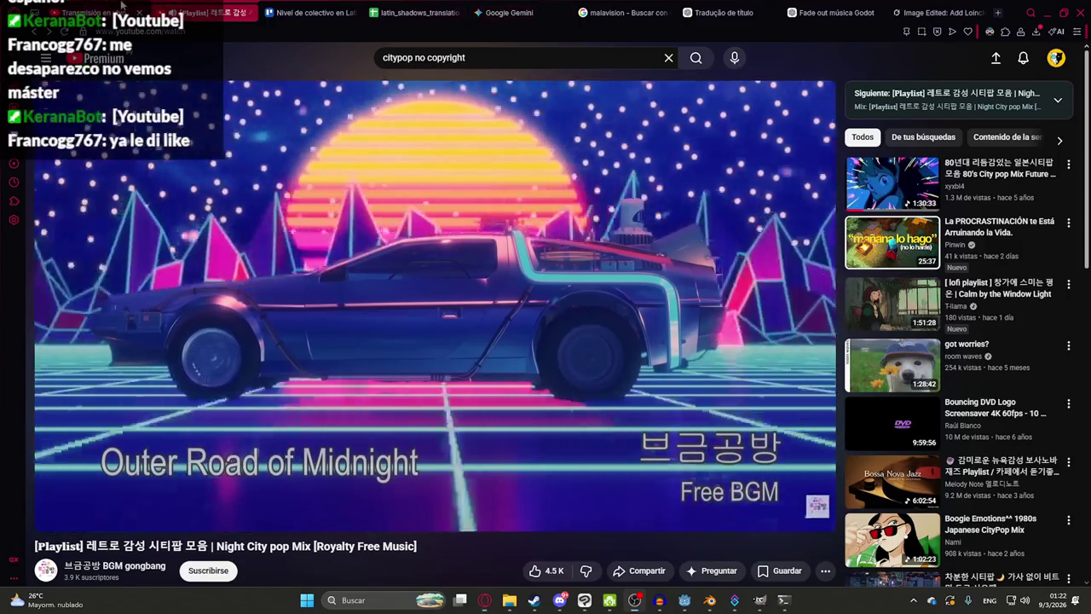
key("ctrl+Tab")
left_click(1003, 62)
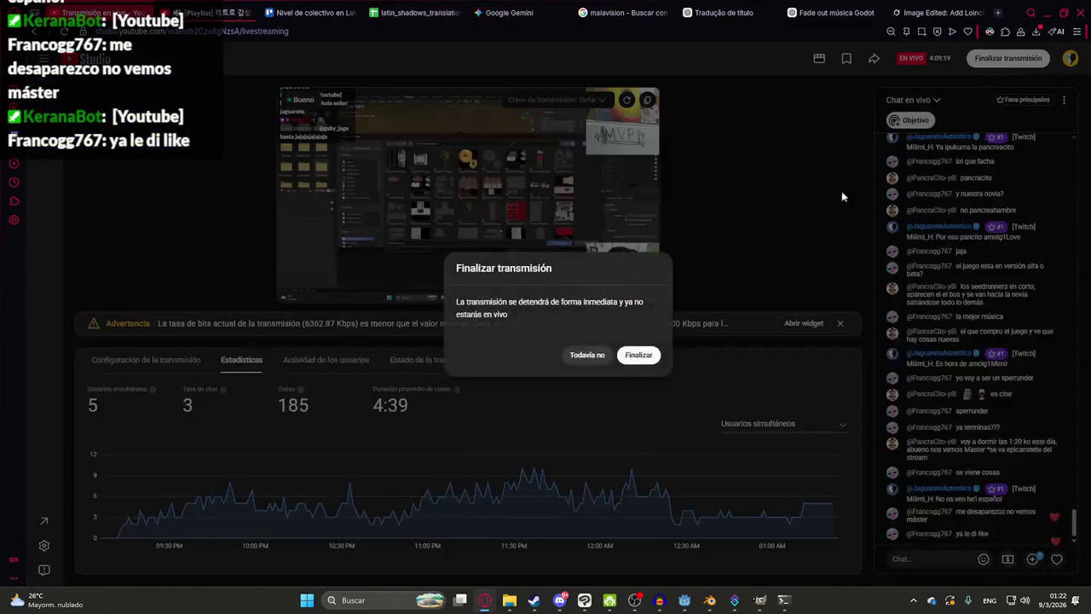
left_click(630, 356)
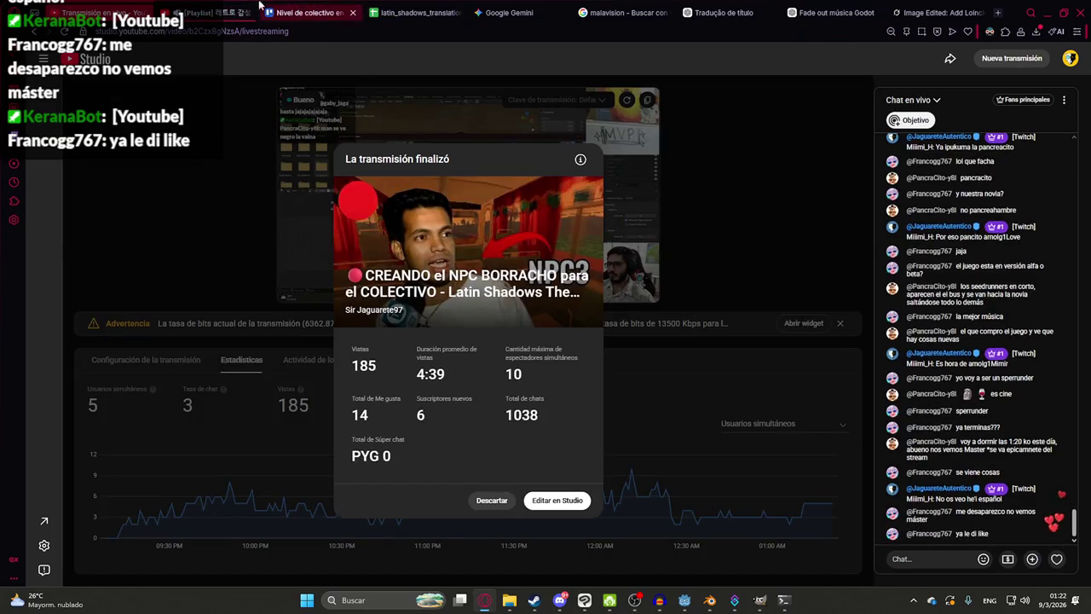
left_click(197, 7)
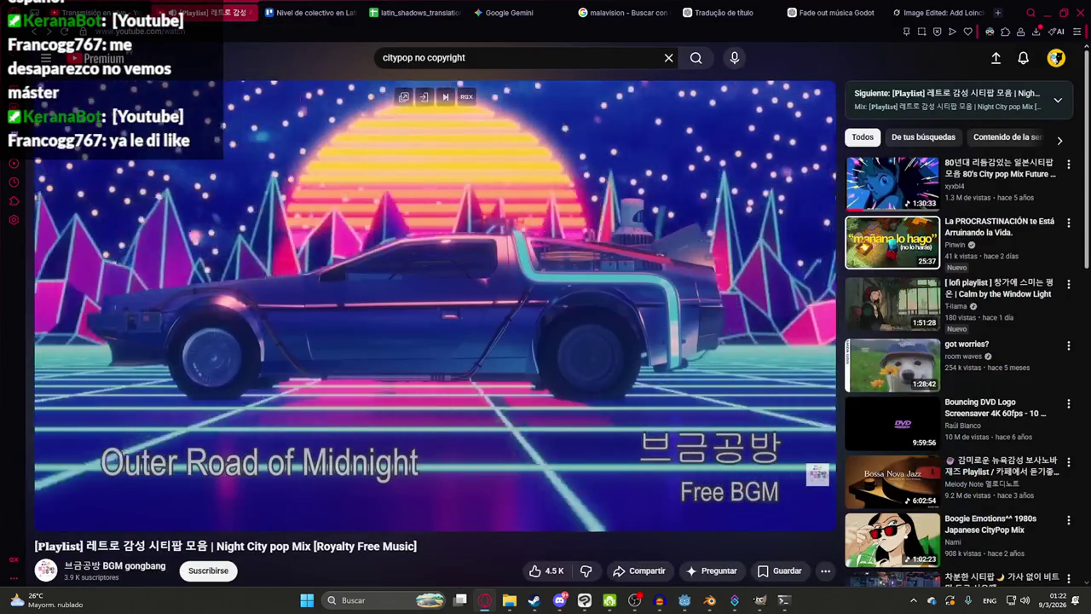